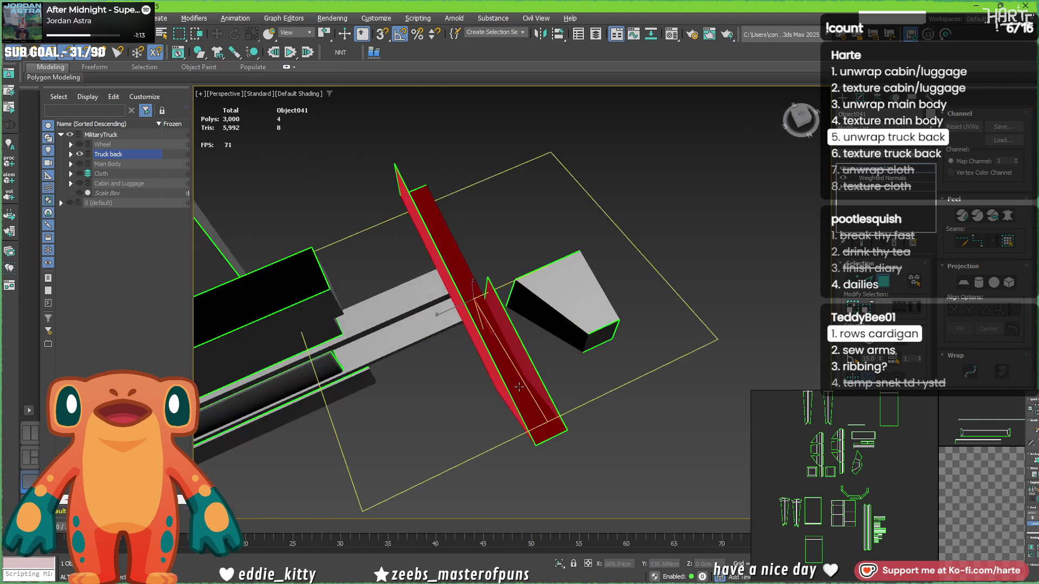
Select the truck back's slanted panel, first a single face, then as a whole element.
left_click(472, 274)
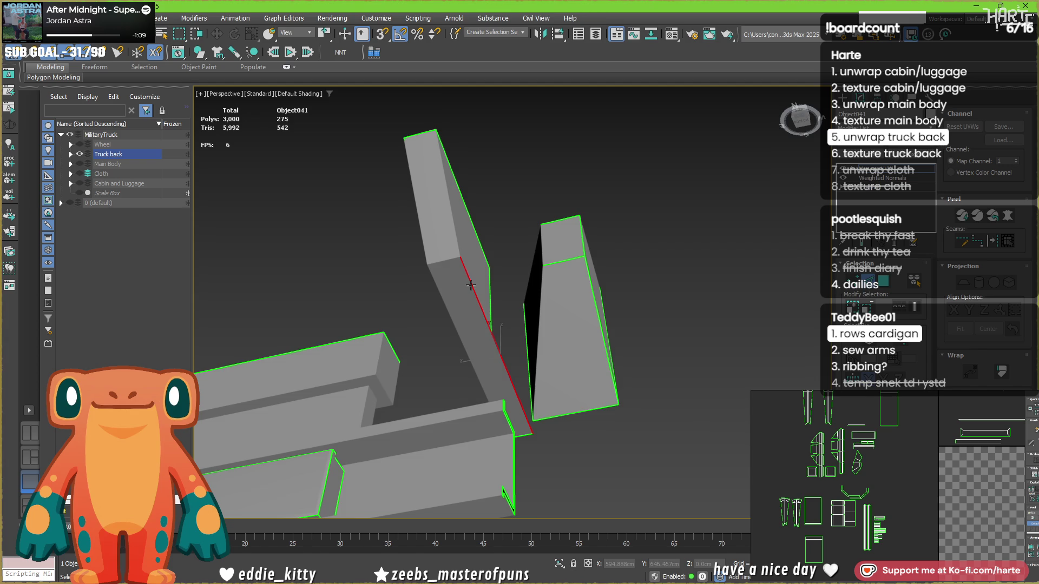
scroll(471, 285, "up", 3)
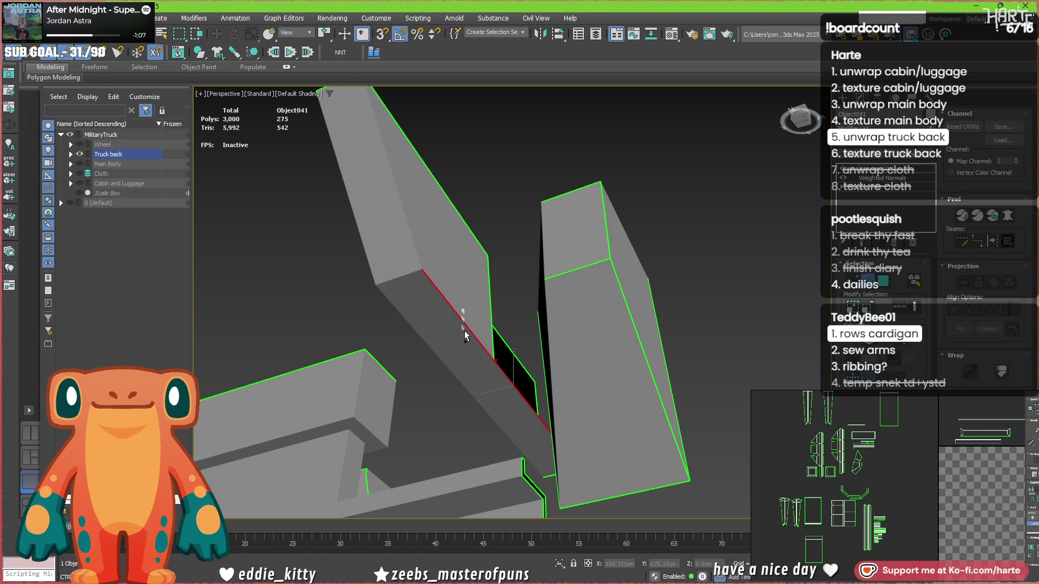
middle_click_drag(466, 329, 489, 359, "alt")
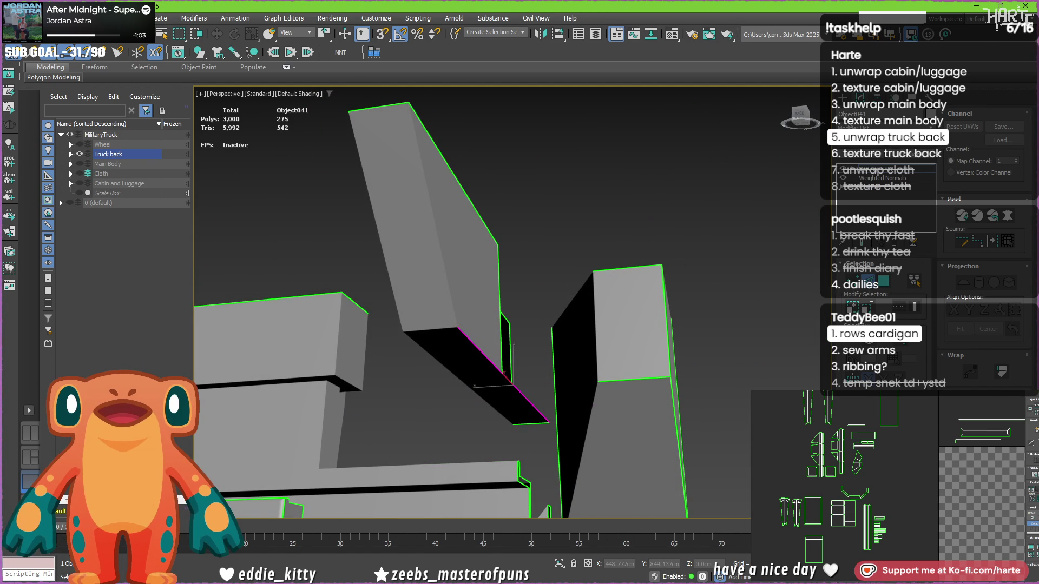
left_click(481, 249)
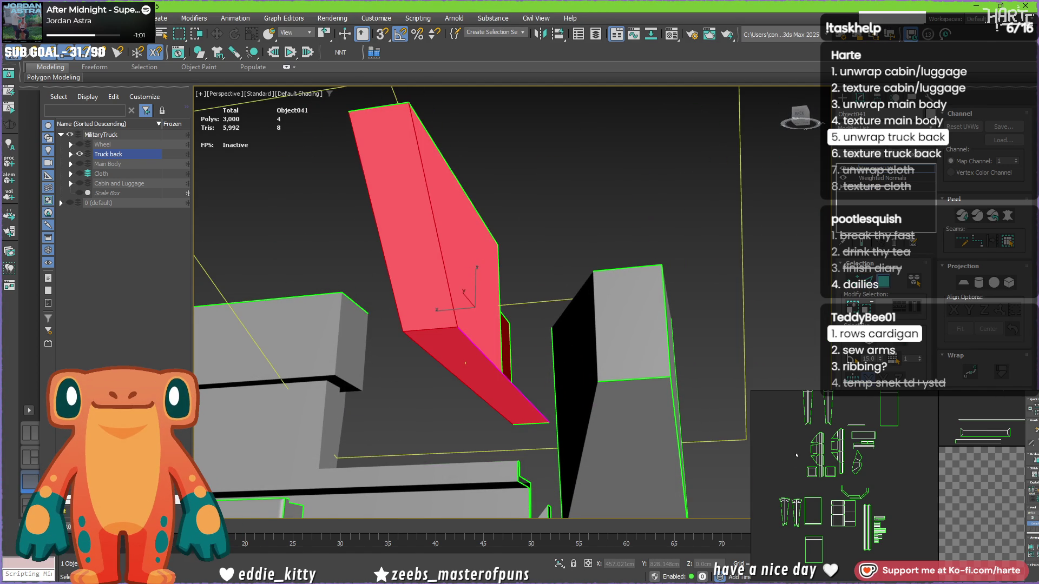
scroll(919, 444, "up", 5)
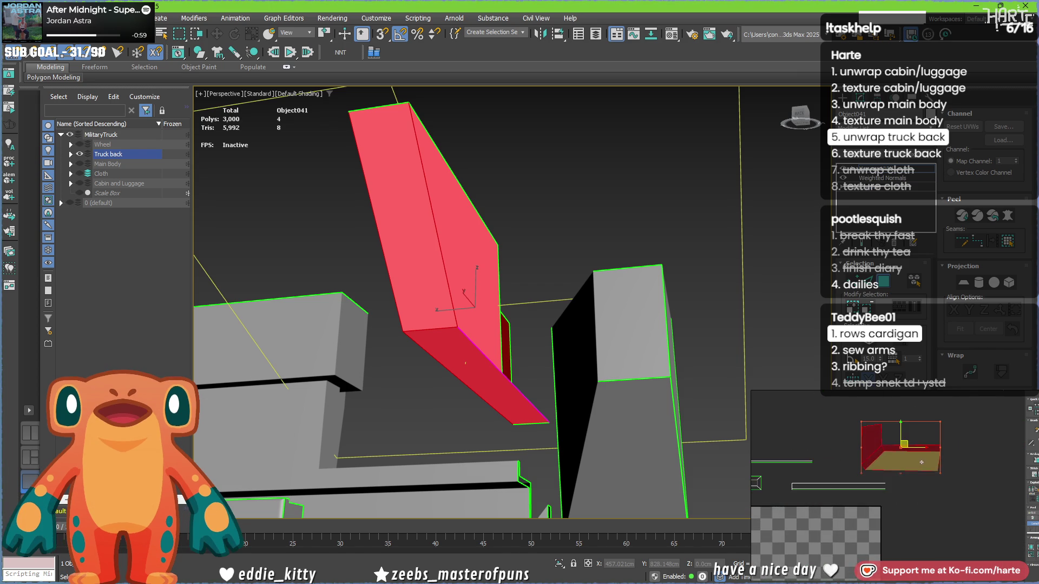
left_click(899, 427)
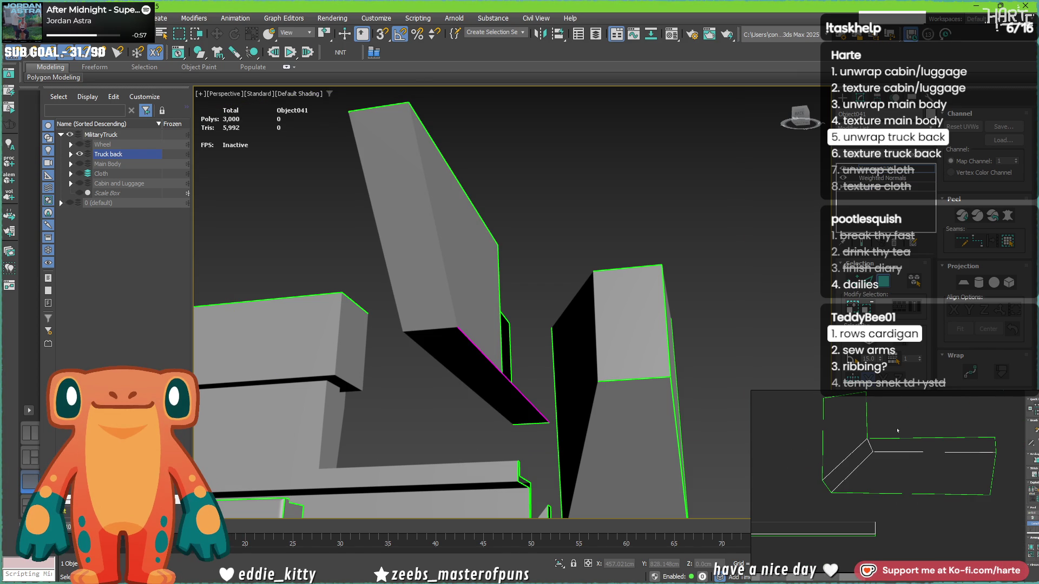
left_click(907, 445)
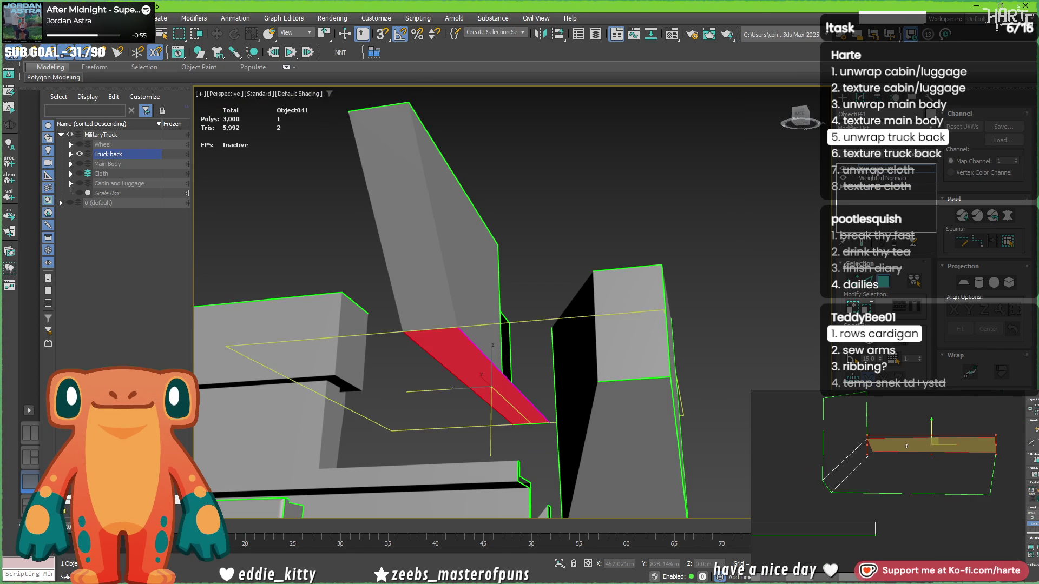
left_click(452, 343)
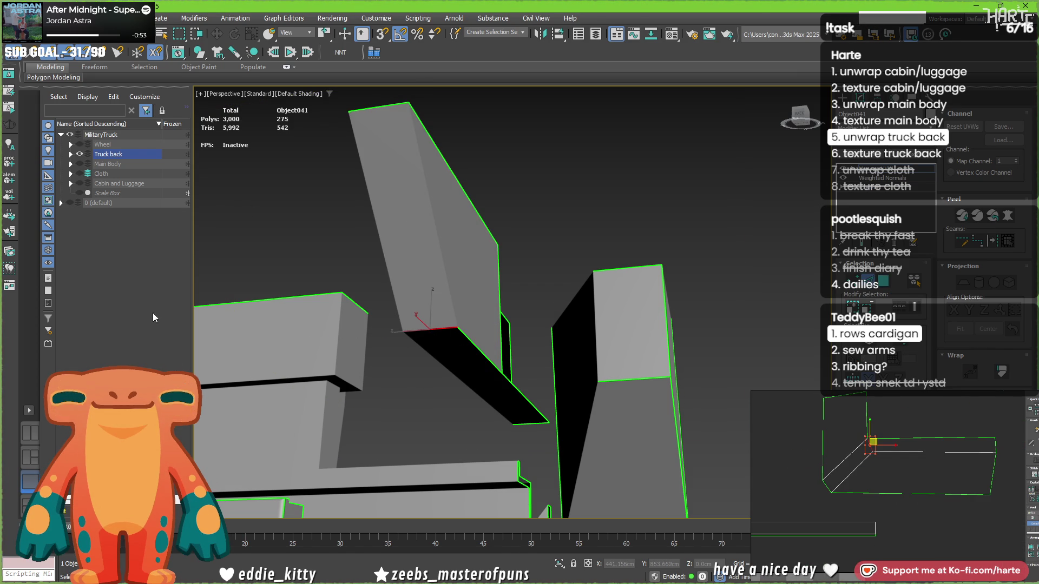
left_click(877, 439)
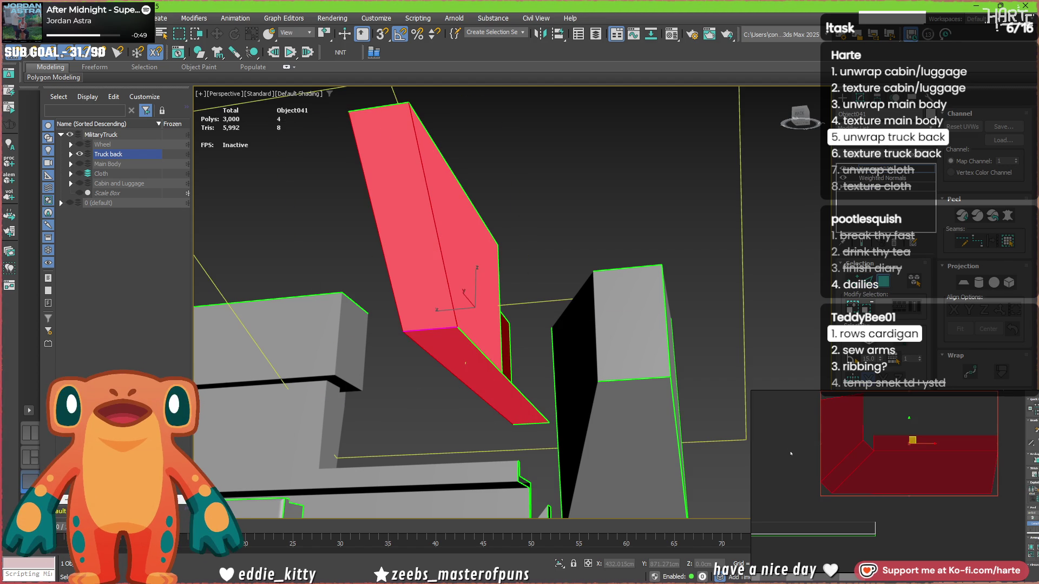
scroll(840, 456, "down", 6)
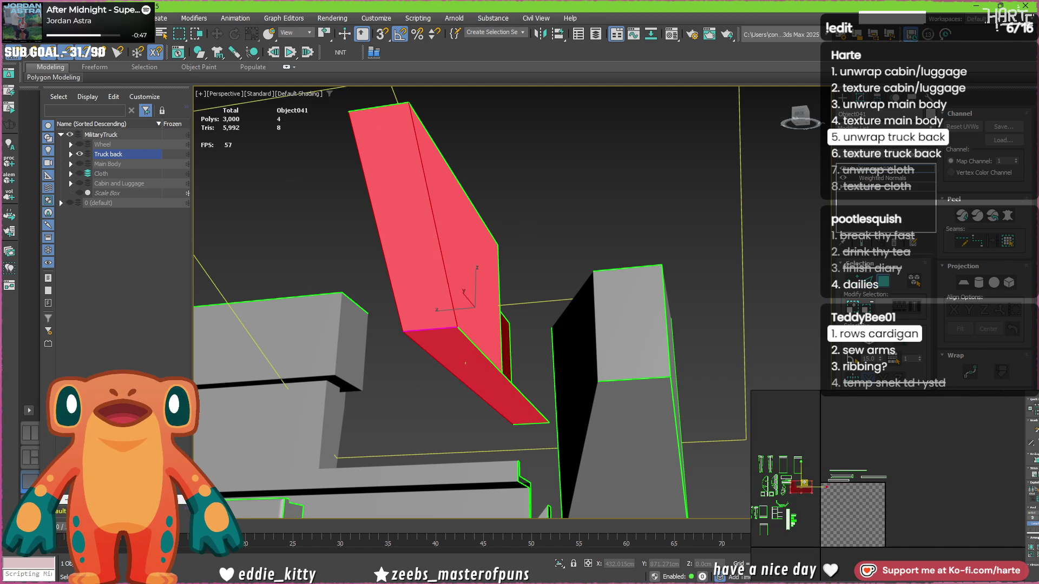
scroll(839, 485, "up", 4)
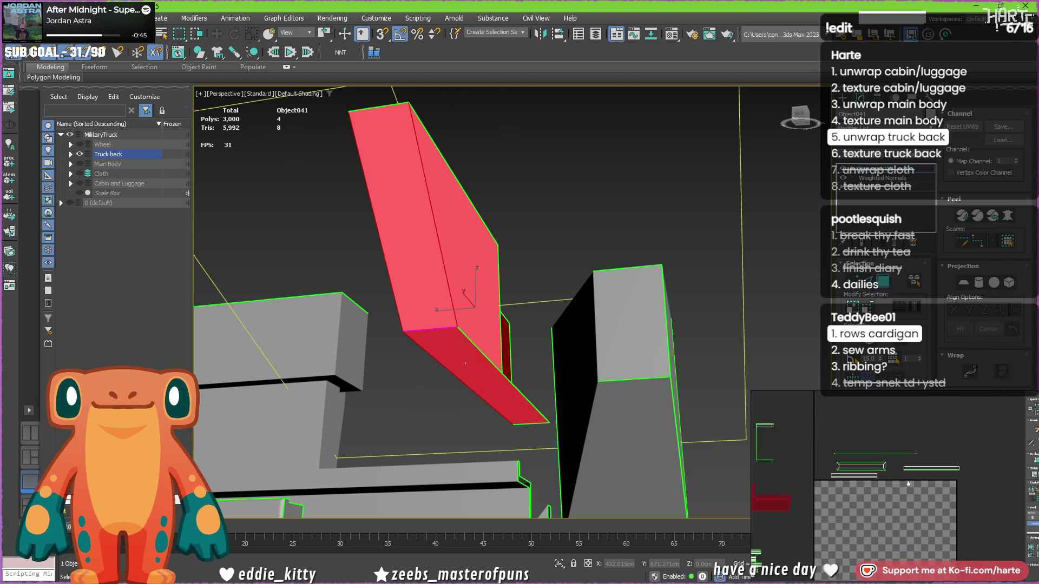
scroll(473, 320, "down", 5)
middle_click_drag(473, 319, 494, 316, "alt")
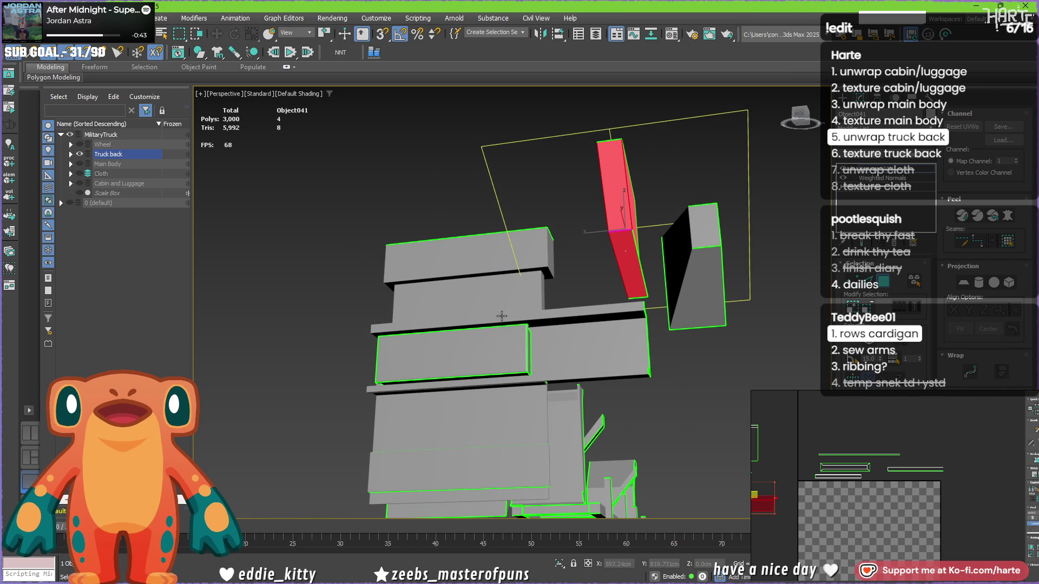
Select the large stacked panel element, then narrow the selection to its top block.
left_click(462, 244)
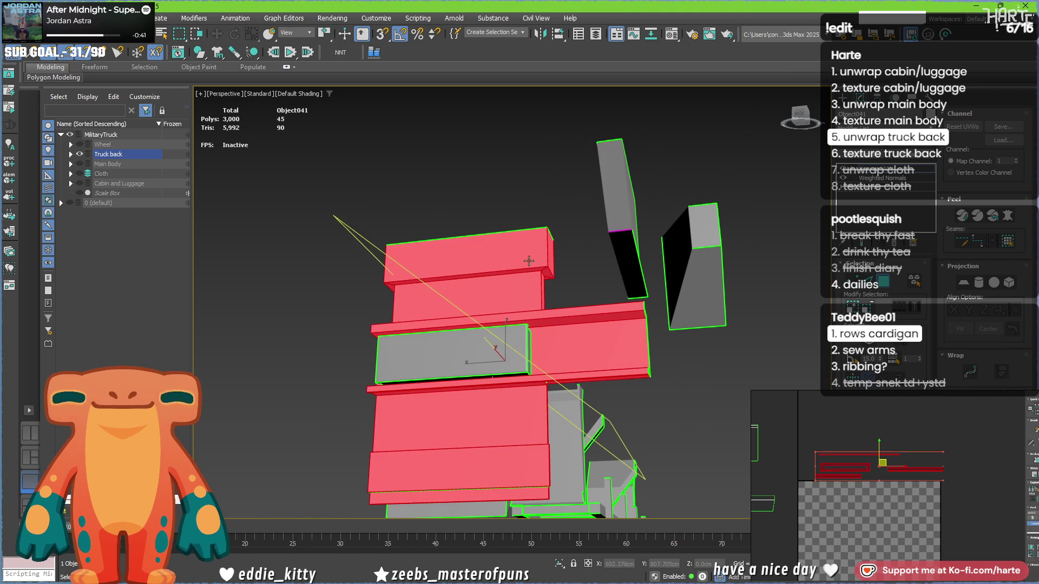
scroll(462, 244, "down", 3)
mouse_move(462, 243)
middle_mouse_down("alt")
mouse_move(537, 263)
mouse_move(496, 261)
mouse_move(449, 238)
mouse_move(495, 275)
mouse_move(480, 238)
middle_mouse_up("alt")
scroll(537, 263, "up", 5)
left_click(538, 263)
scroll(496, 262, "up", 5)
left_click(457, 276)
Pick the edge along the upper block's ledge, checking the ledge edges from below.
left_click(457, 271)
scroll(453, 241, "up", 3)
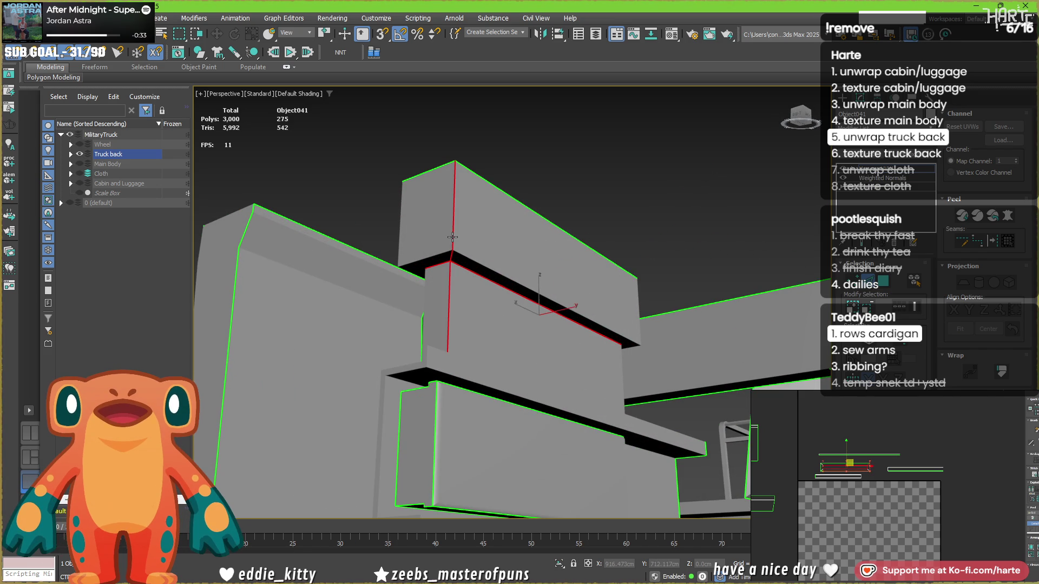
middle_click_drag(445, 300, 514, 284, "alt")
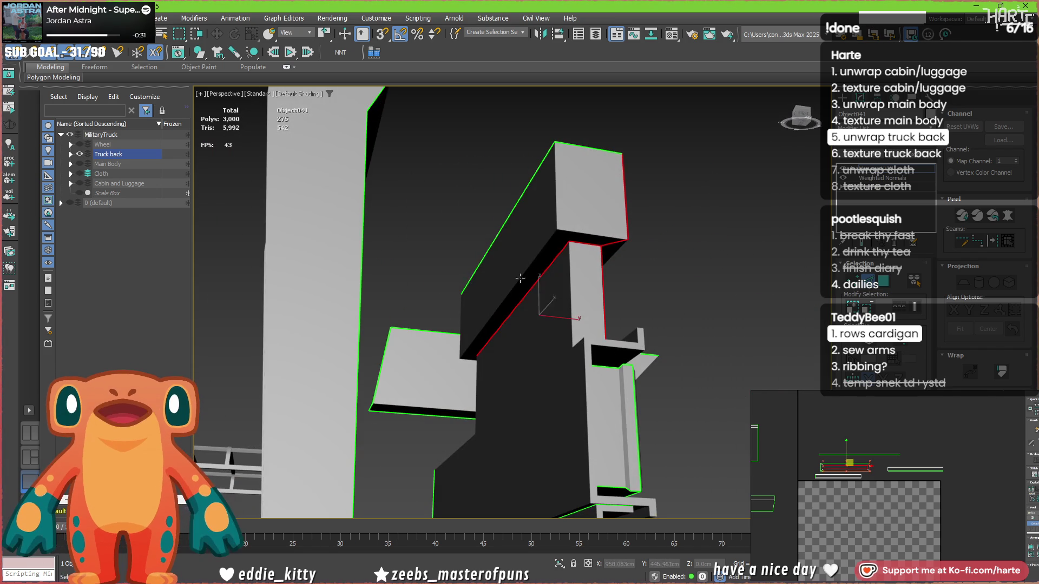
mouse_move(481, 330)
middle_mouse_down("alt")
mouse_move(589, 398)
mouse_move(728, 374)
mouse_move(708, 330)
middle_mouse_up("alt")
middle_click_drag(413, 243, 512, 267, "alt")
mouse_move(639, 248)
middle_mouse_down("alt")
mouse_move(595, 280)
mouse_move(683, 287)
mouse_move(455, 281)
mouse_move(502, 306)
mouse_move(536, 284)
mouse_move(604, 271)
mouse_move(537, 287)
mouse_move(431, 267)
middle_mouse_up("alt")
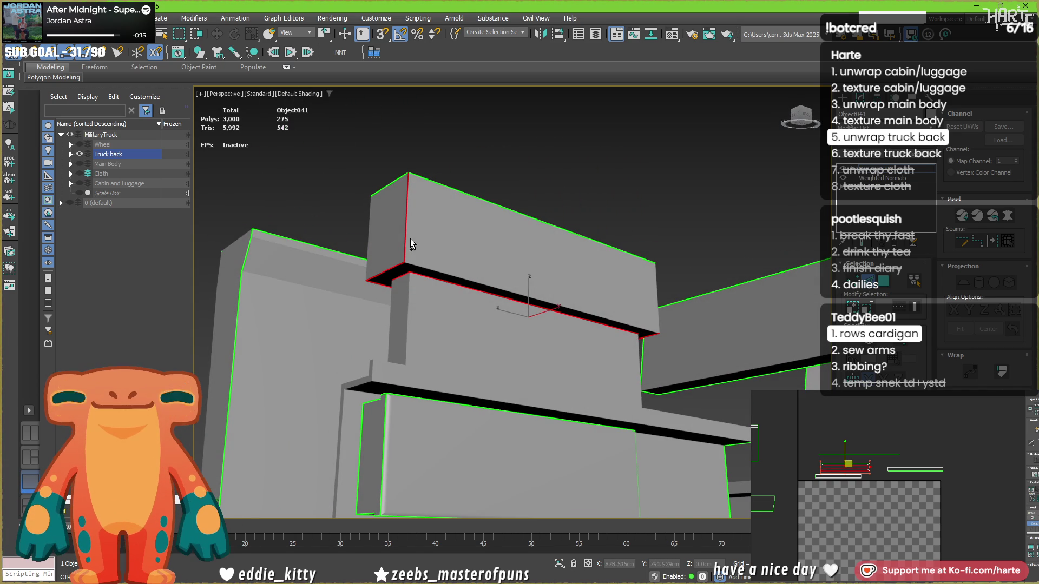
mouse_move(537, 287)
middle_mouse_down("alt")
mouse_move(574, 289)
mouse_move(478, 288)
middle_mouse_up("alt")
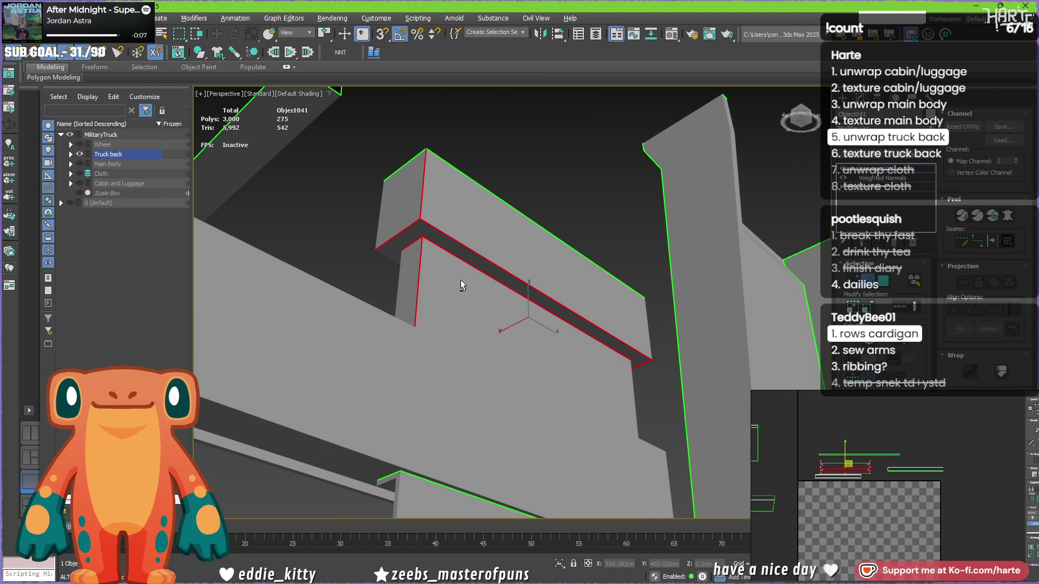
mouse_move(469, 253)
middle_mouse_down("alt")
mouse_move(556, 293)
mouse_move(654, 260)
mouse_move(738, 258)
mouse_move(587, 264)
mouse_move(647, 257)
middle_mouse_up("alt")
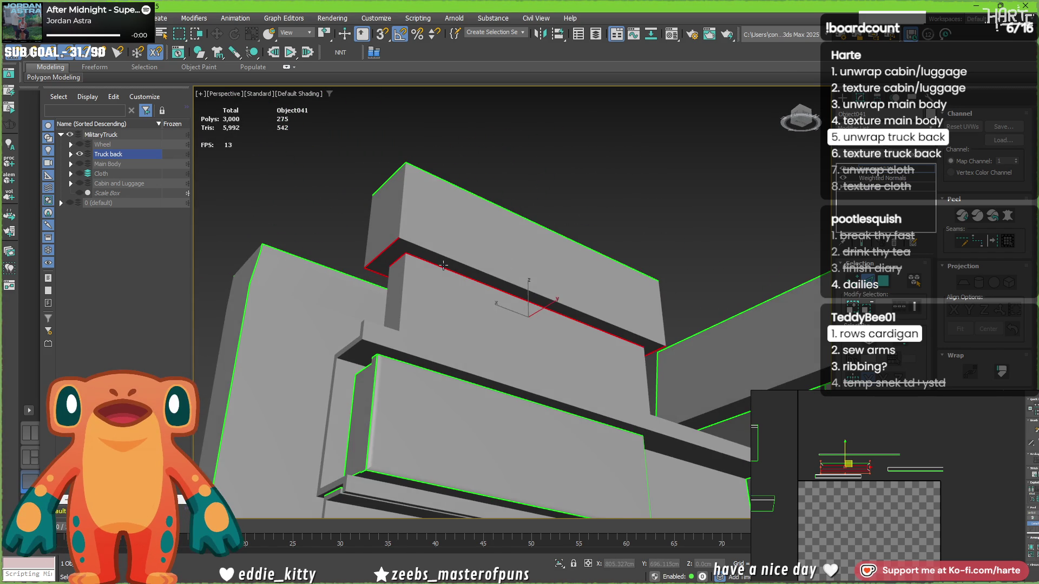
Select the notch's corner edge chain plus the front corner edge, dropping the stray right edge.
scroll(372, 255, "up", 2)
left_click(379, 247)
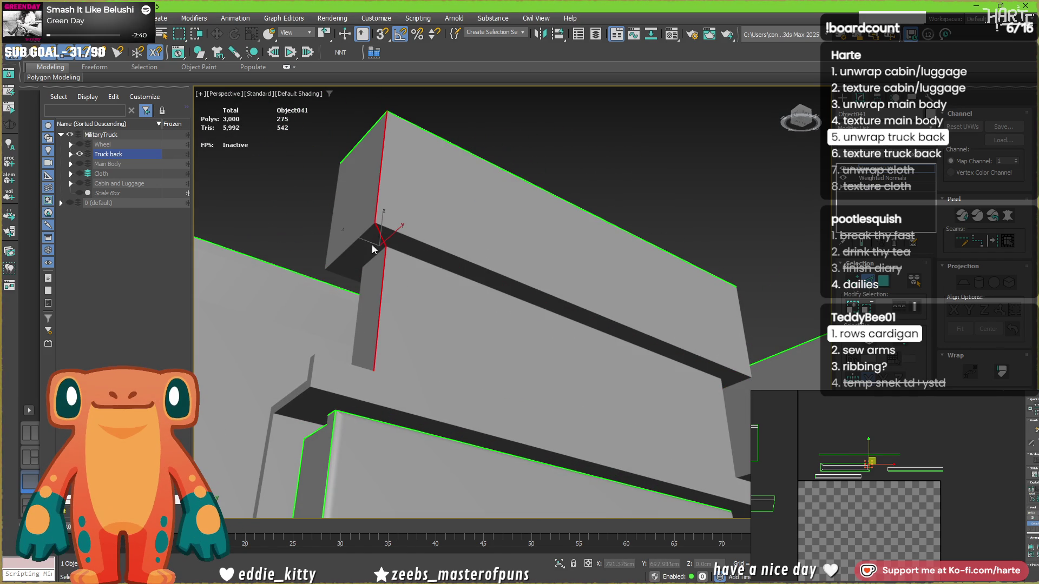
double_click(355, 264)
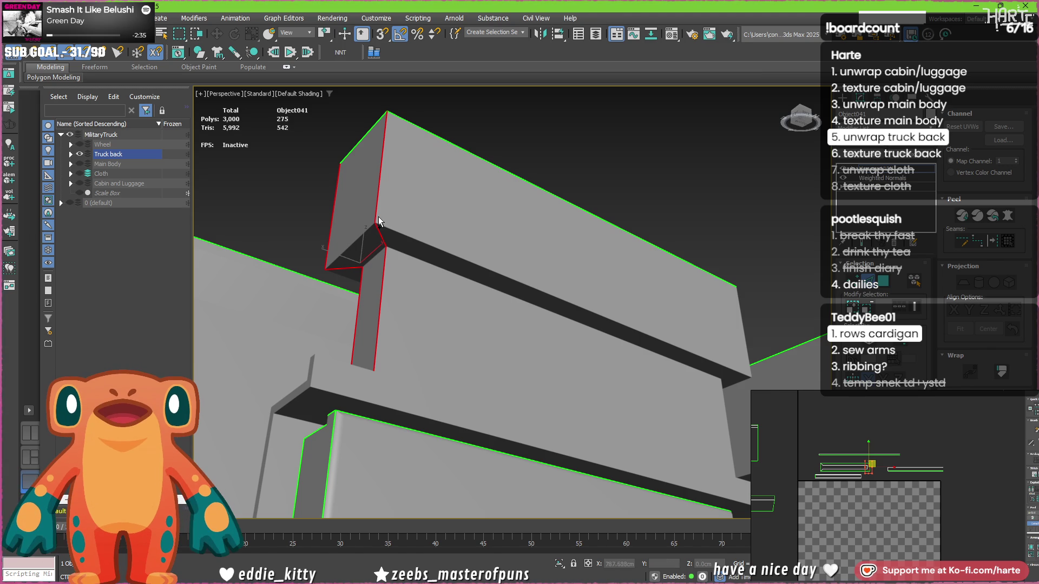
left_click(744, 352, "ctrl")
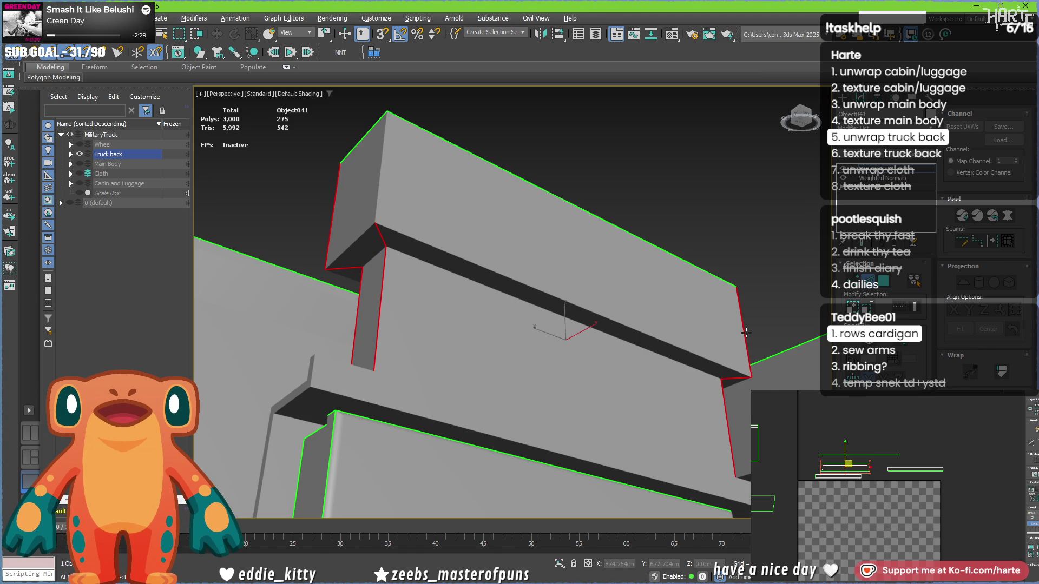
key("z")
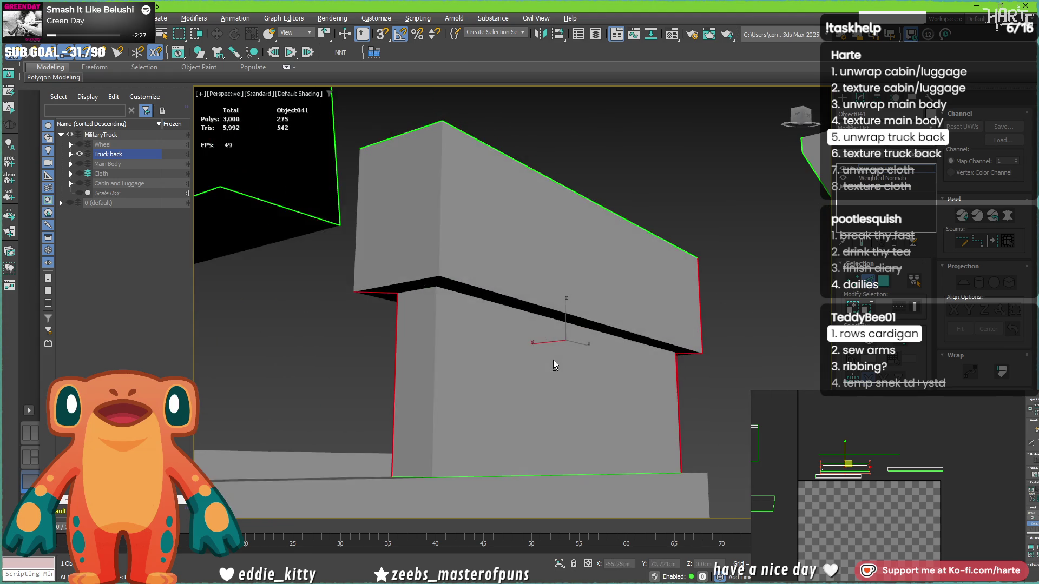
left_click(442, 231, "ctrl")
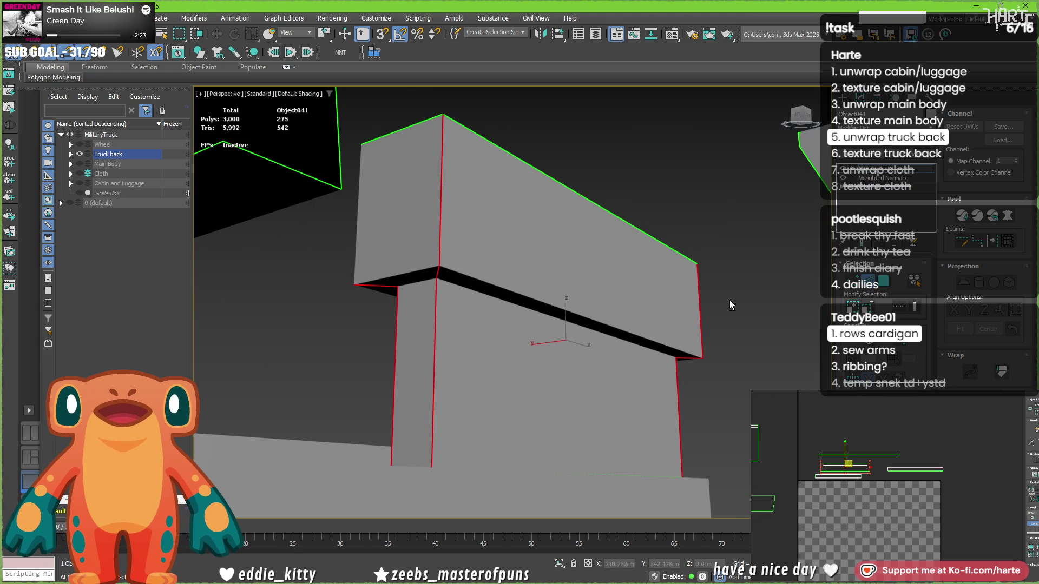
left_click(701, 314, "alt")
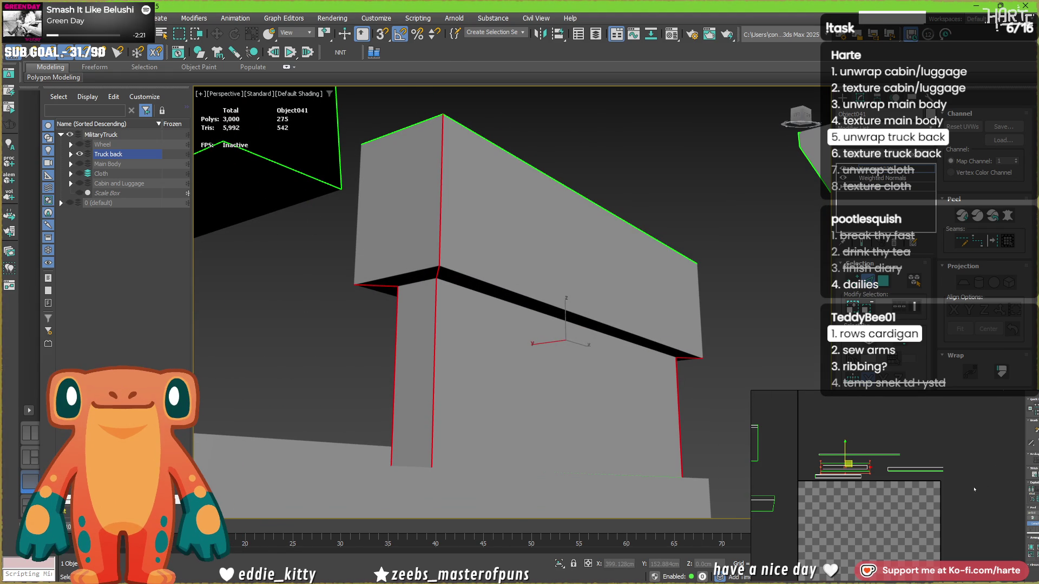
Turn the selected notch edges into seams and select the upper block's faces for mapping.
key("3")
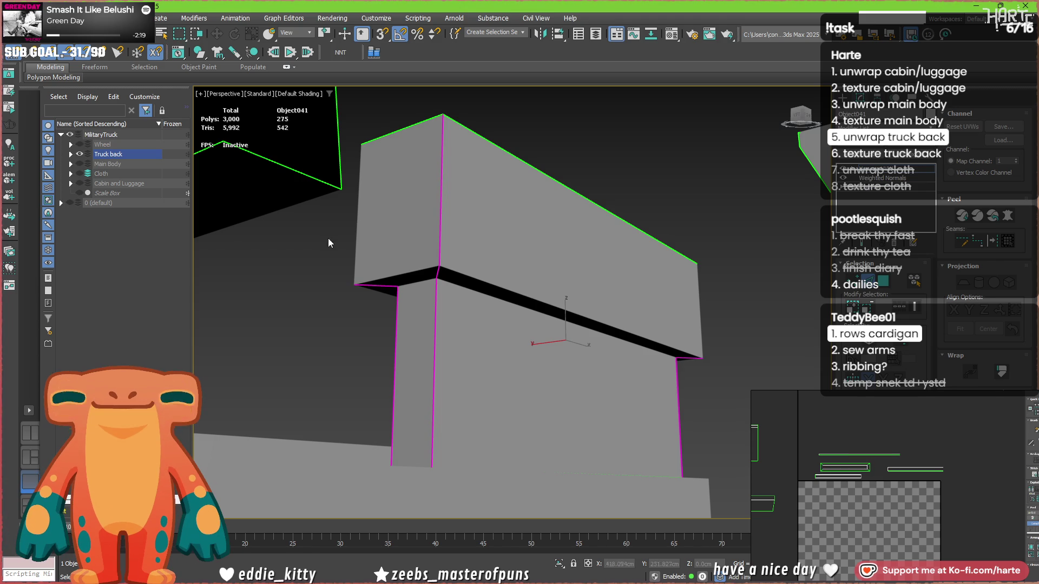
left_click(477, 232)
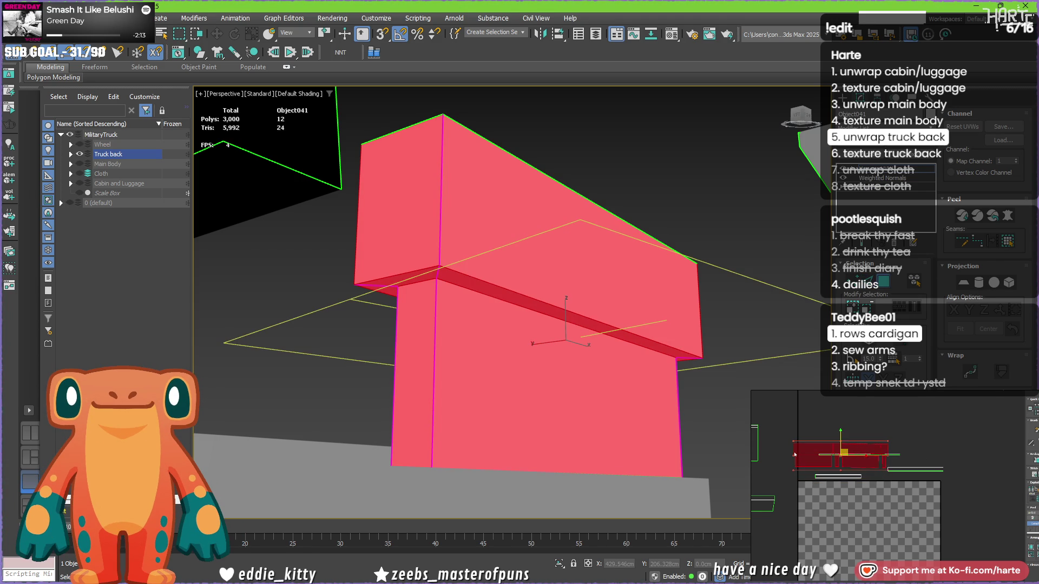
scroll(877, 470, "up", 2)
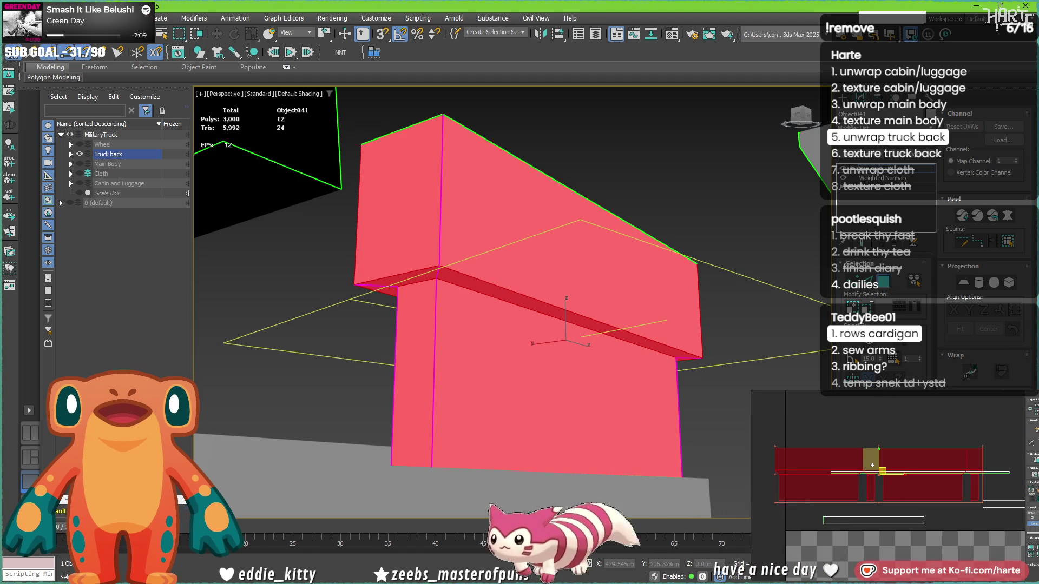
scroll(897, 482, "down", 3)
scroll(854, 465, "up", 2)
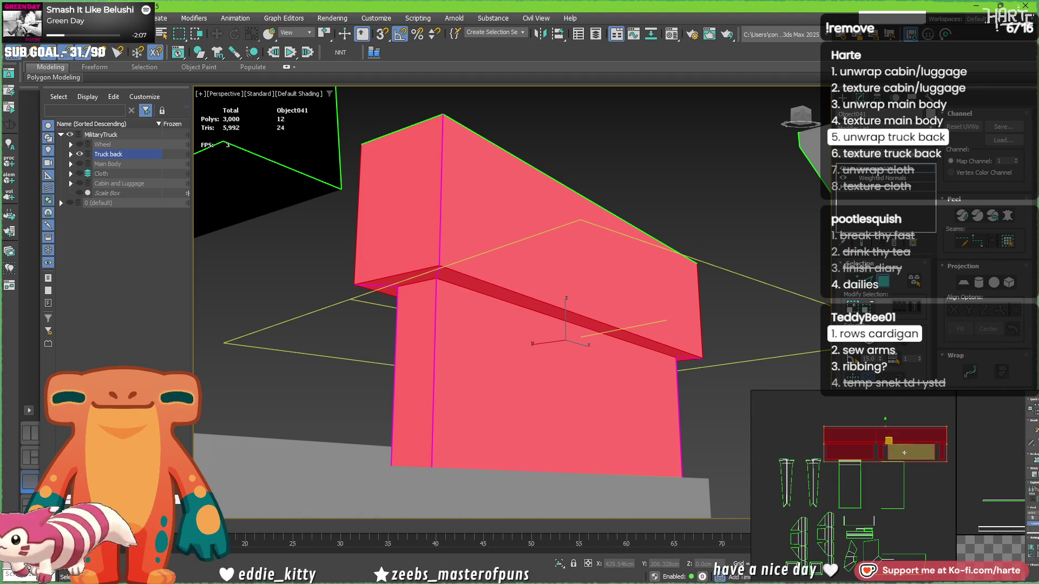
Inspect another UV island on the checker grid against the whole truck back.
left_click(928, 466)
scroll(928, 467, "down", 2)
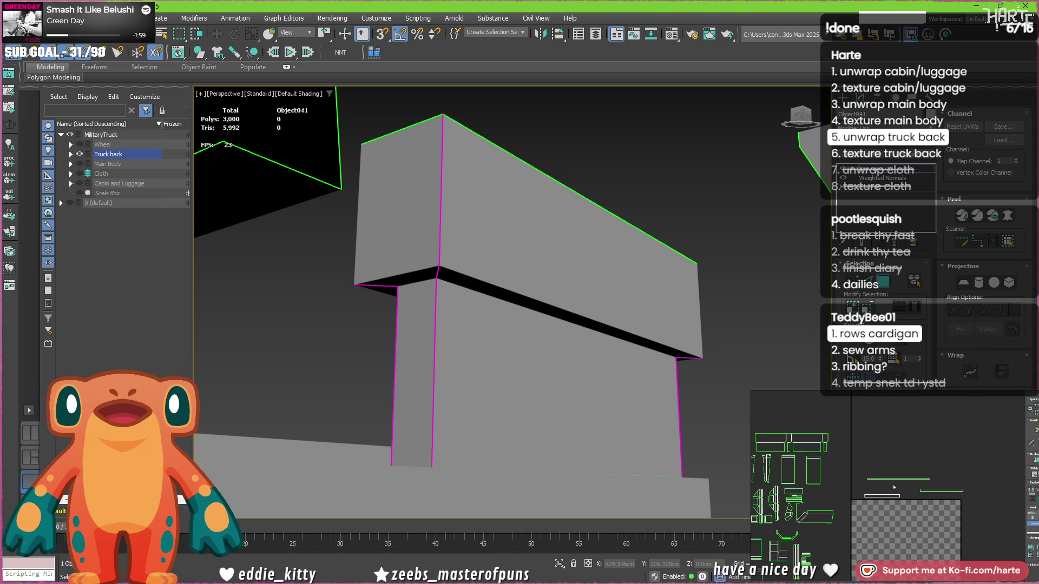
left_click(914, 483)
scroll(381, 356, "up", 3)
scroll(381, 356, "down", 5)
mouse_move(381, 356)
middle_mouse_down("alt")
mouse_move(449, 352)
mouse_move(592, 370)
mouse_move(570, 400)
mouse_move(488, 372)
mouse_move(482, 343)
mouse_move(511, 335)
middle_mouse_up("alt")
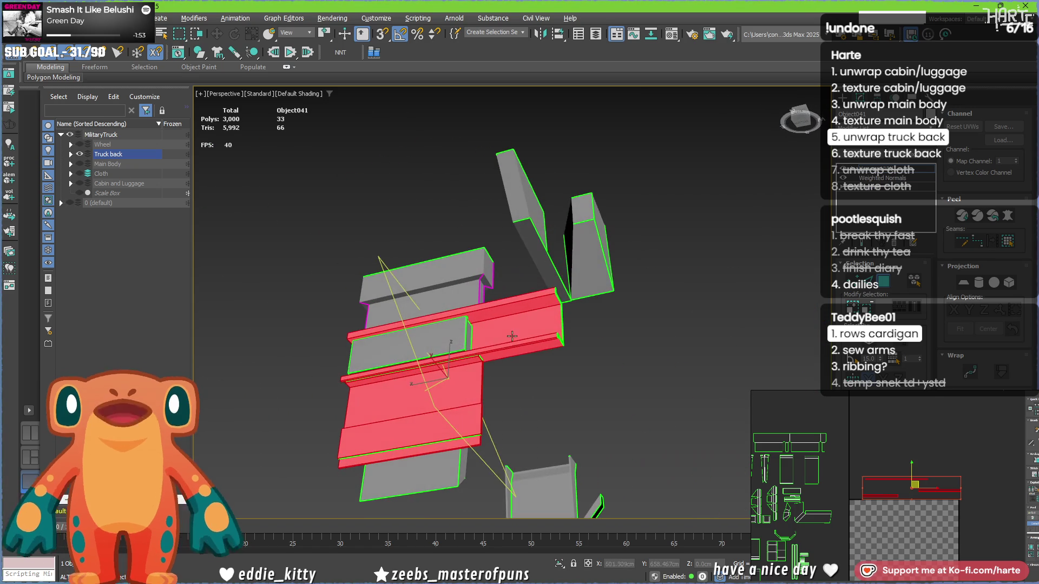
left_click(394, 415)
middle_click_drag(393, 415, 459, 433, "alt")
scroll(384, 414, "up", 8)
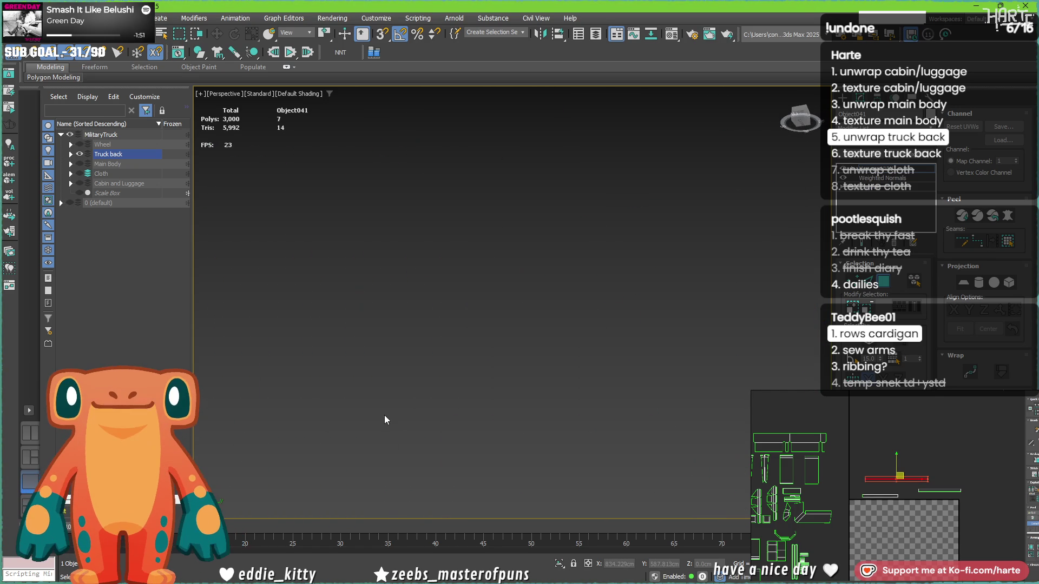
mouse_move(407, 408)
middle_mouse_down("alt")
mouse_move(541, 422)
mouse_move(672, 454)
middle_mouse_up("alt")
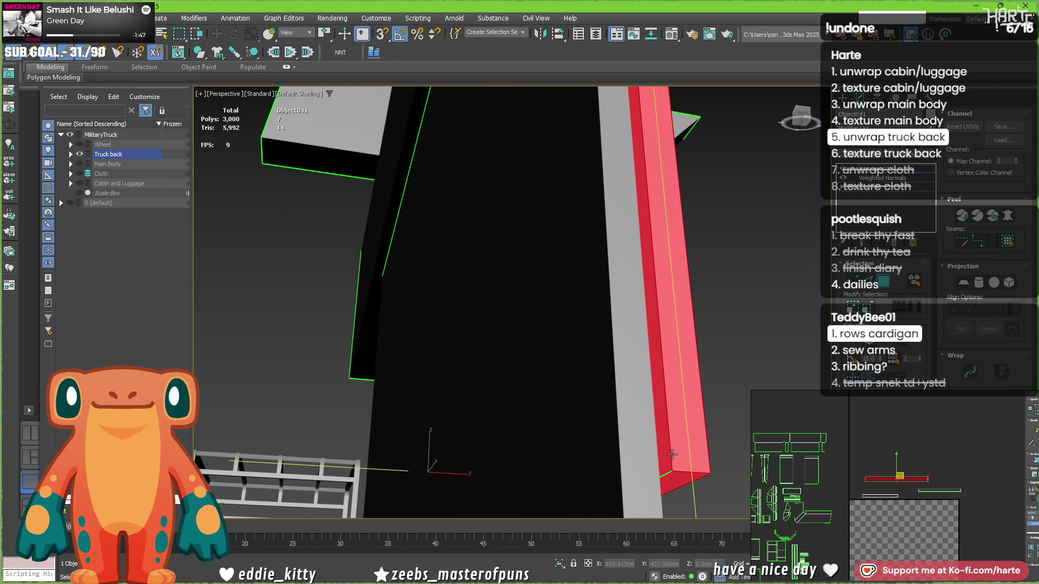
left_click(674, 456)
left_click(656, 412)
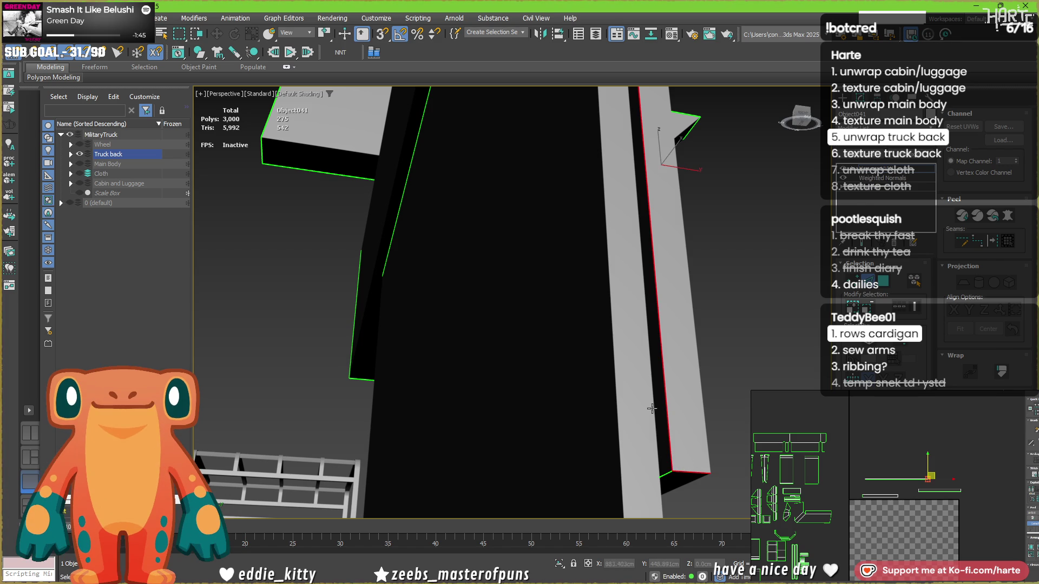
mouse_move(658, 397)
middle_mouse_down()
mouse_move(619, 319)
mouse_move(584, 391)
mouse_move(487, 417)
mouse_move(574, 356)
mouse_move(489, 308)
mouse_move(564, 285)
mouse_move(489, 303)
mouse_move(553, 304)
mouse_move(384, 296)
mouse_move(503, 302)
mouse_move(606, 218)
middle_mouse_up()
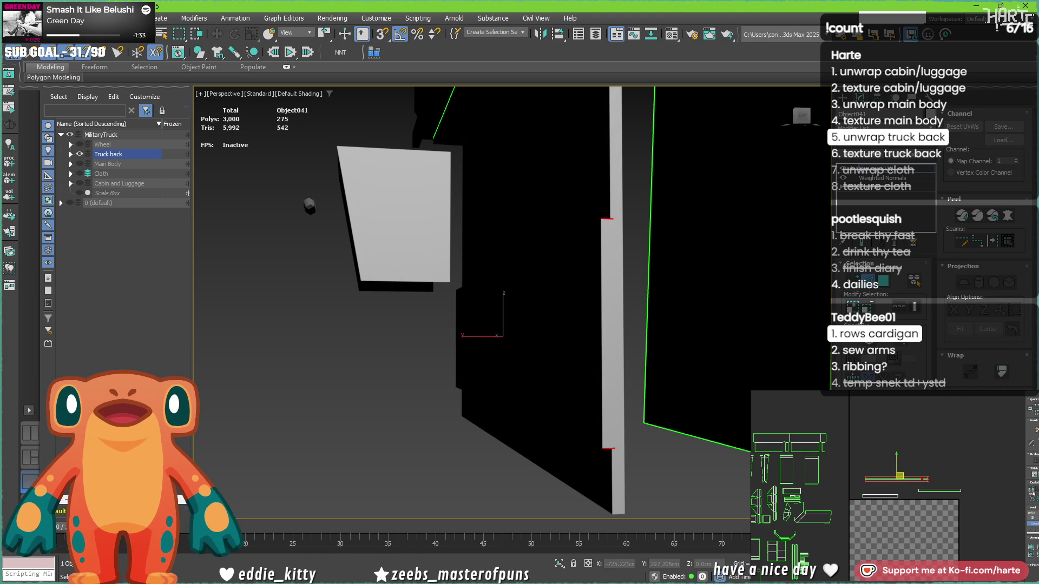
left_click(605, 359)
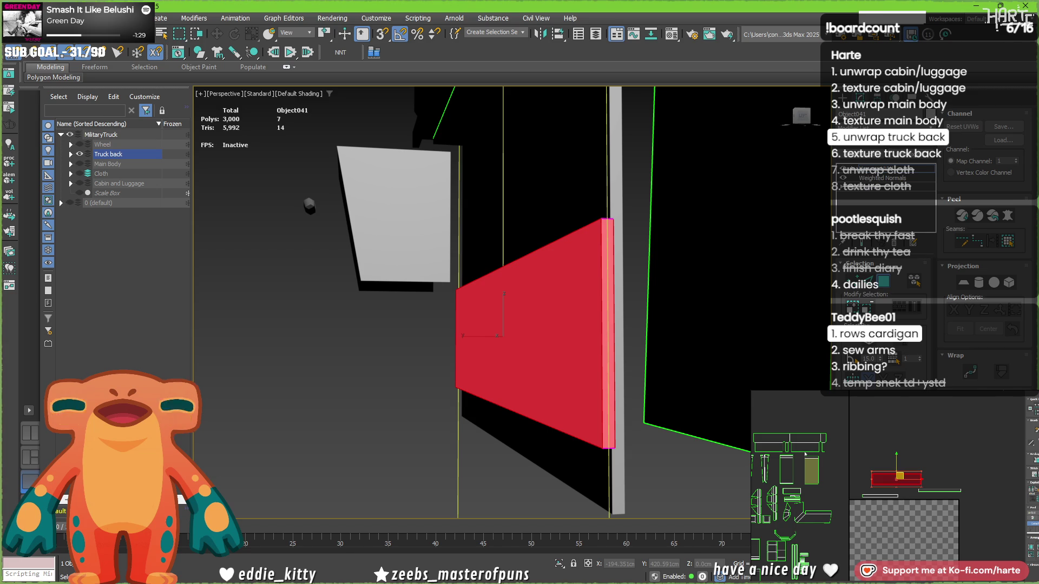
scroll(914, 482, "up", 3)
scroll(908, 508, "down", 3)
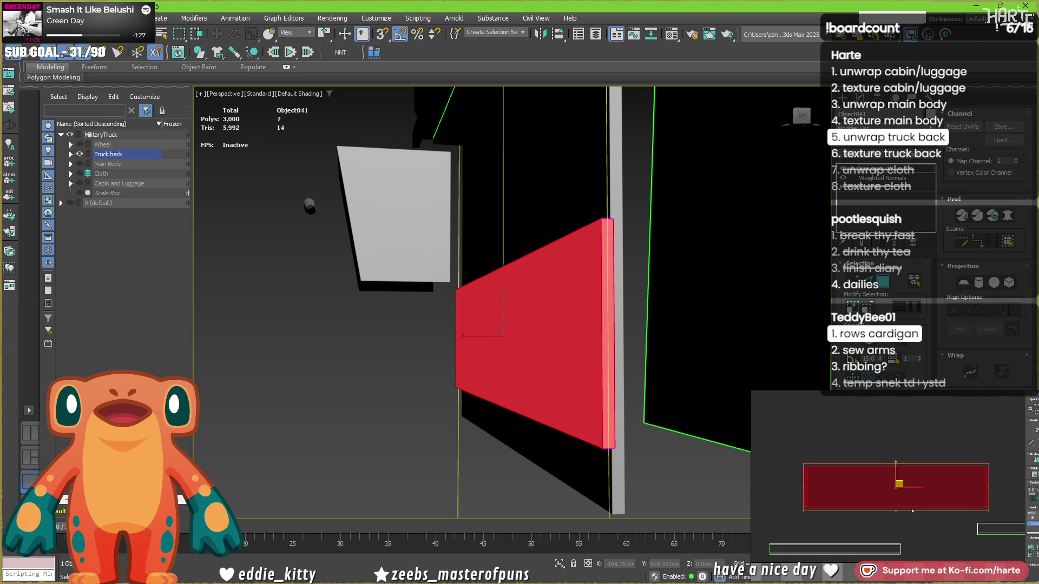
scroll(908, 508, "down", 2)
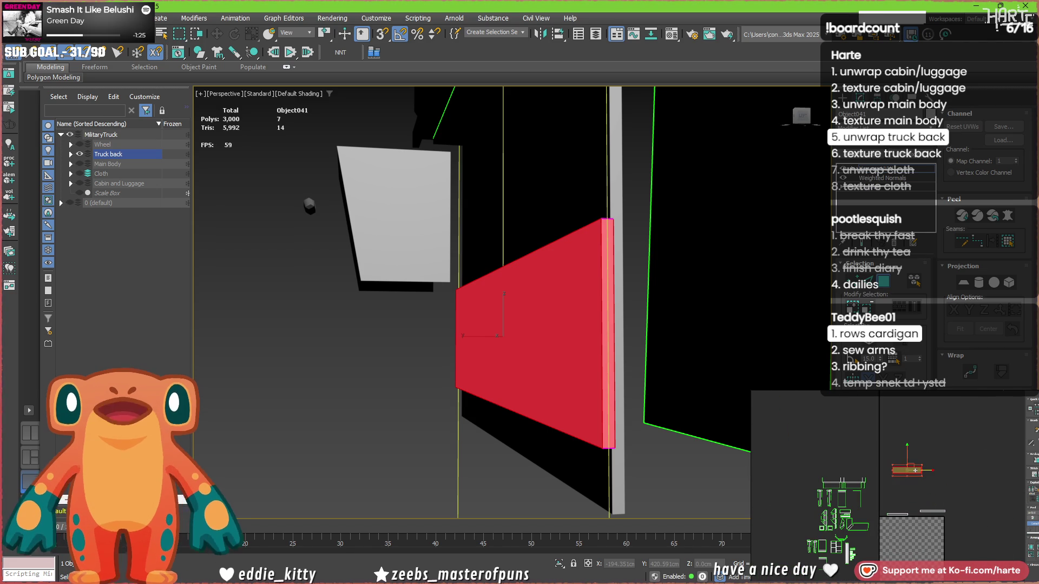
left_click(919, 511)
mouse_move(481, 295)
middle_mouse_down("alt")
mouse_move(508, 309)
mouse_move(383, 271)
mouse_move(413, 281)
mouse_move(410, 313)
mouse_move(451, 295)
mouse_move(417, 250)
mouse_move(552, 290)
mouse_move(531, 139)
mouse_move(508, 127)
mouse_move(471, 204)
mouse_move(484, 193)
mouse_move(617, 234)
mouse_move(704, 208)
middle_mouse_up("alt")
left_click(496, 309)
scroll(496, 309, "up", 5)
left_click(450, 296)
Select the strip's top-left corner edge and the lower inner edge of that corner.
left_click(632, 192)
scroll(633, 195, "up", 2)
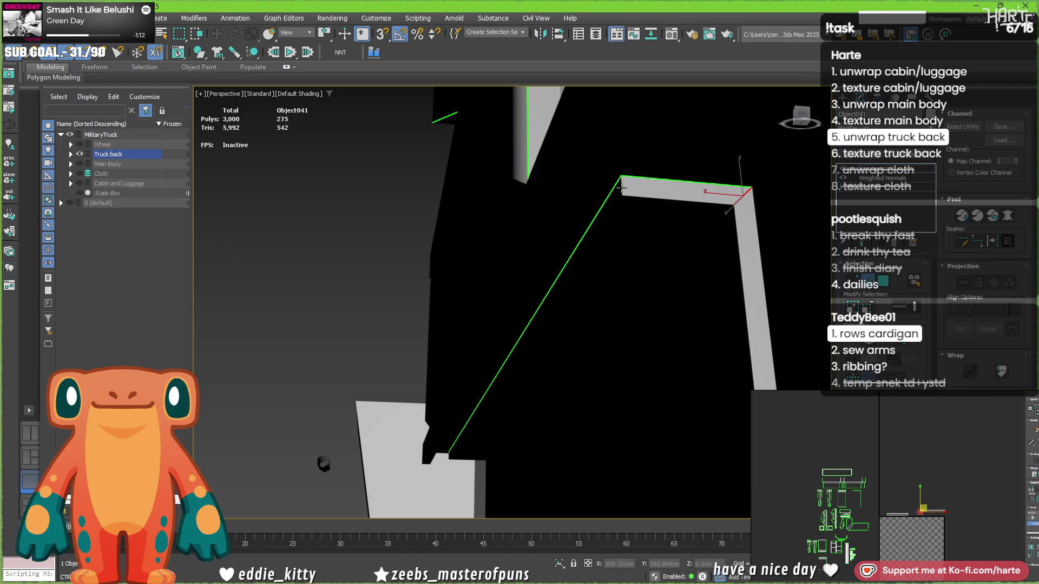
mouse_move(615, 238)
middle_mouse_down("alt")
mouse_move(598, 291)
mouse_move(602, 335)
mouse_move(619, 323)
mouse_move(550, 357)
mouse_move(563, 330)
middle_mouse_up("alt")
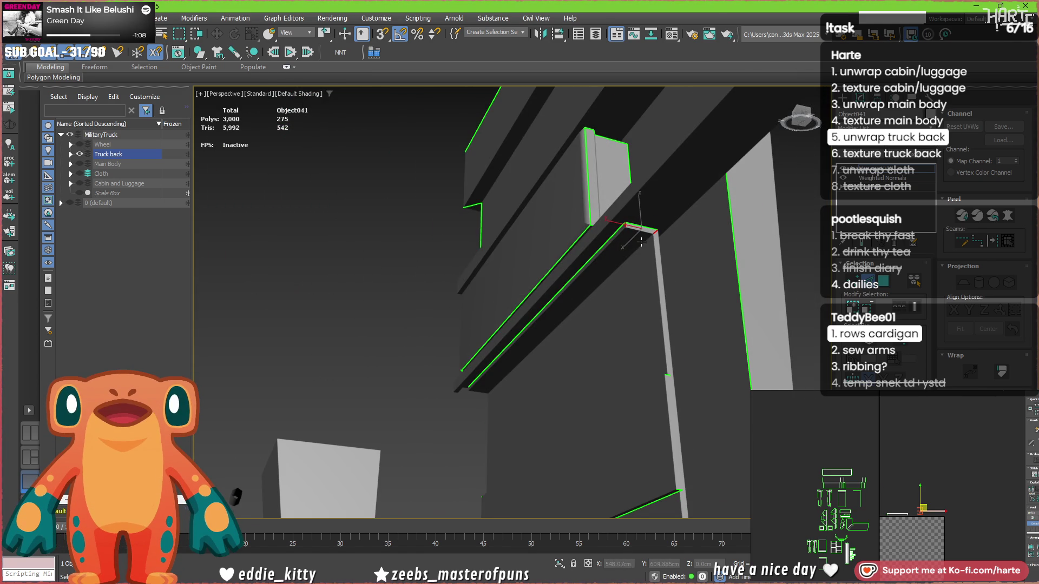
scroll(638, 215, "up", 1)
scroll(638, 214, "up", 2)
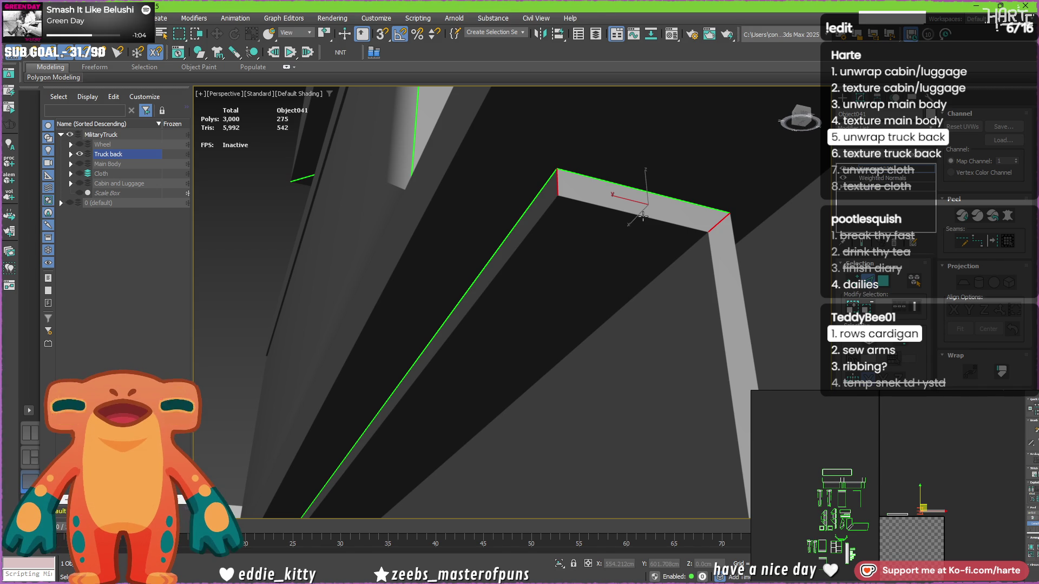
left_click(625, 210)
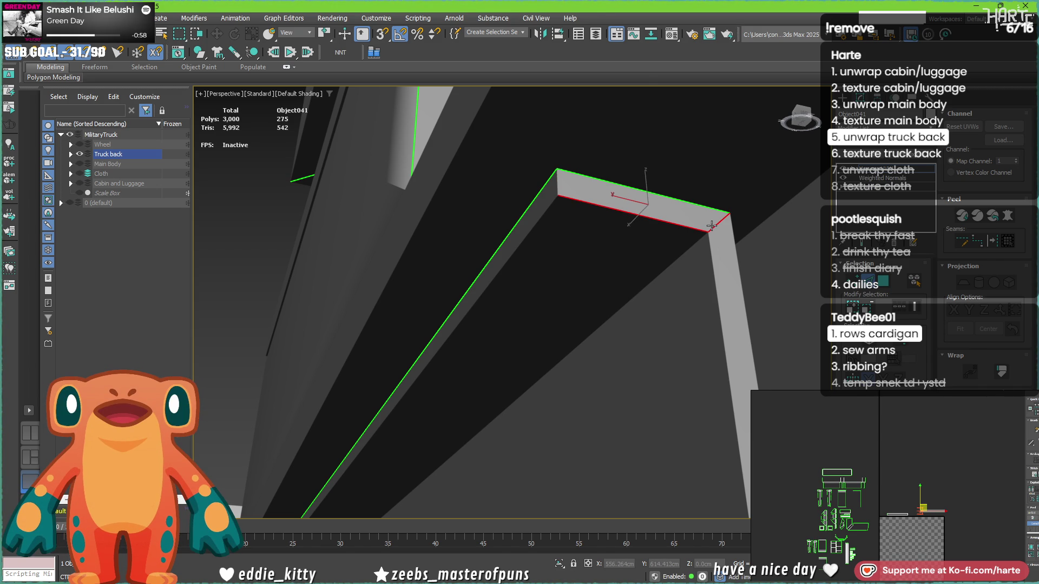
scroll(712, 226, "down", 3)
mouse_move(726, 284)
middle_mouse_down()
mouse_move(698, 167)
mouse_move(592, 71)
middle_mouse_up()
scroll(596, 162, "down", 3)
mouse_move(596, 162)
middle_mouse_down()
mouse_move(501, 238)
mouse_move(634, 245)
mouse_move(597, 370)
middle_mouse_up()
scroll(598, 370, "up", 8)
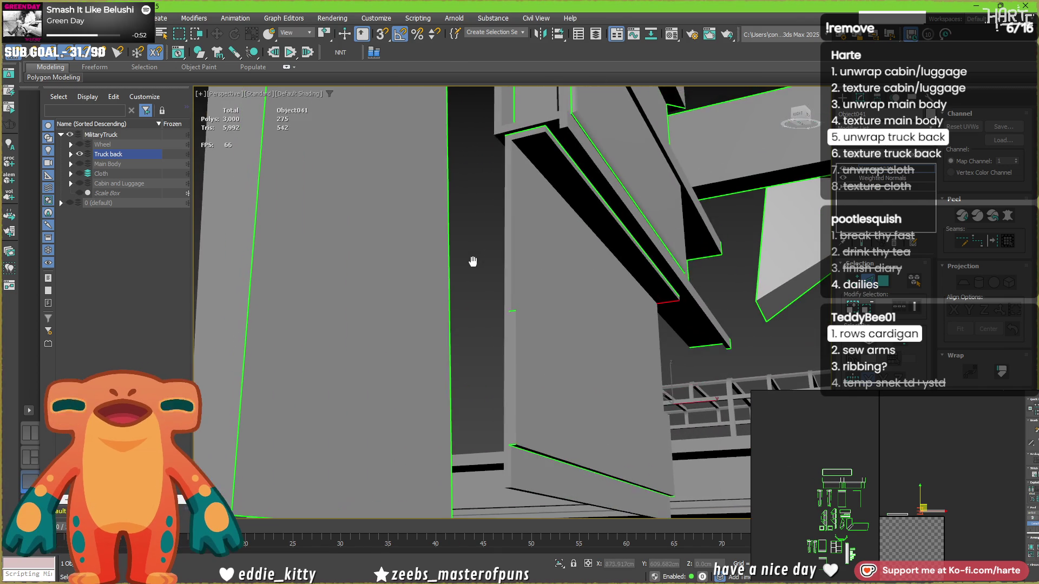
scroll(505, 178, "up", 3)
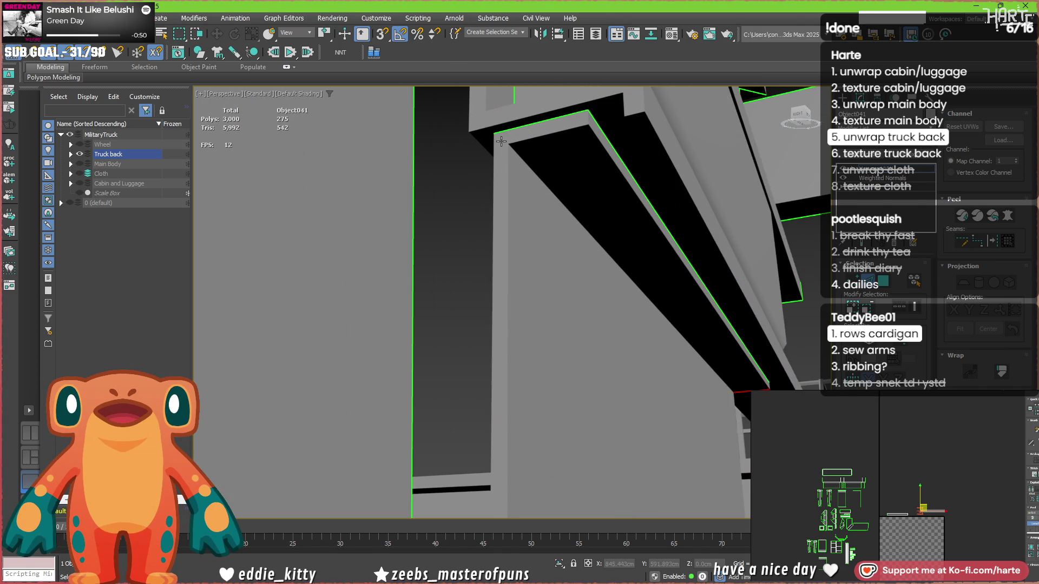
Add the long vertical corner edge and the green seam edge to the selection.
left_click(512, 178, "ctrl")
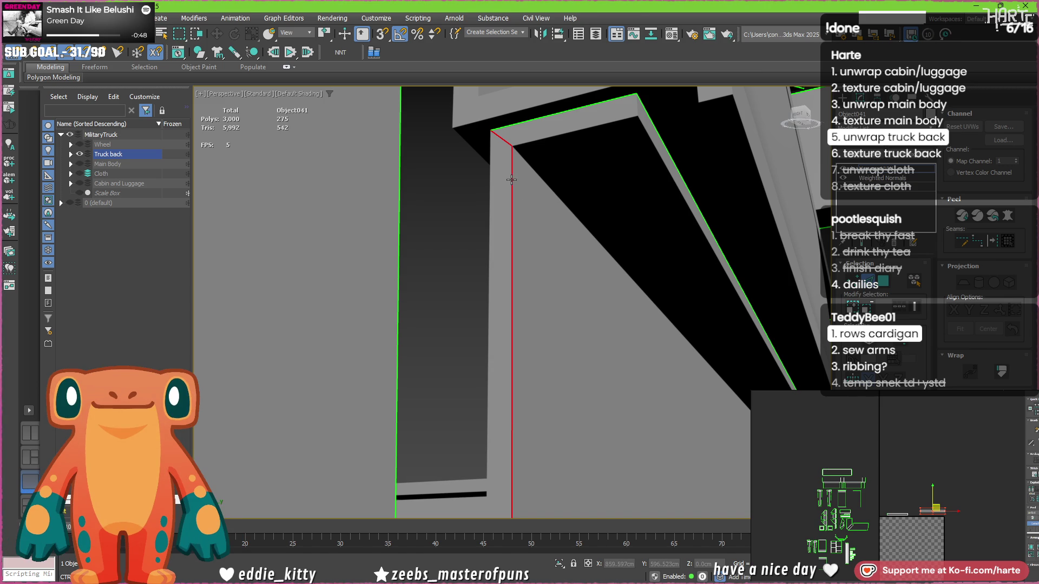
middle_click_drag(706, 311, 342, 223, "alt")
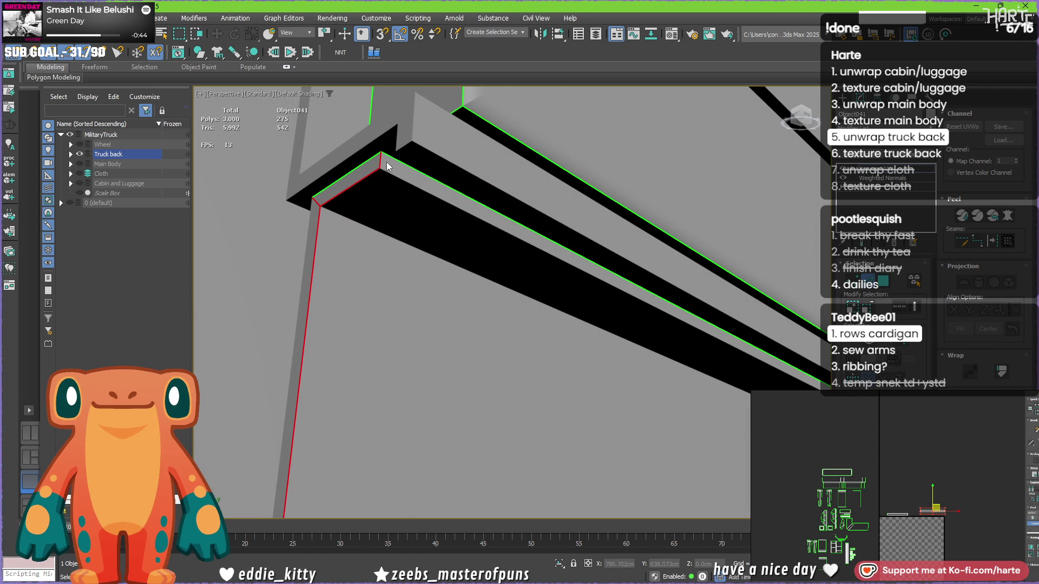
mouse_move(453, 372)
middle_mouse_down("alt")
mouse_move(486, 265)
mouse_move(424, 383)
middle_mouse_up("alt")
mouse_move(434, 357)
middle_mouse_down("alt")
mouse_move(567, 308)
mouse_move(500, 165)
middle_mouse_up("alt")
mouse_move(560, 356)
middle_mouse_down("alt")
mouse_move(595, 439)
mouse_move(584, 429)
mouse_move(584, 453)
mouse_move(560, 424)
middle_mouse_up("alt")
mouse_move(473, 264)
middle_mouse_down("alt")
mouse_move(496, 353)
mouse_move(527, 297)
middle_mouse_up("alt")
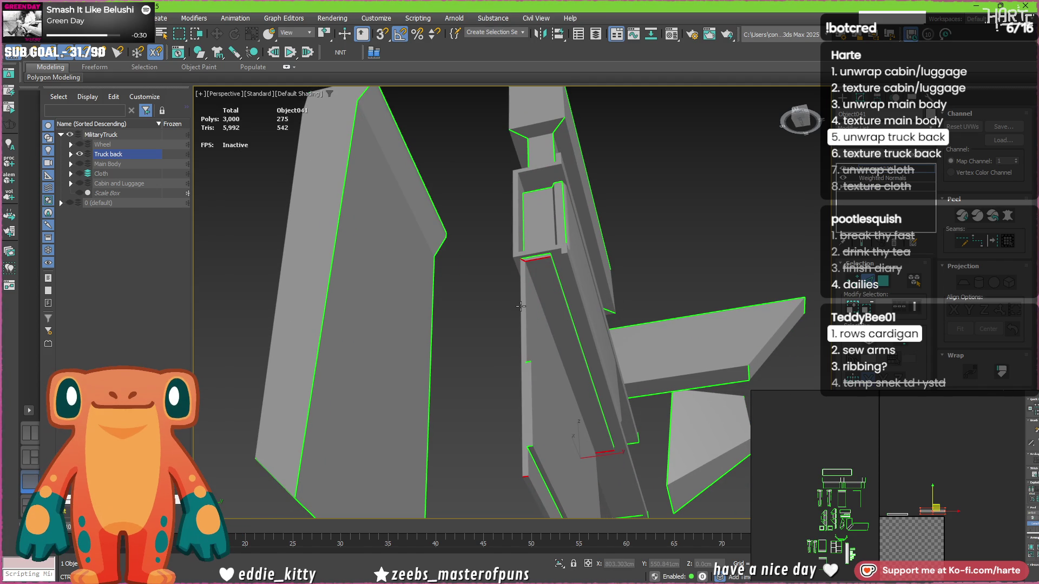
left_click(534, 480)
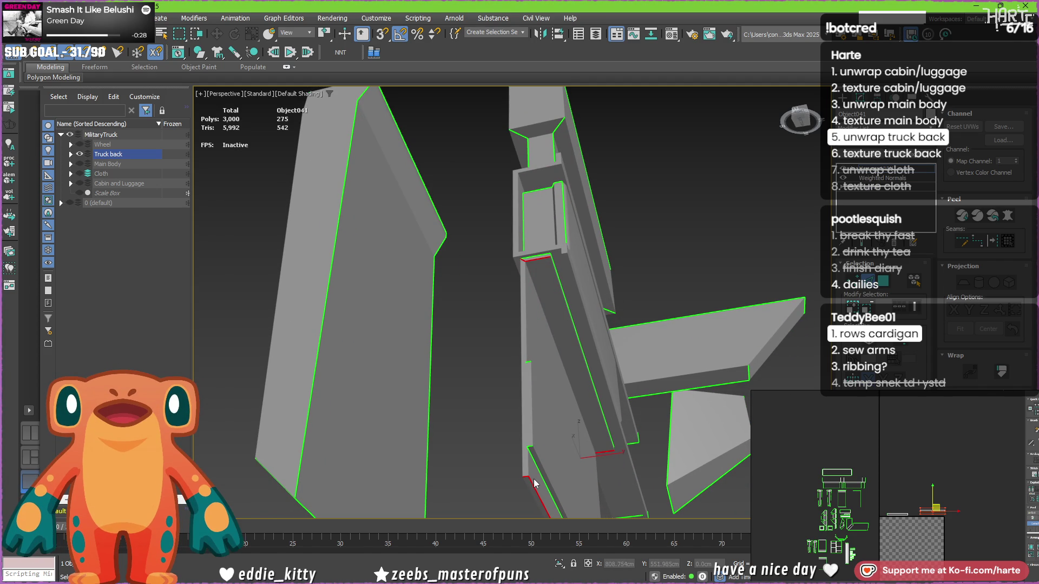
mouse_move(534, 476)
middle_mouse_down("alt")
mouse_move(566, 486)
mouse_move(524, 479)
mouse_move(519, 448)
middle_mouse_up("alt")
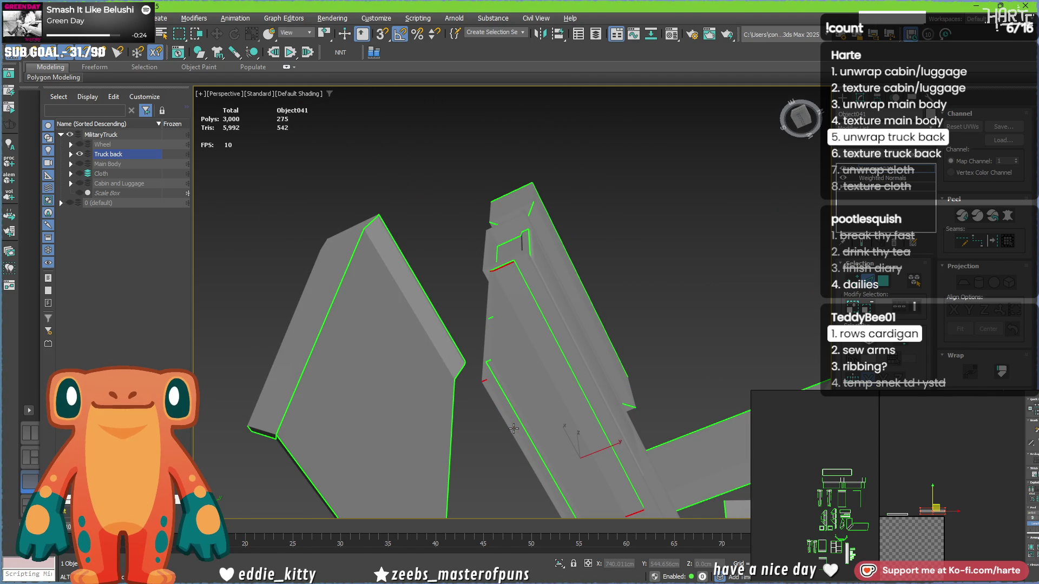
mouse_move(492, 309)
middle_mouse_down("alt")
mouse_move(448, 388)
mouse_move(543, 426)
mouse_move(489, 262)
middle_mouse_up("alt")
scroll(459, 175, "up", 5)
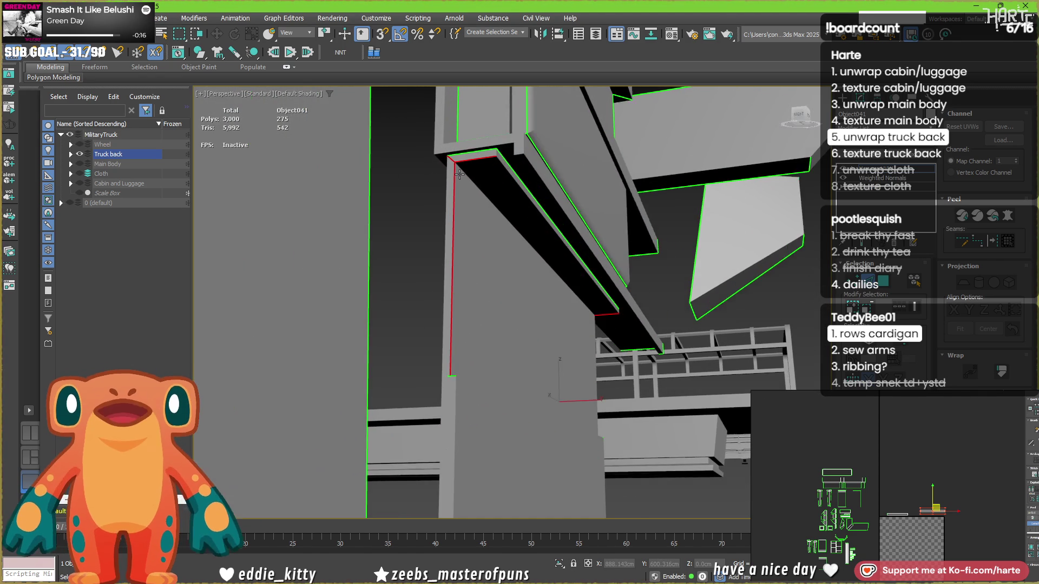
Drop the unwanted vertical, top inner and right edges from the strip's selection.
left_click(448, 185, "alt")
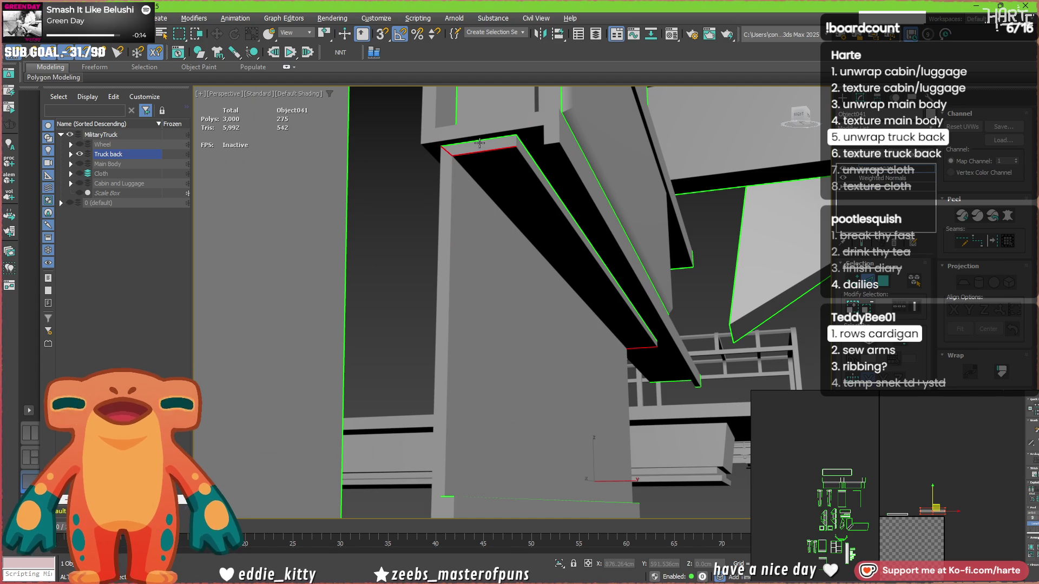
left_click(492, 148, "alt")
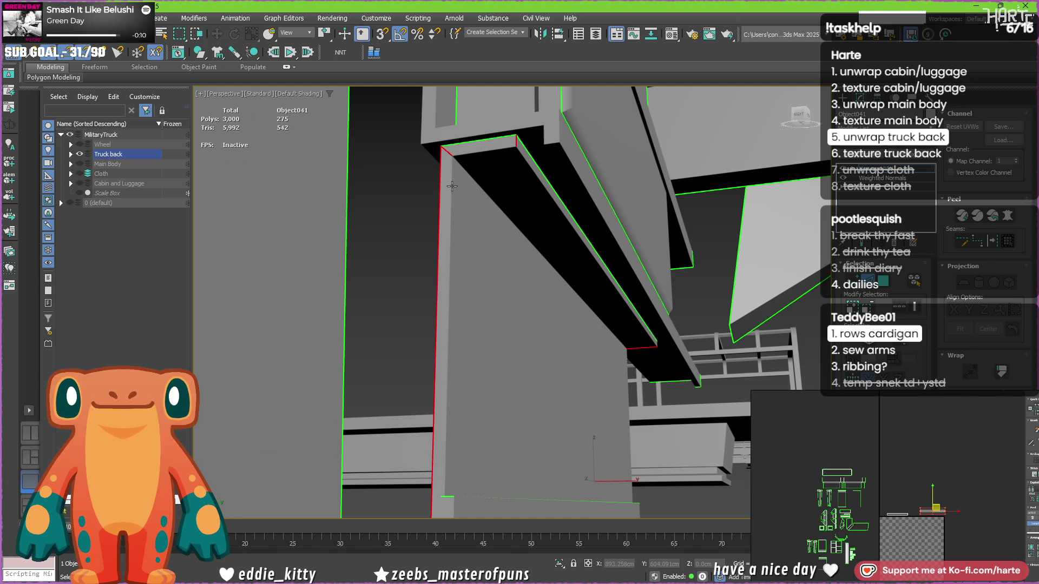
scroll(445, 202, "down", 3)
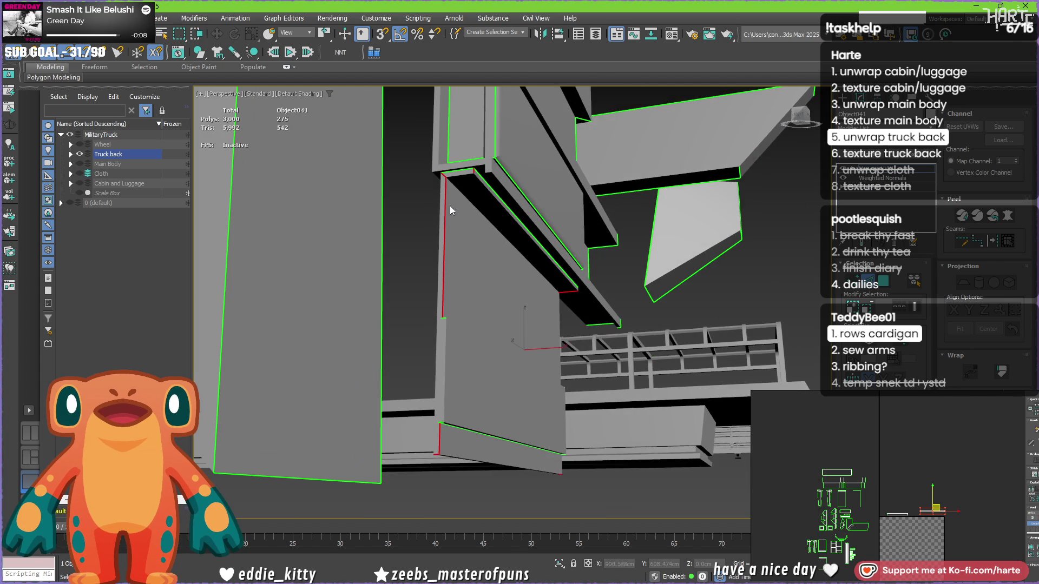
mouse_move(590, 319)
middle_mouse_down("alt")
mouse_move(475, 251)
mouse_move(450, 296)
middle_mouse_up("alt")
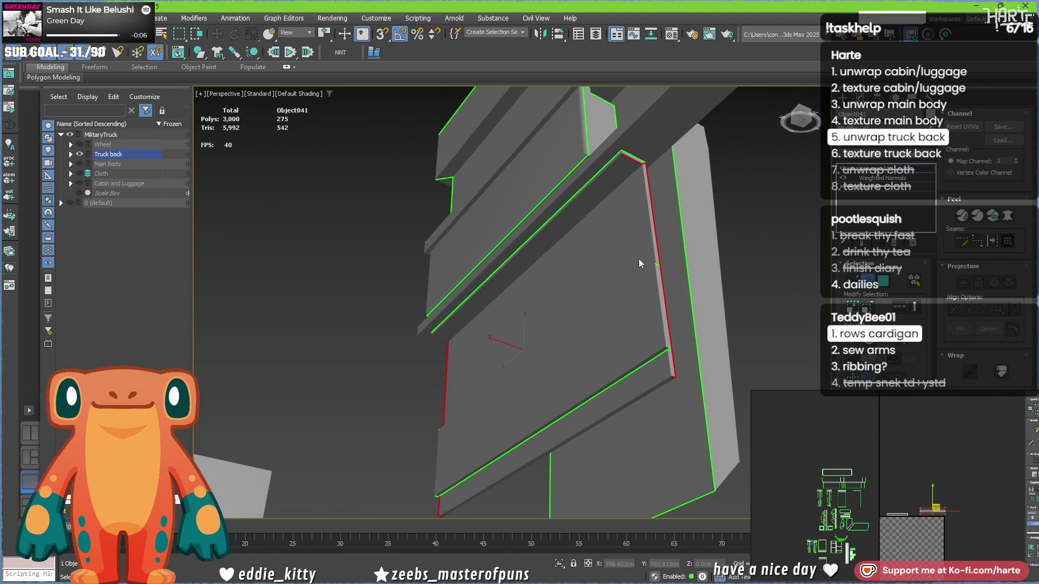
scroll(640, 156, "up", 5)
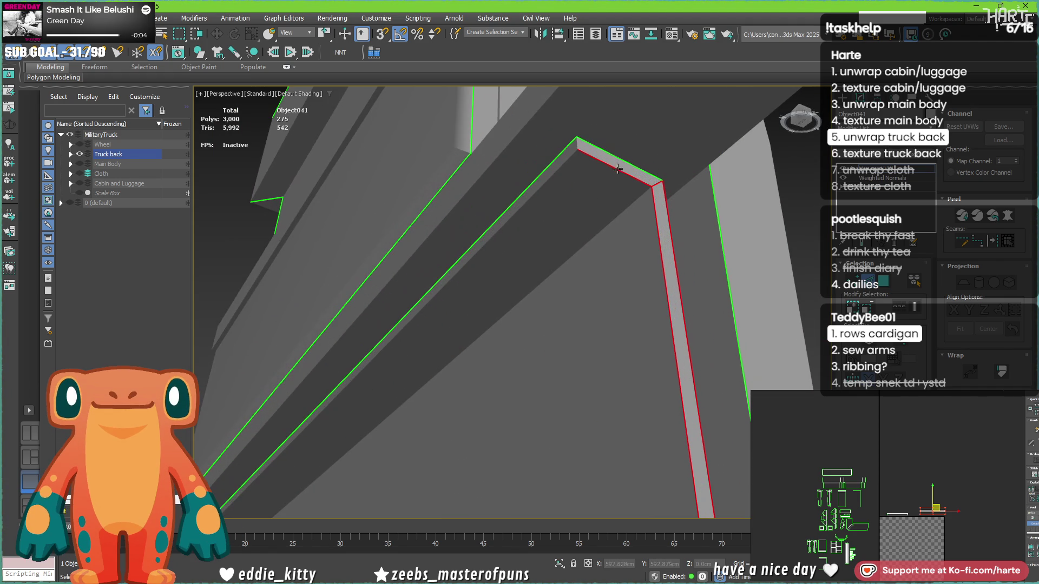
left_click(668, 221, "alt")
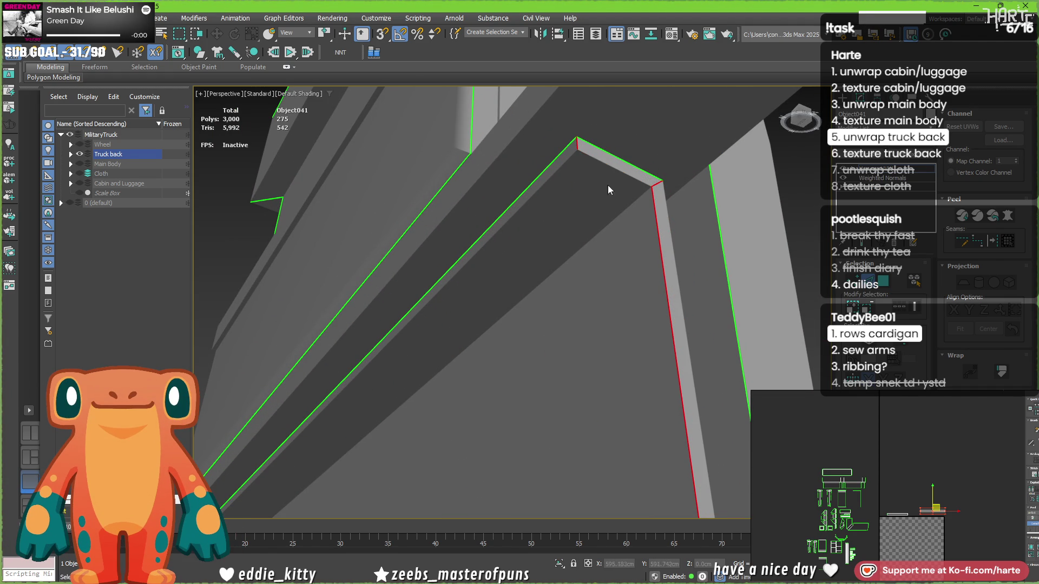
scroll(602, 197, "down", 3)
scroll(595, 271, "down", 3)
mouse_move(589, 333)
middle_mouse_down("alt")
mouse_move(507, 332)
mouse_move(508, 296)
middle_mouse_up("alt")
scroll(508, 296, "up", 5)
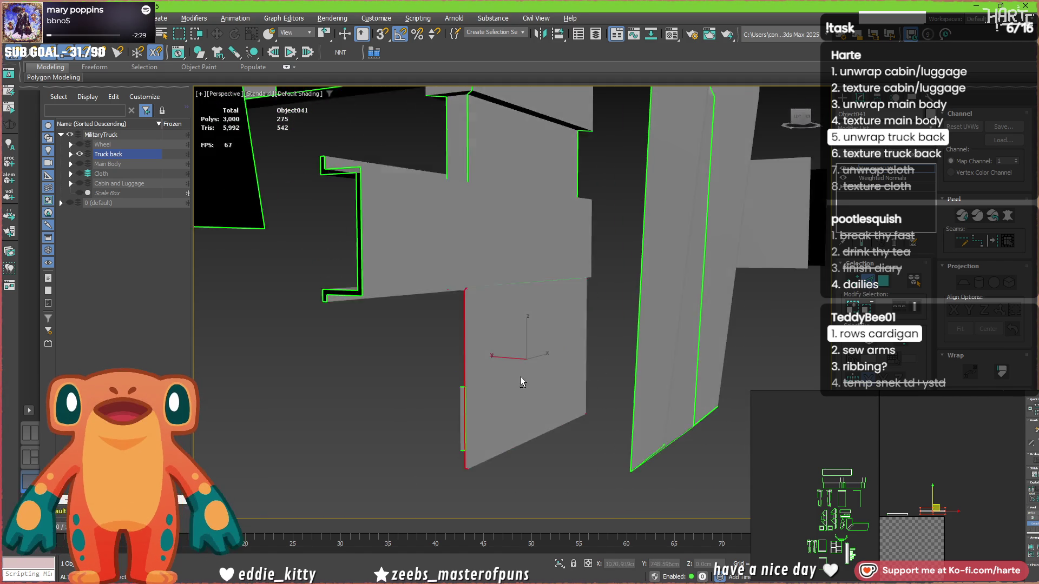
middle_click_drag(521, 374, 527, 366, "alt")
scroll(489, 277, "up", 3)
scroll(468, 277, "up", 3)
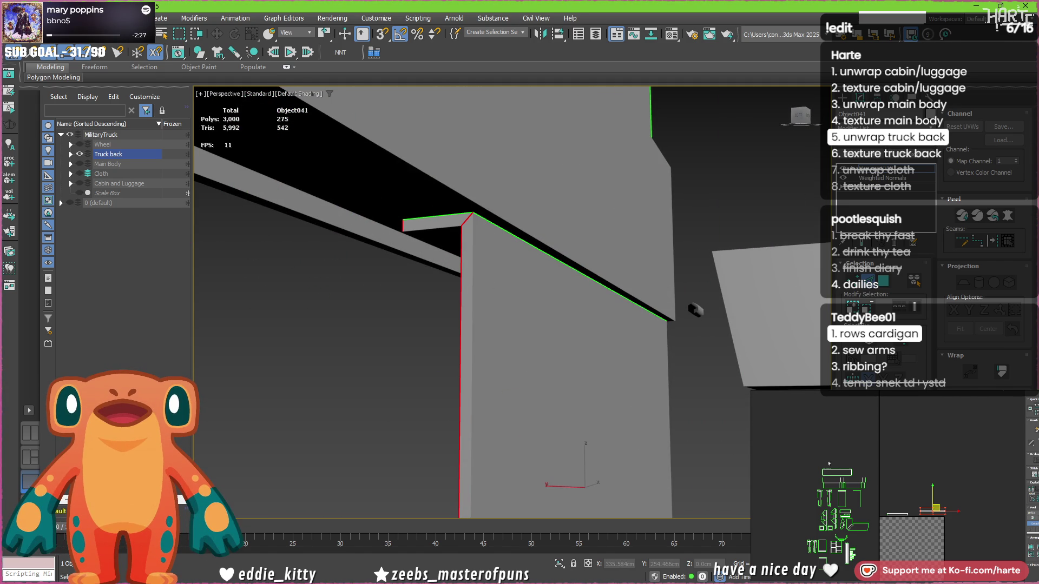
Select the nine-face truck-back element to inspect it, then deselect it.
left_click(754, 412)
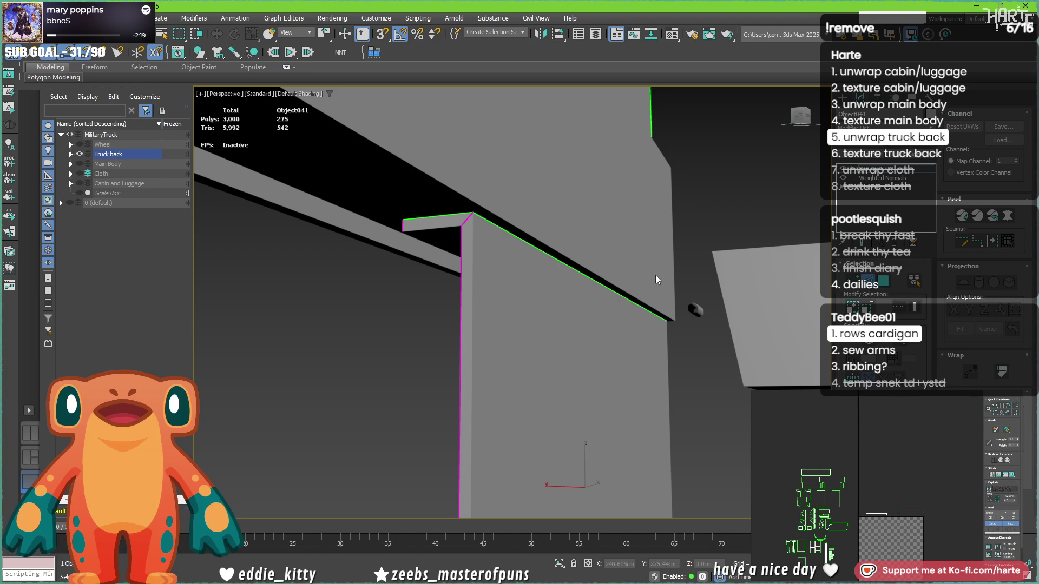
left_click(512, 333)
double_click(512, 336)
middle_click_drag(512, 336, 464, 328, "alt")
scroll(860, 510, "up", 3)
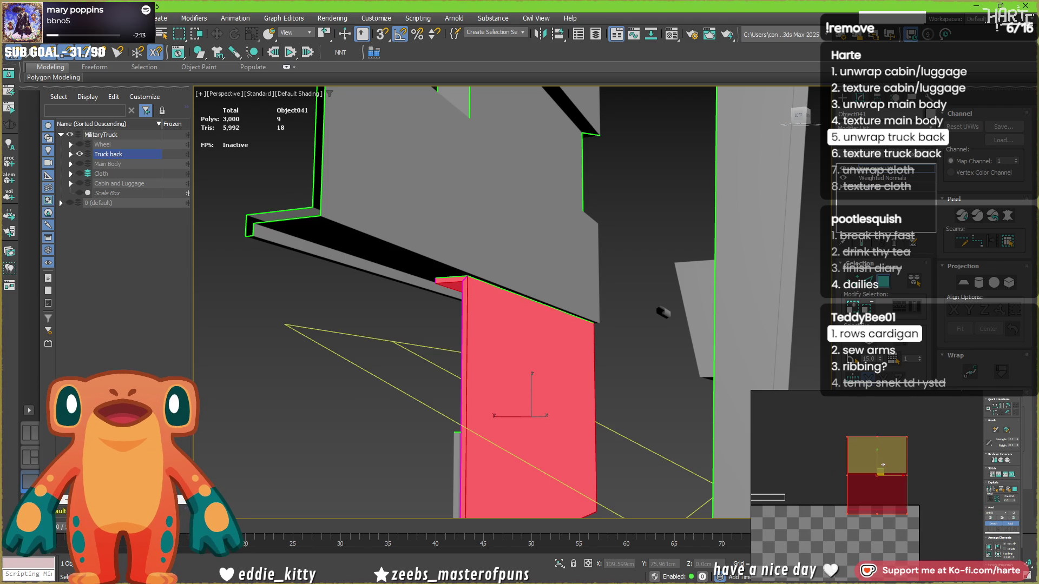
left_click(794, 450)
scroll(858, 494, "up", 3)
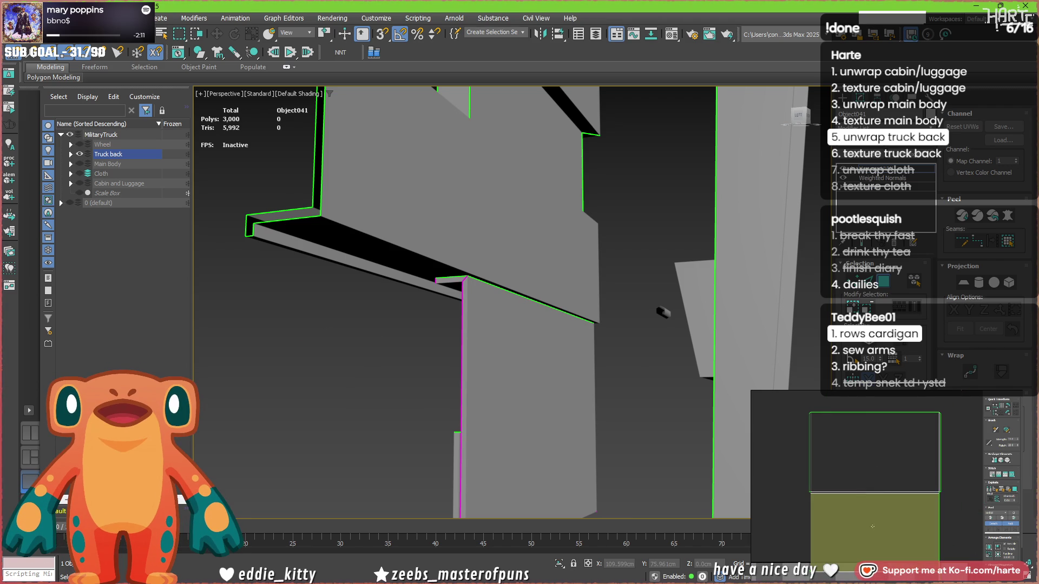
scroll(865, 511, "down", 5)
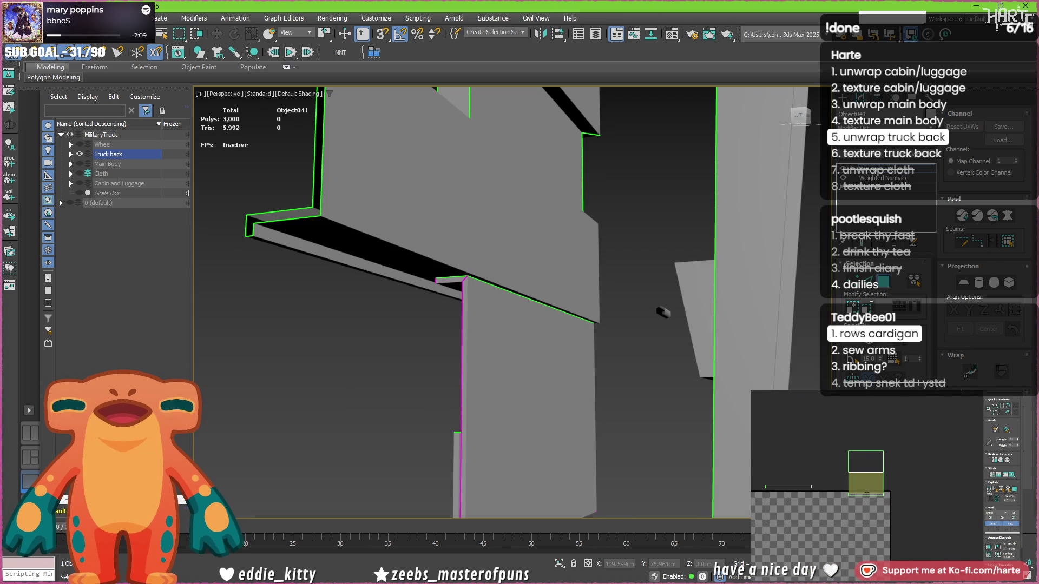
Pick the long beam strip's UVs in the editor, then switch to Edge selection.
left_click(936, 474)
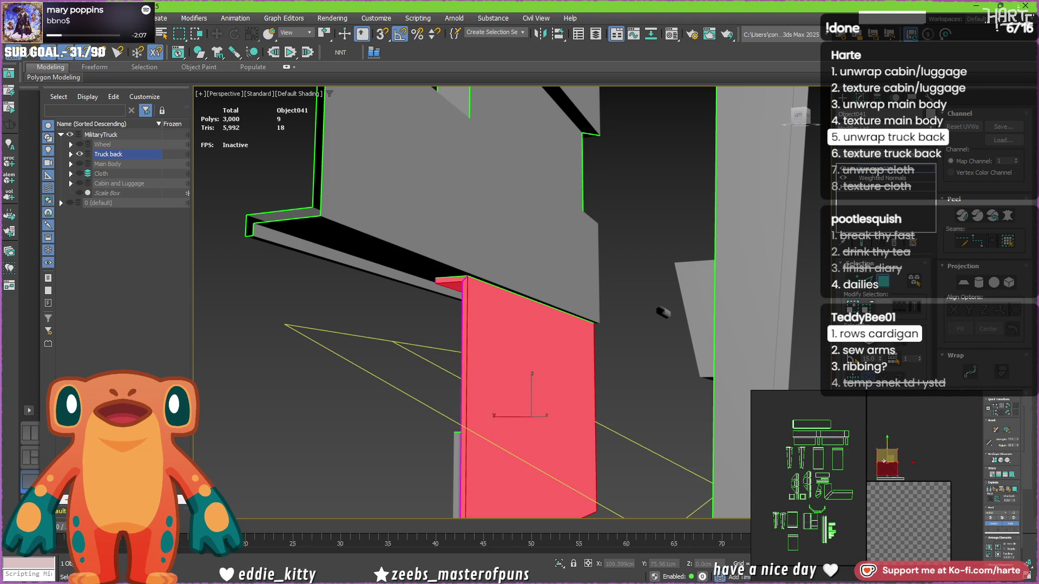
left_click(893, 479)
mouse_move(411, 292)
middle_mouse_down("alt")
mouse_move(428, 306)
mouse_move(412, 305)
middle_mouse_up("alt")
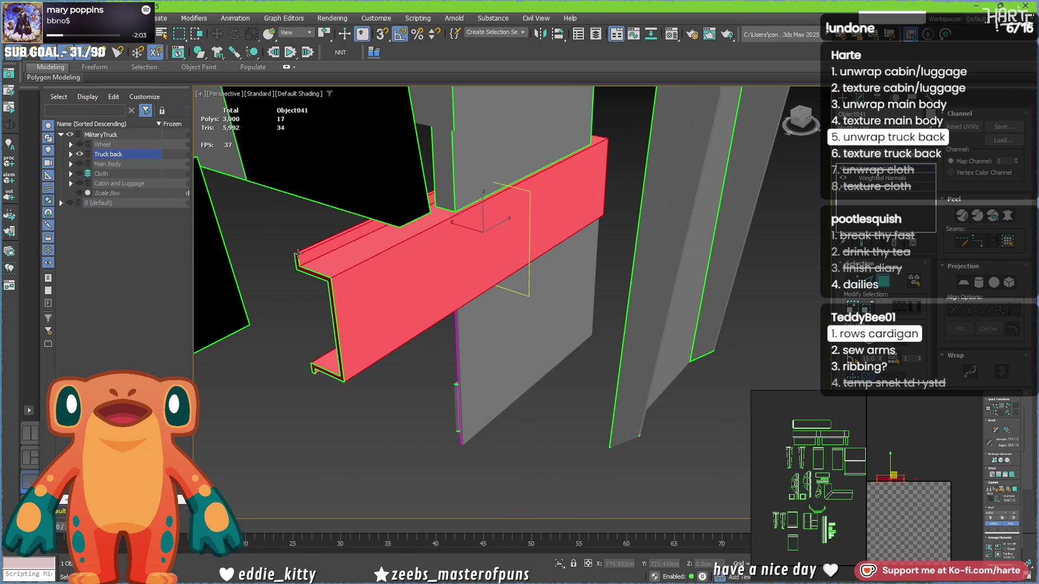
scroll(303, 255, "up", 3)
key("ctrl+b")
mouse_move(322, 249)
middle_mouse_down("alt")
mouse_move(414, 299)
mouse_move(563, 303)
mouse_move(571, 329)
mouse_move(610, 319)
middle_mouse_up("alt")
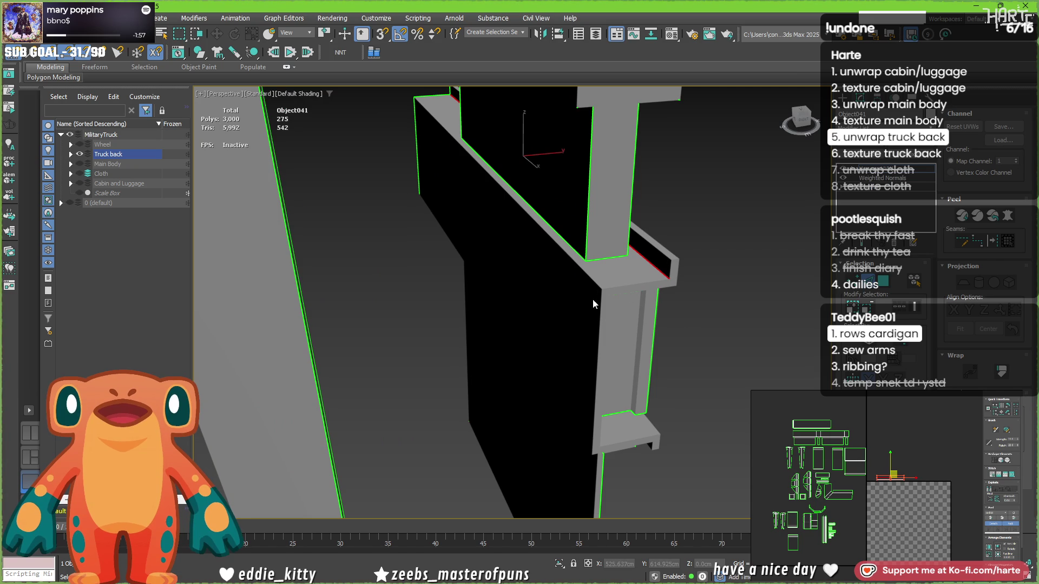
Select the edge loop under the upper beam section plus the ledge's top and corner edges.
mouse_move(590, 403)
middle_mouse_down("alt")
mouse_move(583, 389)
mouse_move(621, 314)
mouse_move(604, 274)
mouse_move(621, 279)
mouse_move(586, 277)
middle_mouse_up("alt")
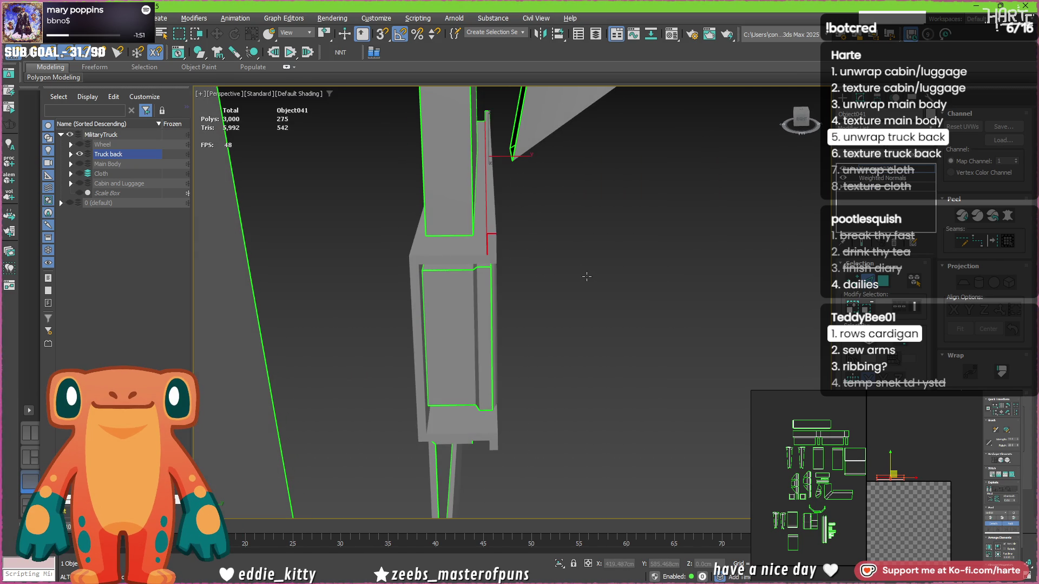
mouse_move(489, 260)
middle_mouse_down("alt")
mouse_move(465, 295)
mouse_move(445, 287)
middle_mouse_up("alt")
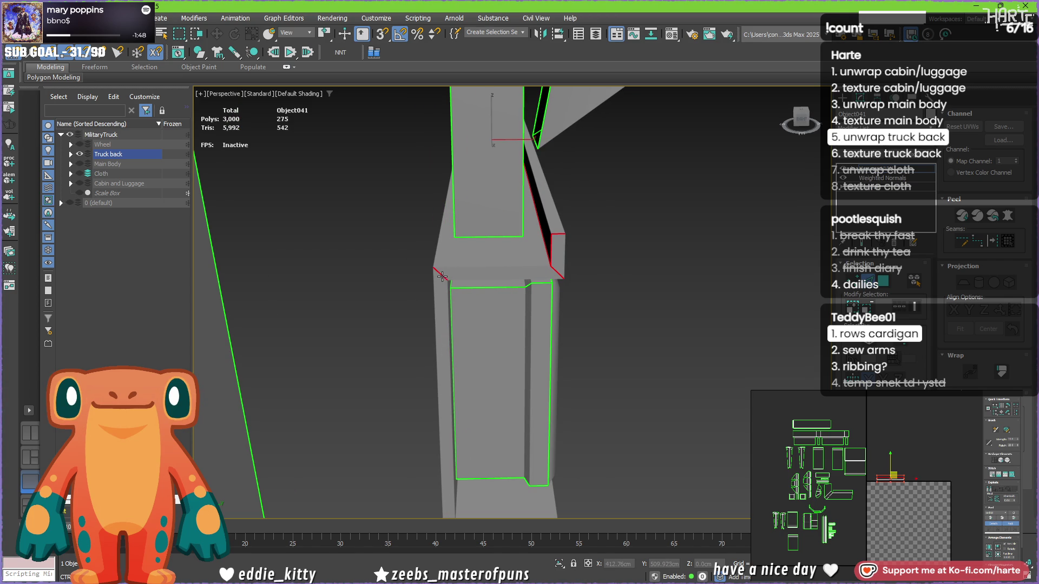
left_click(470, 267)
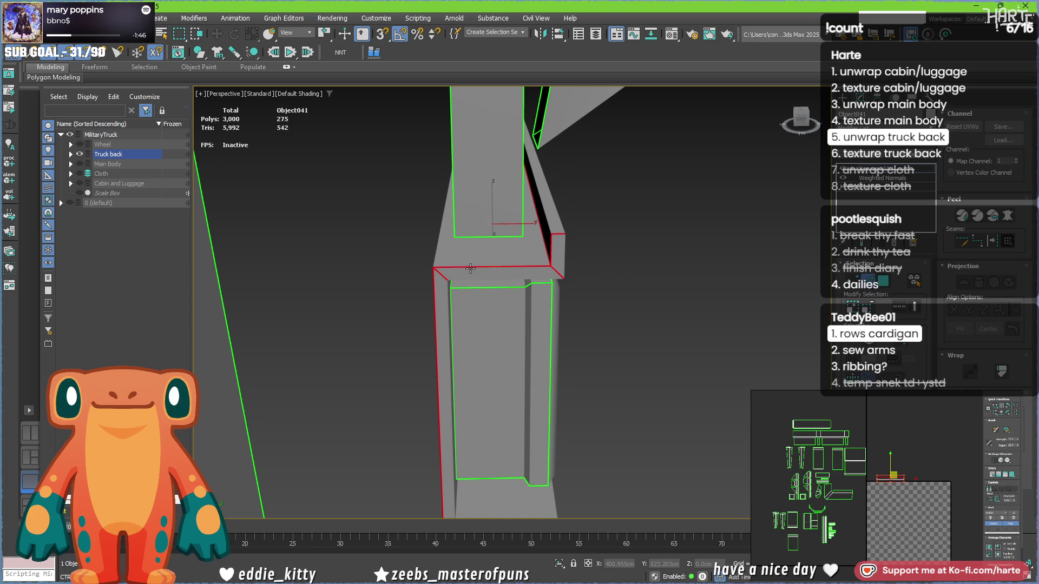
mouse_move(488, 315)
middle_mouse_down("alt")
mouse_move(494, 345)
mouse_move(466, 283)
middle_mouse_up("alt")
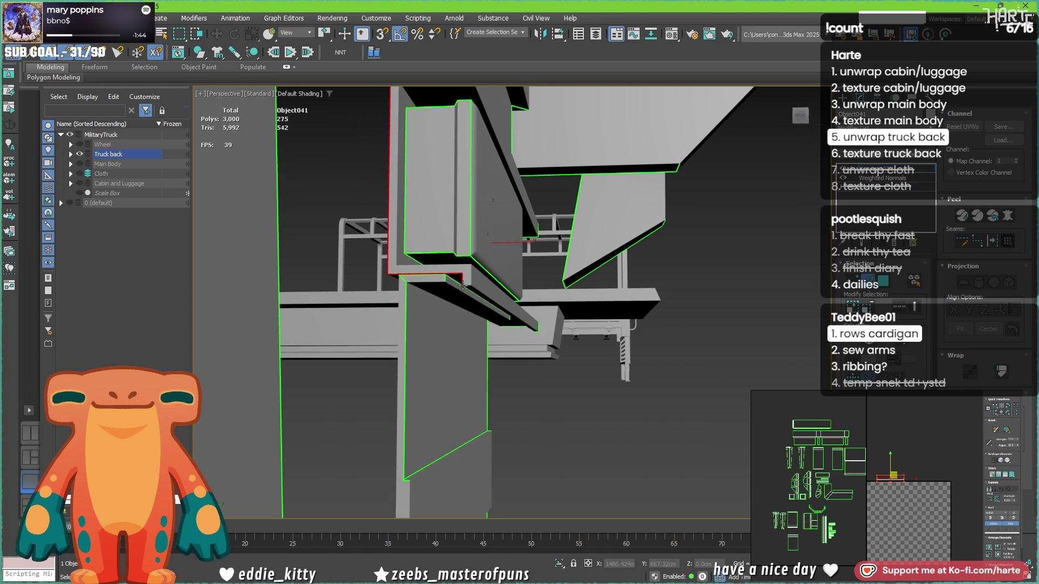
left_click(407, 266, "ctrl")
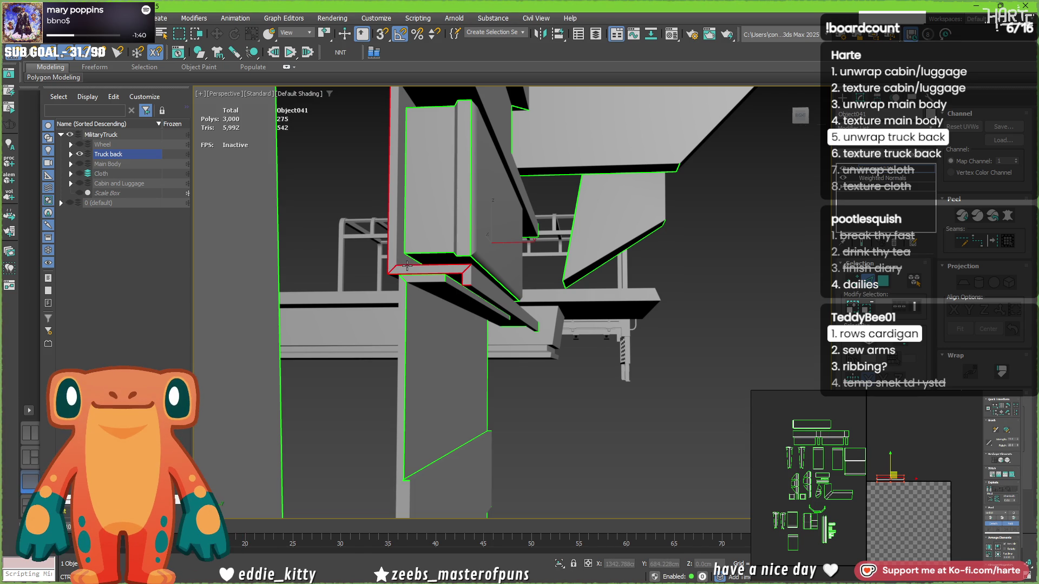
left_click(466, 282, "ctrl")
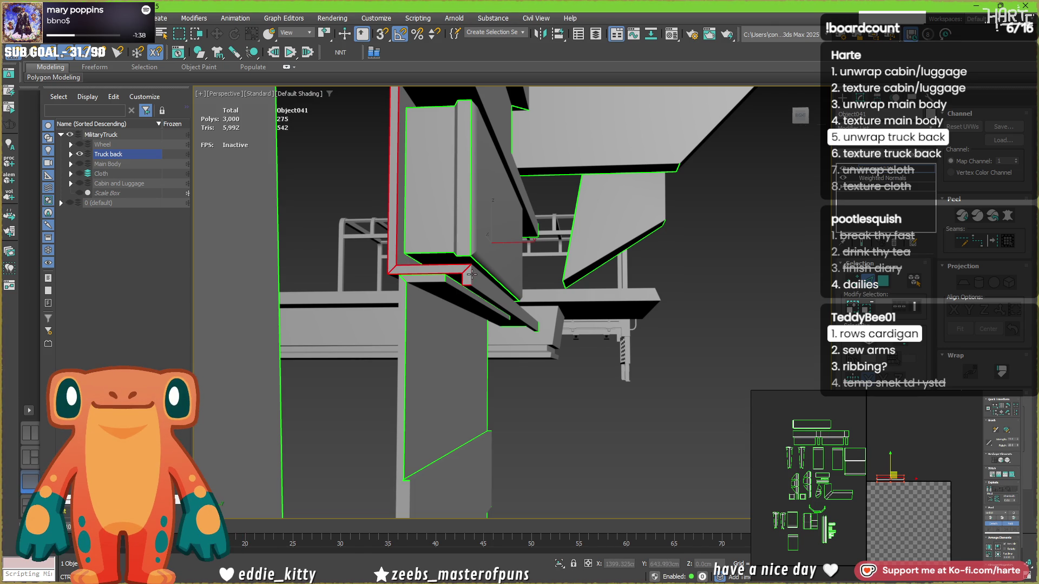
mouse_move(469, 278)
middle_mouse_down("alt")
mouse_move(397, 381)
mouse_move(390, 294)
mouse_move(364, 339)
mouse_move(379, 293)
mouse_move(518, 222)
mouse_move(523, 234)
middle_mouse_up("alt")
Add the seat's front corner edge and review the selection from a level side view.
scroll(307, 330, "down", 3)
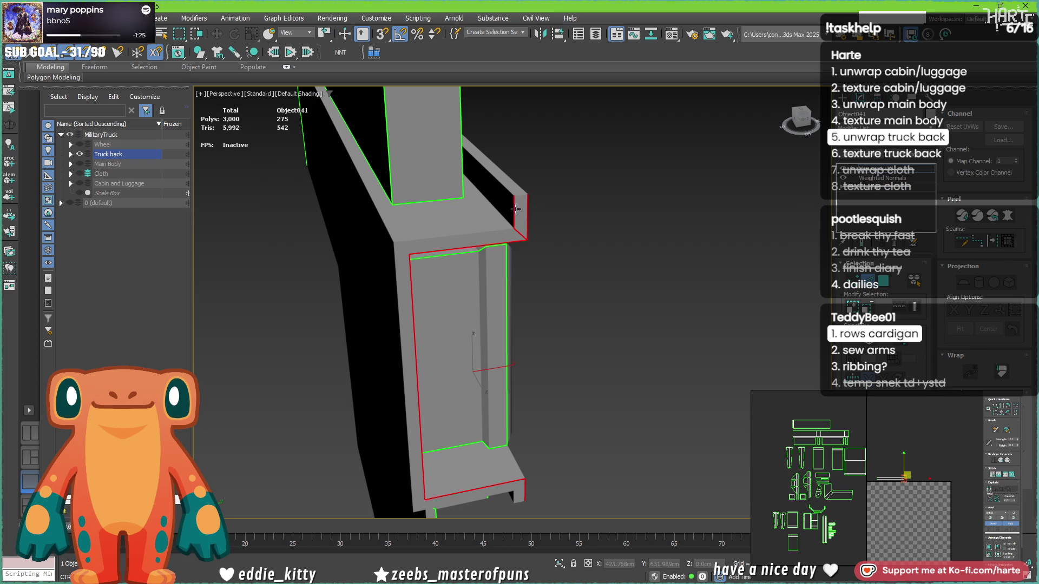
middle_click_drag(524, 307, 523, 403, "alt")
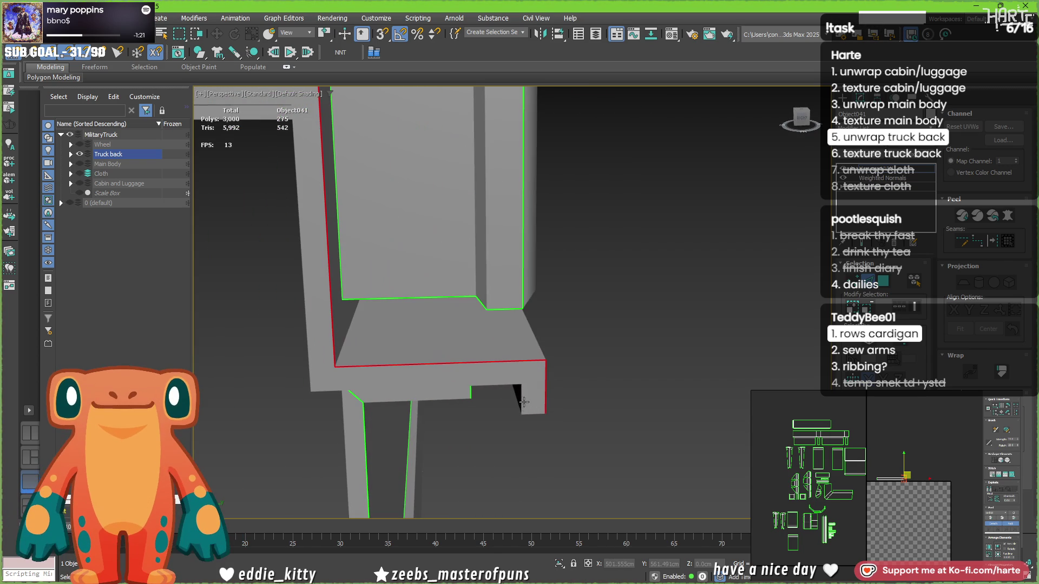
left_click(535, 367, "ctrl")
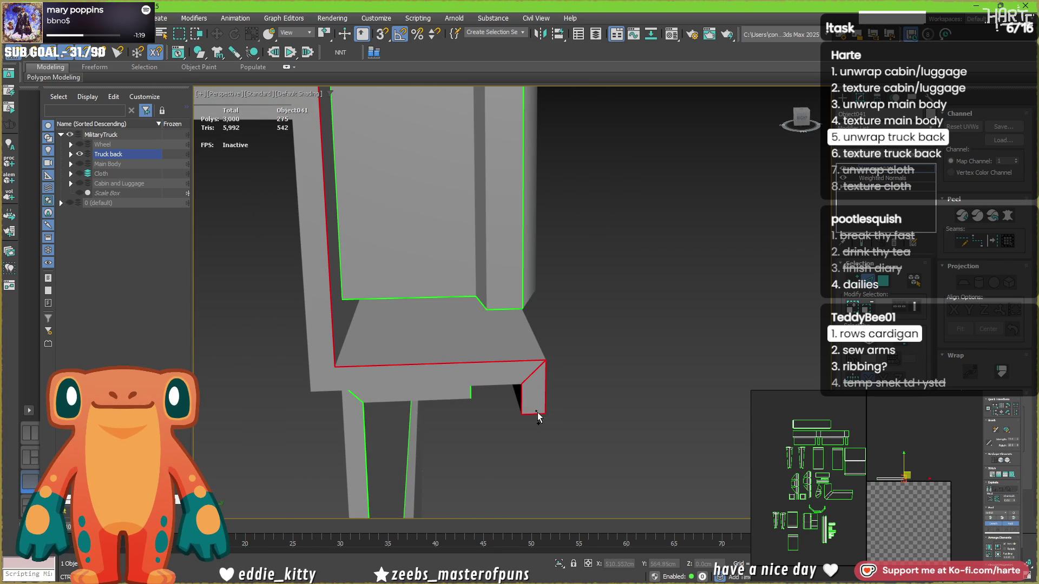
middle_click_drag(541, 386, 527, 369, "alt")
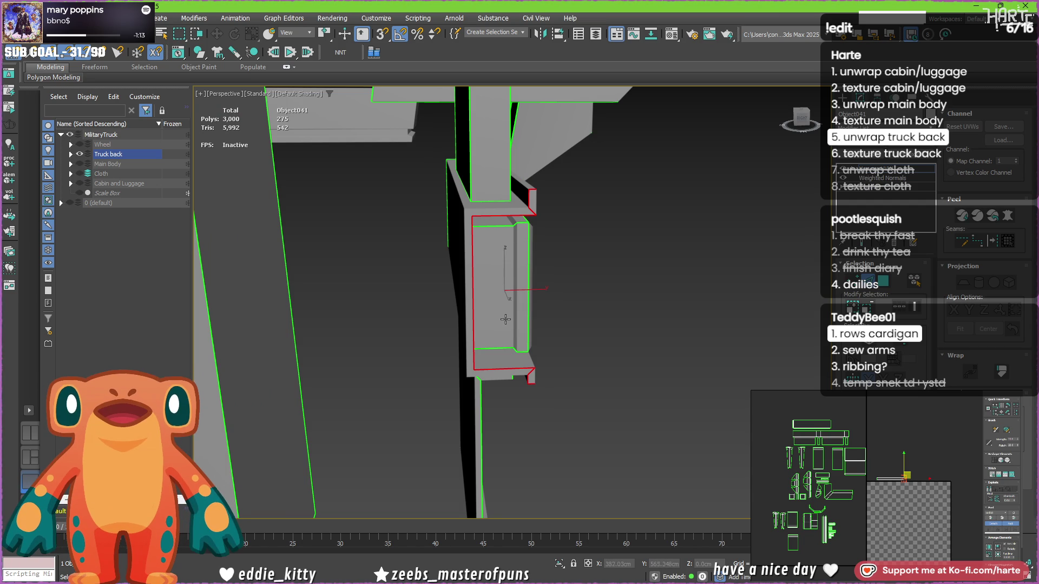
scroll(465, 212, "up", 5)
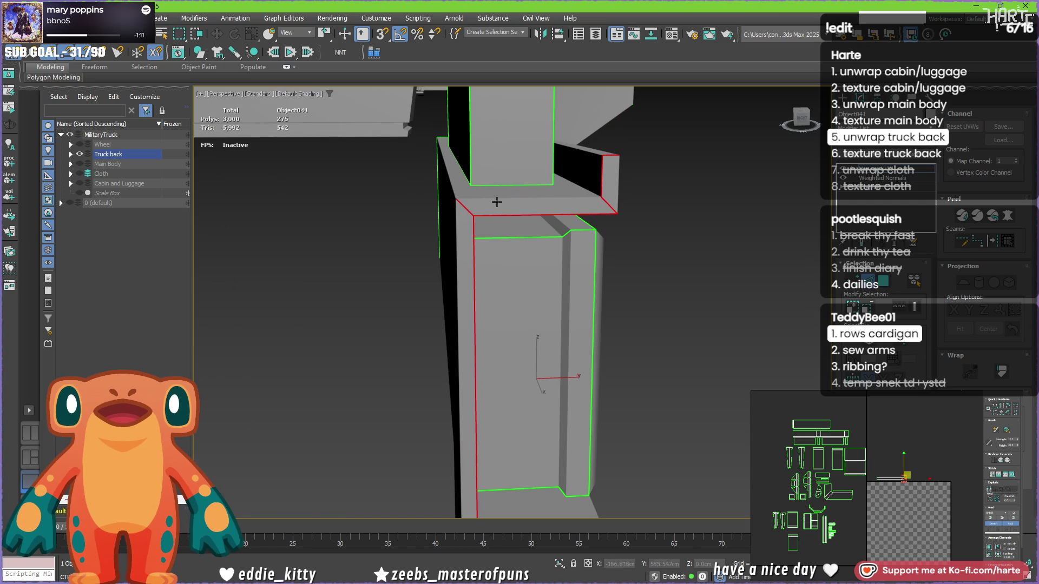
middle_click_drag(473, 207, 543, 273, "alt")
key("shift+z")
key("shift+z")
key("shift+z")
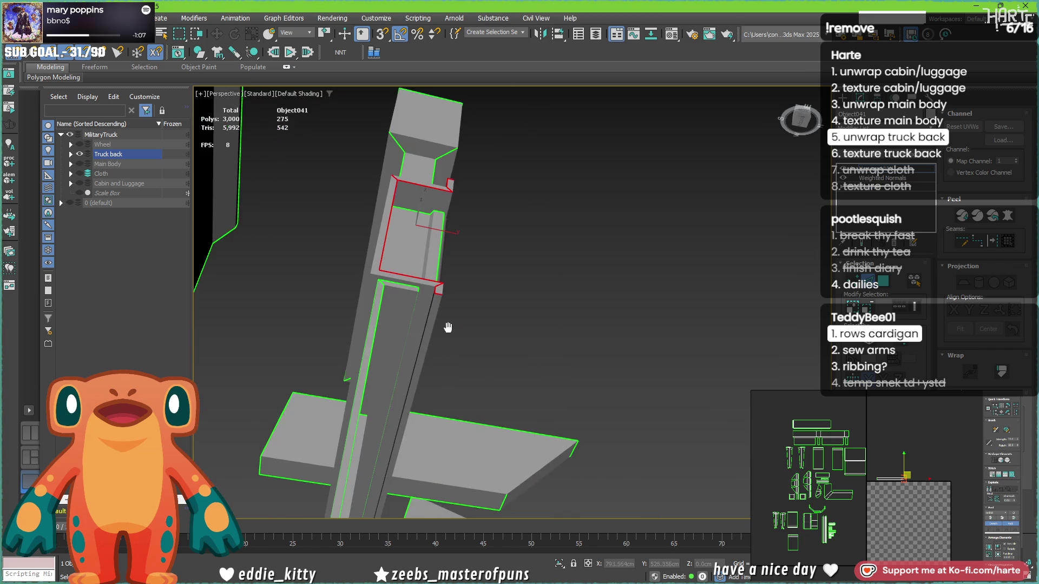
key("shift+z")
key("shift+z")
key("shift+z")
mouse_move(519, 361)
middle_mouse_down("alt")
mouse_move(378, 408)
mouse_move(295, 369)
mouse_move(452, 401)
mouse_move(460, 229)
mouse_move(454, 283)
mouse_move(390, 251)
mouse_move(424, 230)
mouse_move(472, 227)
middle_mouse_up("alt")
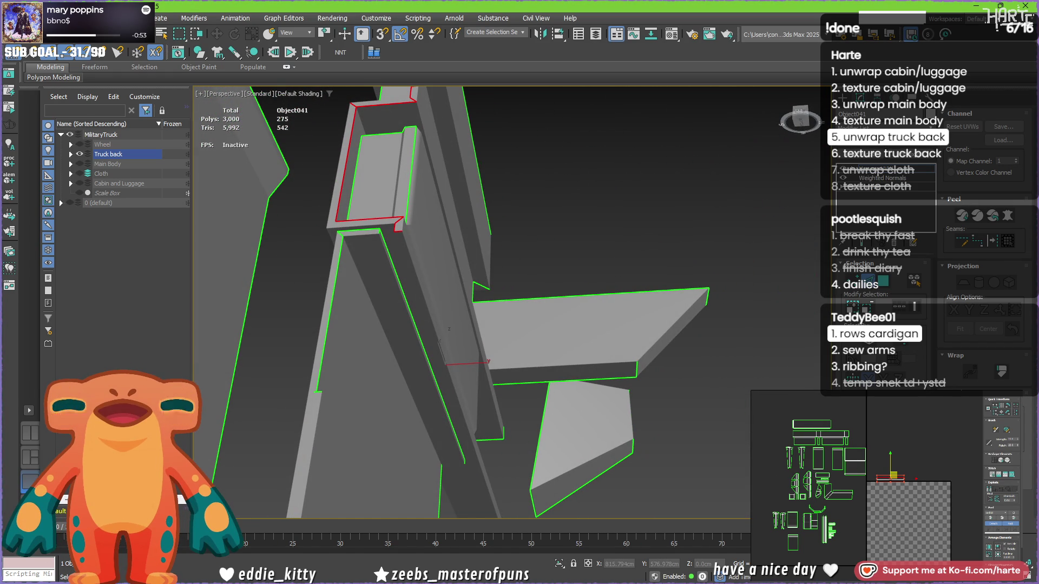
Select and frame the beam strip's UV shell in the UV Editor.
scroll(887, 480, "up", 3)
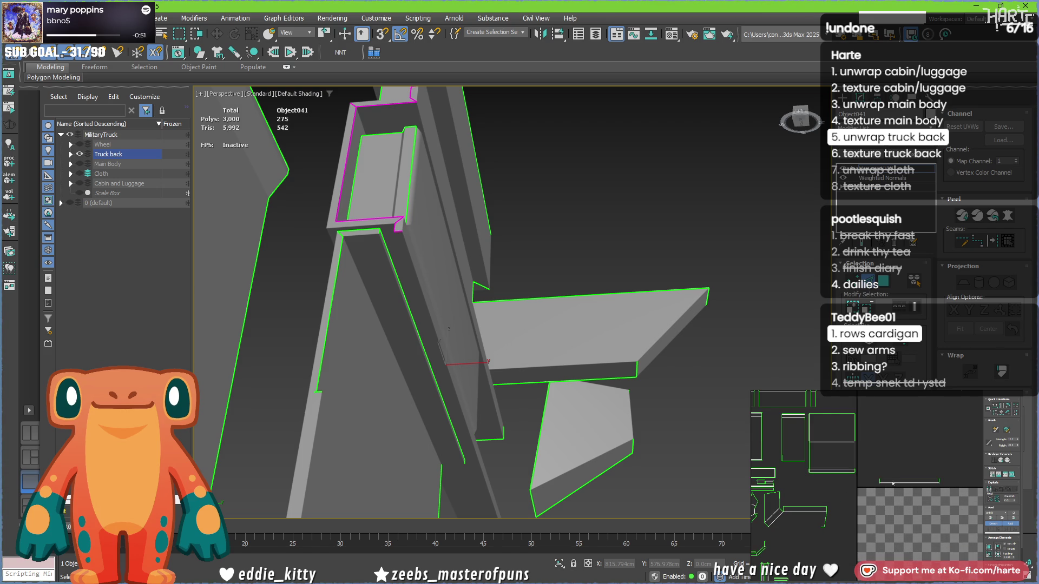
left_click(909, 480)
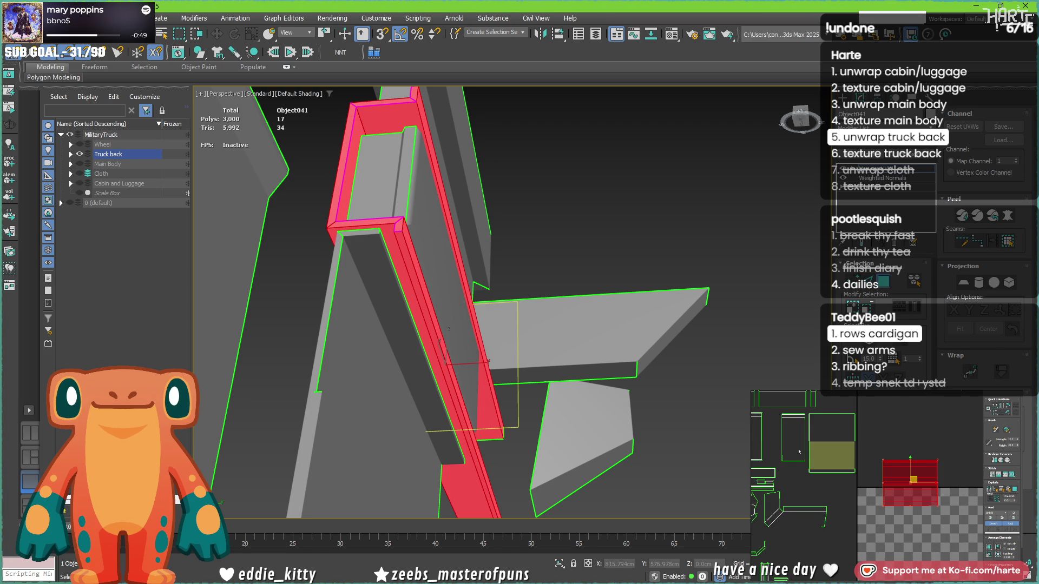
key("z")
left_click(962, 503)
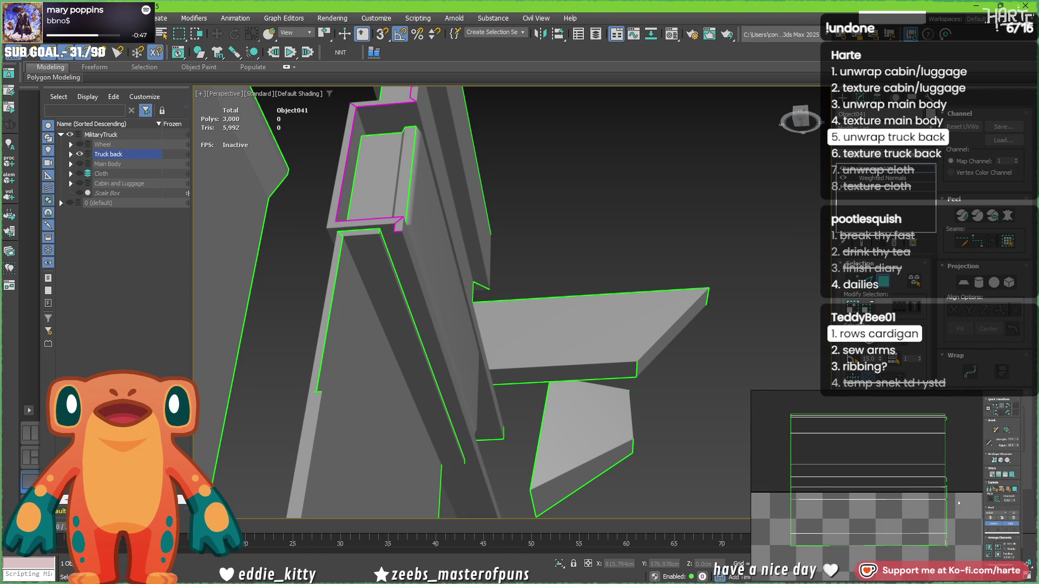
mouse_move(942, 496)
middle_mouse_down()
mouse_move(936, 511)
mouse_move(926, 482)
middle_mouse_up()
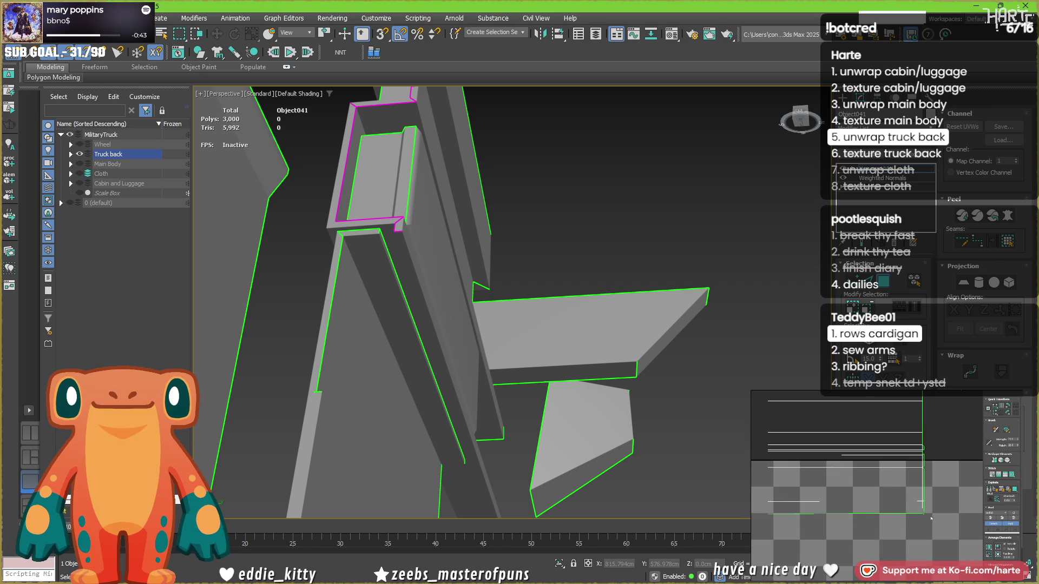
left_click(886, 540)
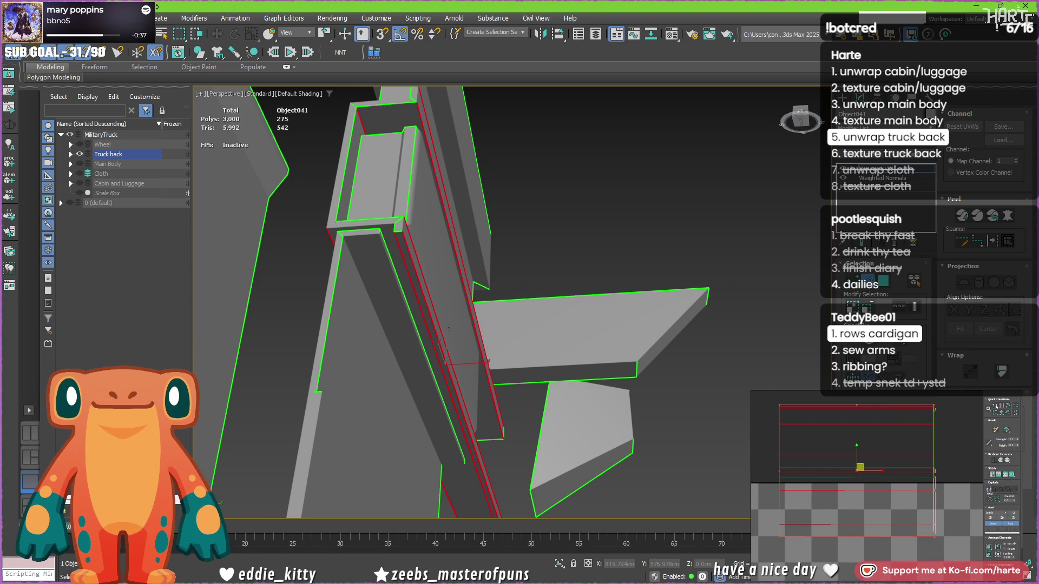
left_click(940, 542)
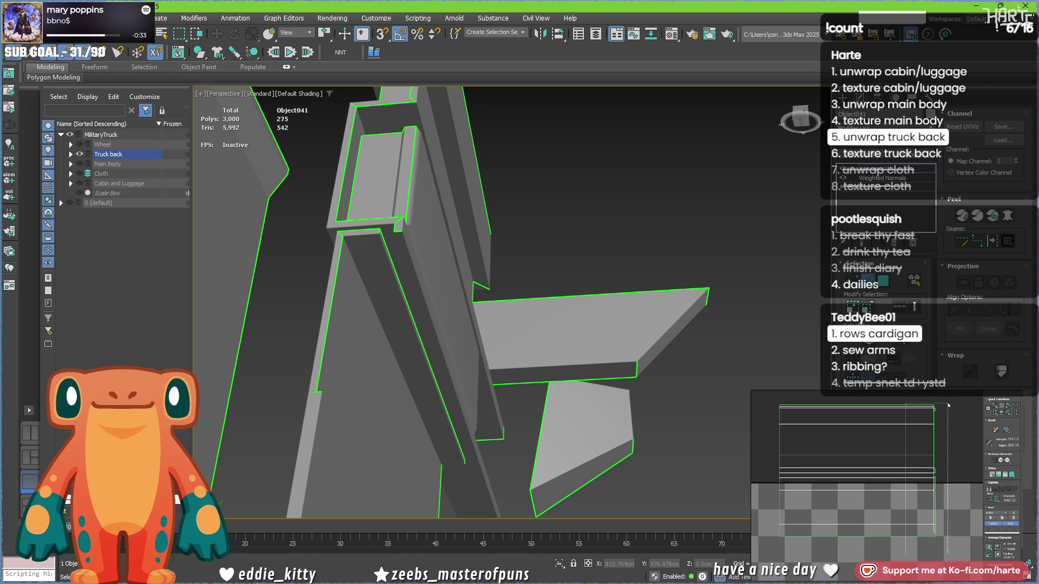
left_click(938, 539)
scroll(938, 537, "up", 5)
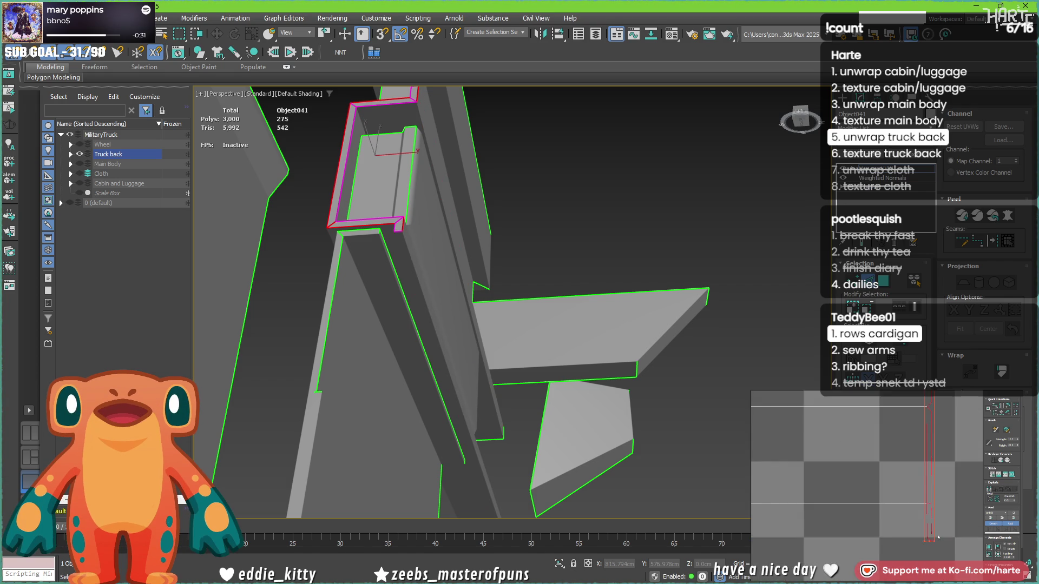
scroll(937, 537, "down", 3)
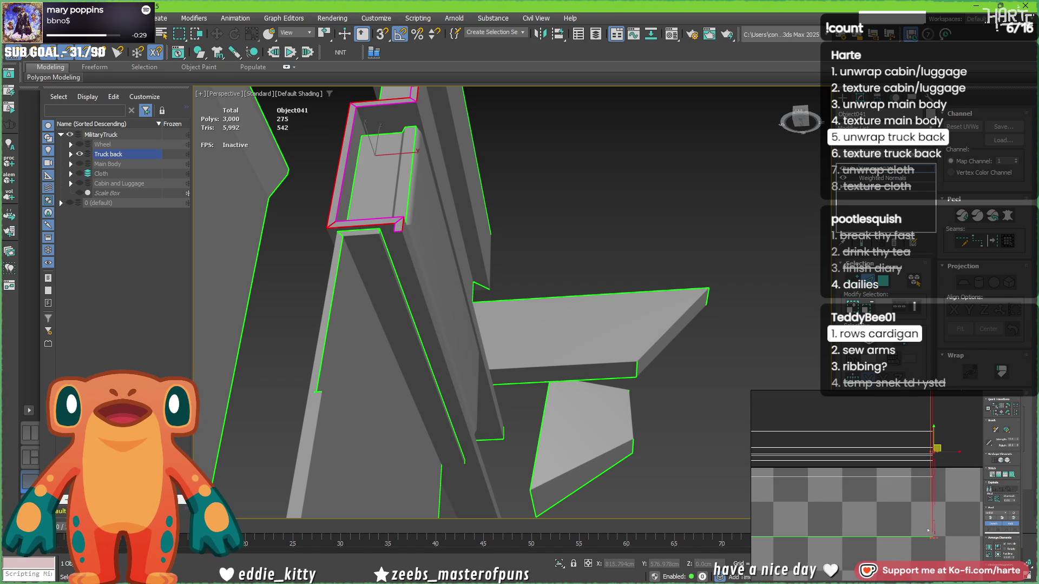
scroll(927, 531, "up", 3)
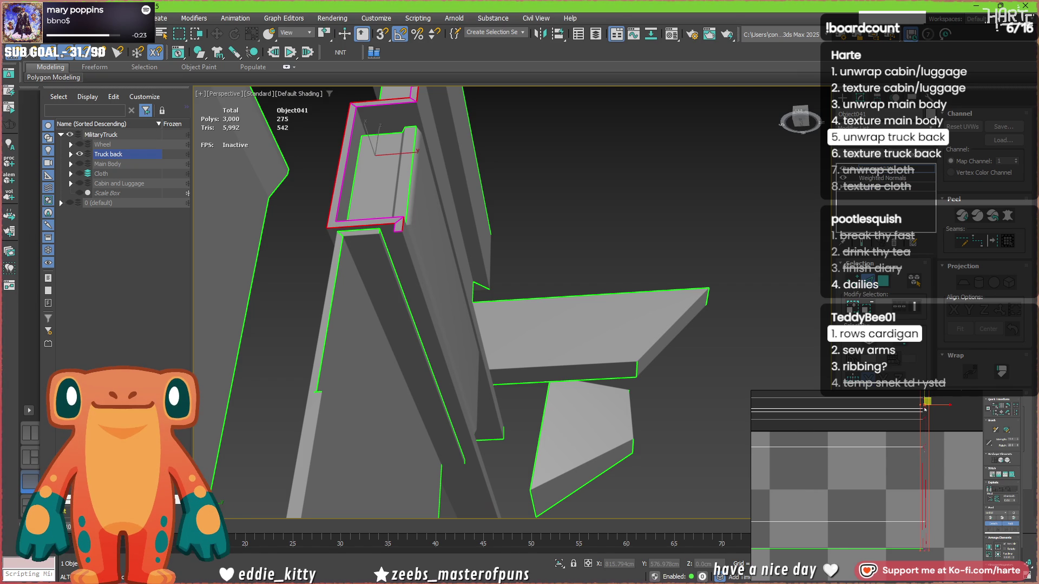
Select the long vertical piece's edges and unfold its shell, then review the whole truck.
mouse_move(924, 412)
middle_mouse_down()
mouse_move(917, 470)
mouse_move(908, 460)
middle_mouse_up()
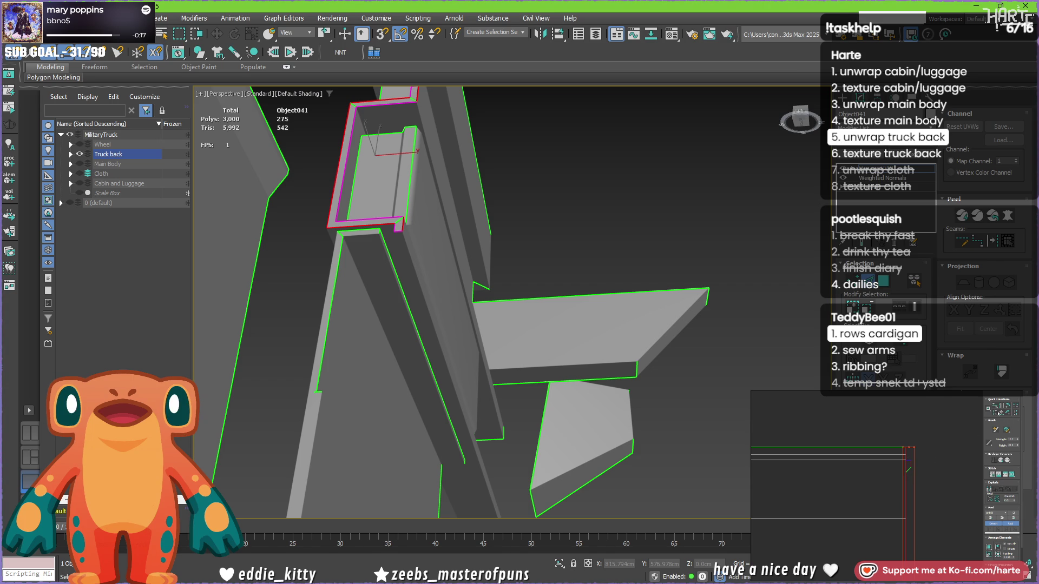
scroll(913, 483, "down", 5)
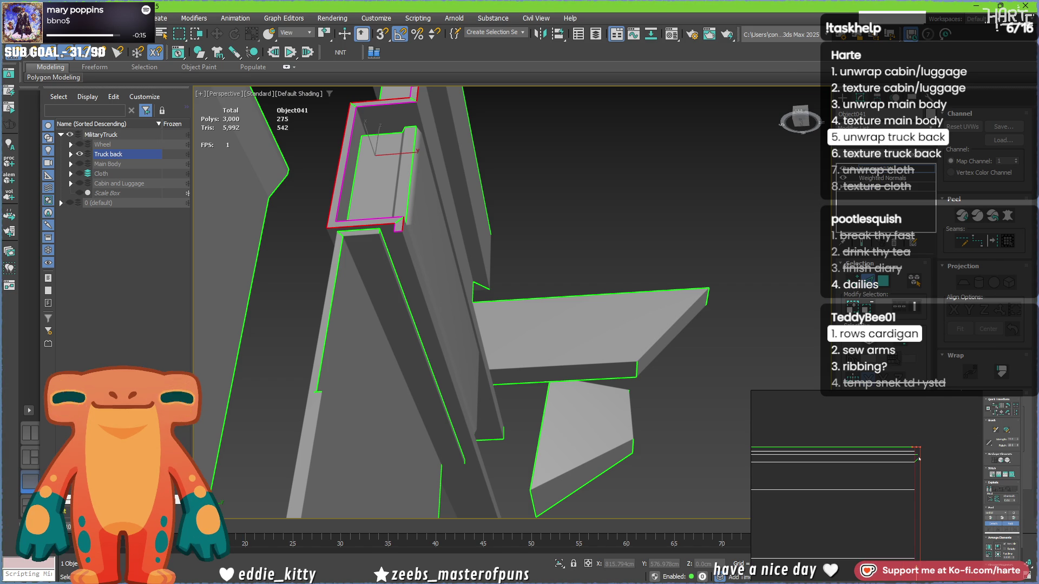
scroll(913, 483, "up", 5)
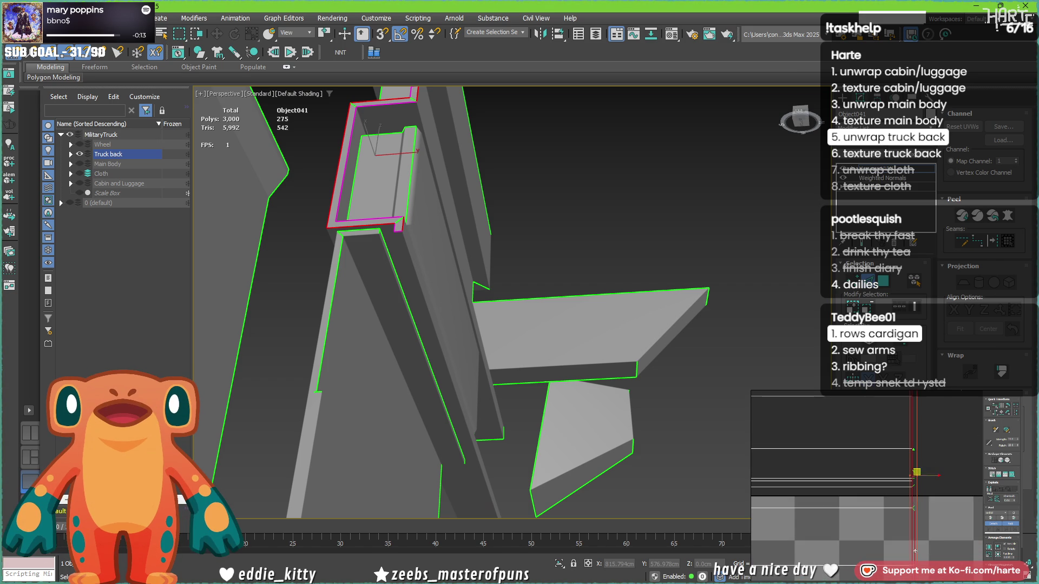
scroll(892, 516, "down", 5)
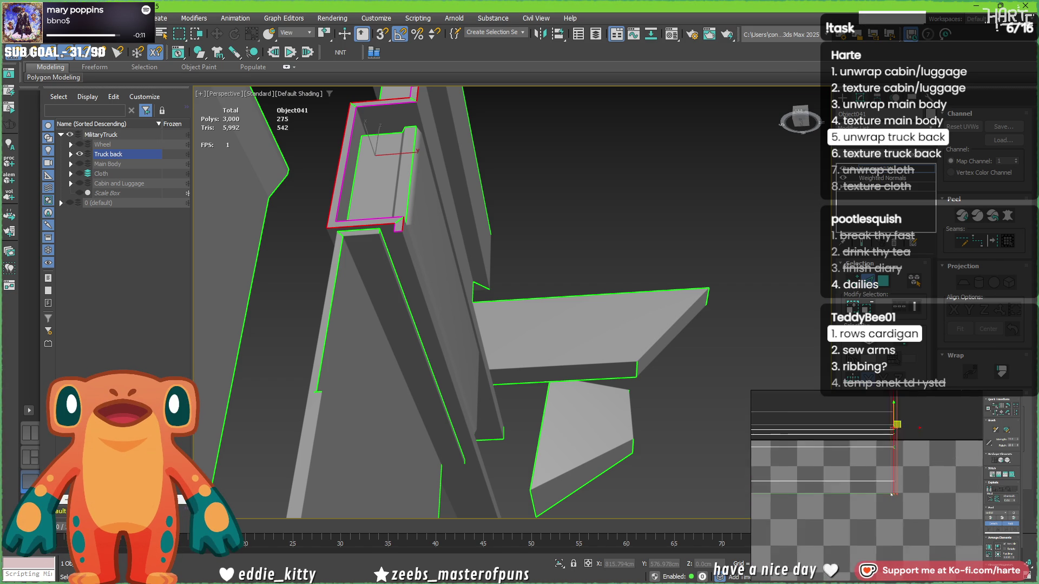
scroll(875, 500, "up", 3)
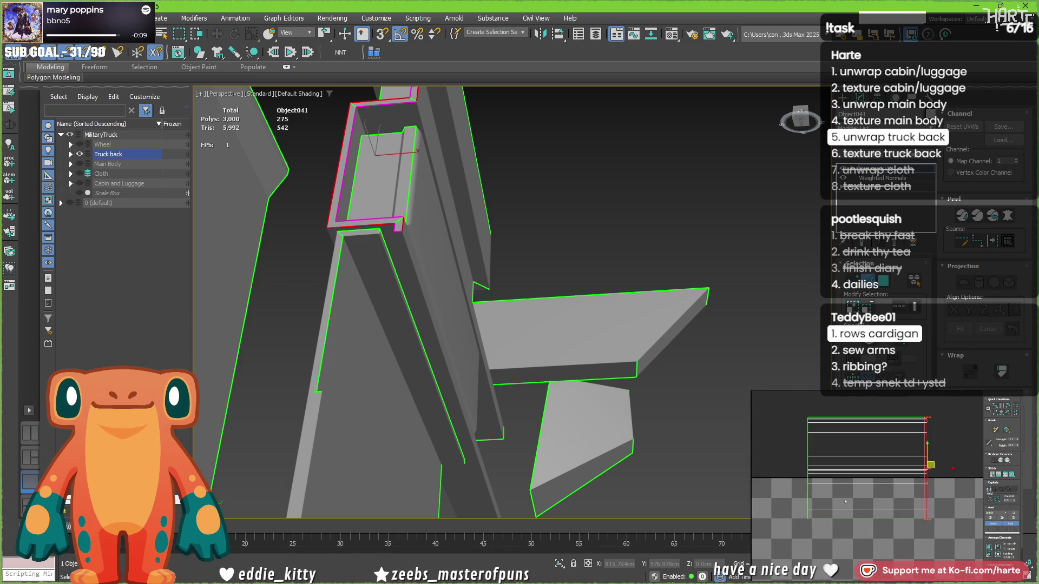
left_click(887, 424)
left_click(900, 536)
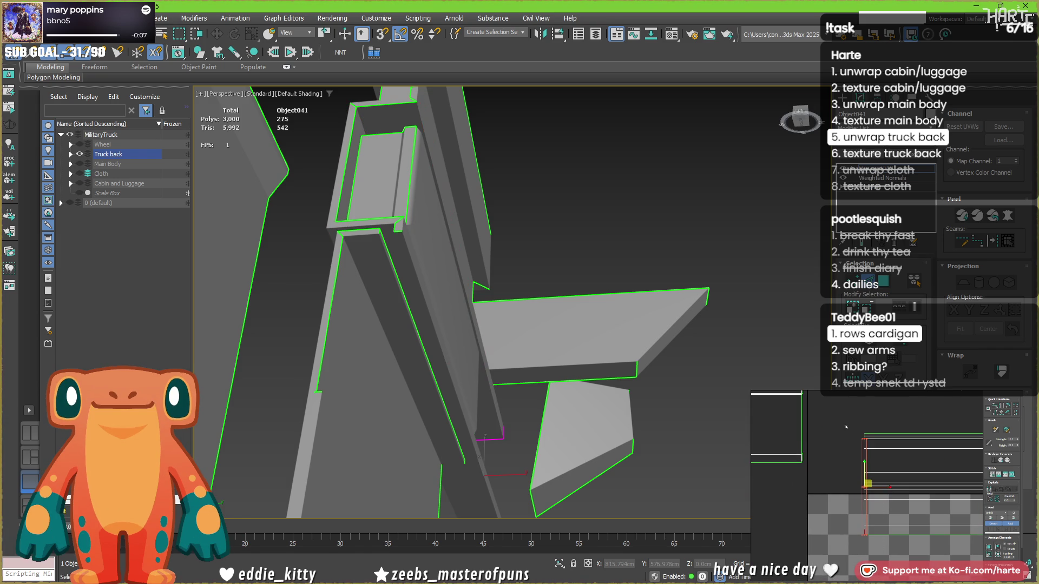
left_click(976, 426)
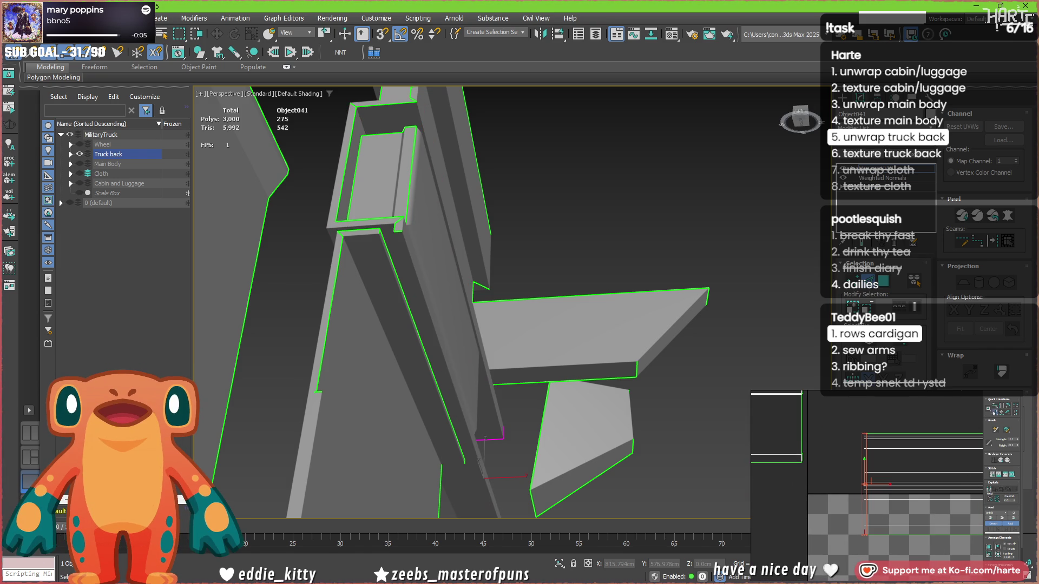
left_click(889, 490)
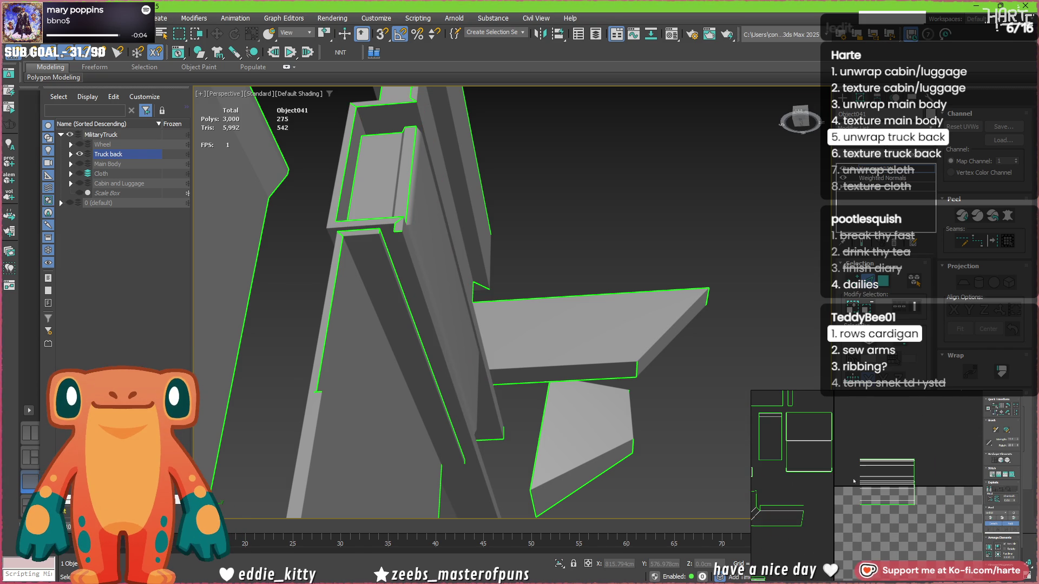
left_click(891, 482)
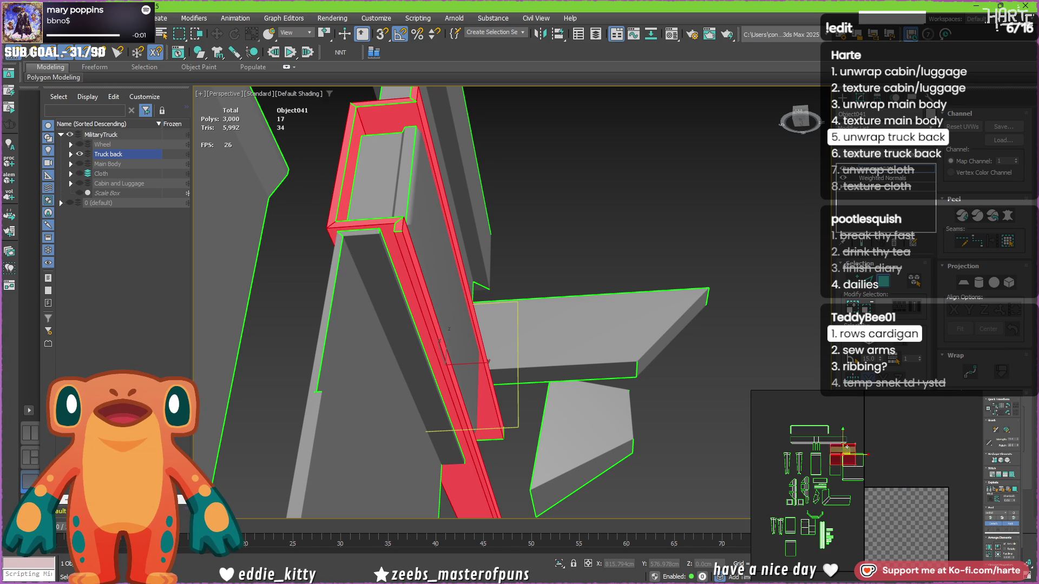
scroll(888, 466, "down", 3)
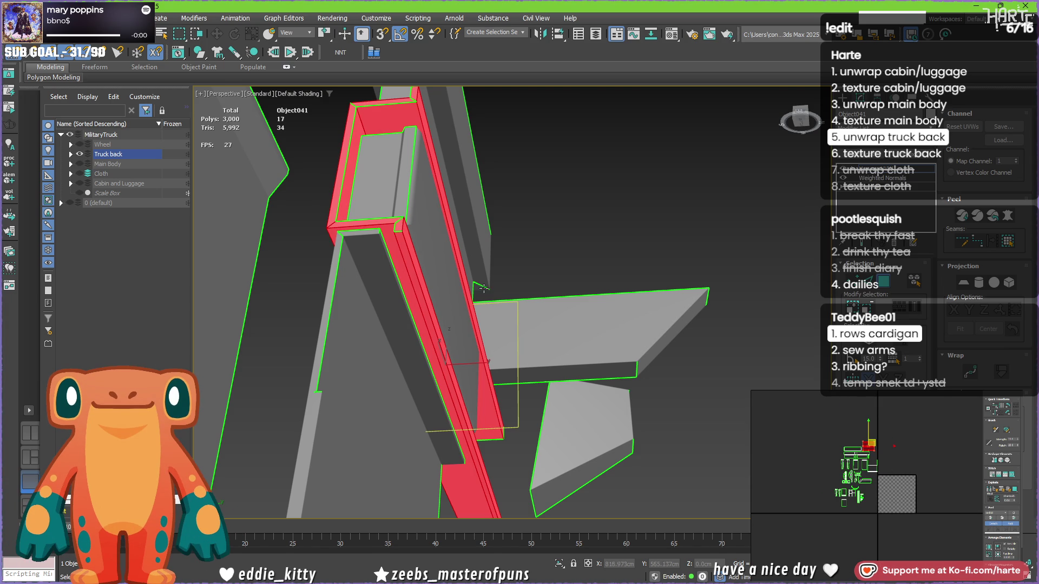
scroll(438, 284, "down", 10)
mouse_move(438, 284)
middle_mouse_down("alt")
mouse_move(404, 381)
mouse_move(550, 355)
middle_mouse_up("alt")
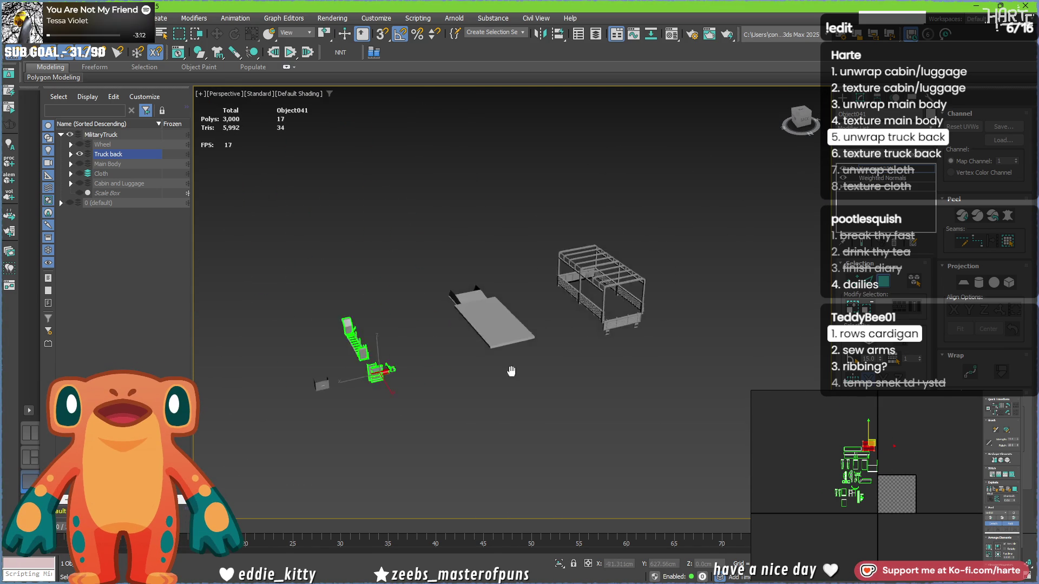
Select the truck back frame object in the viewport.
scroll(641, 261, "up", 5)
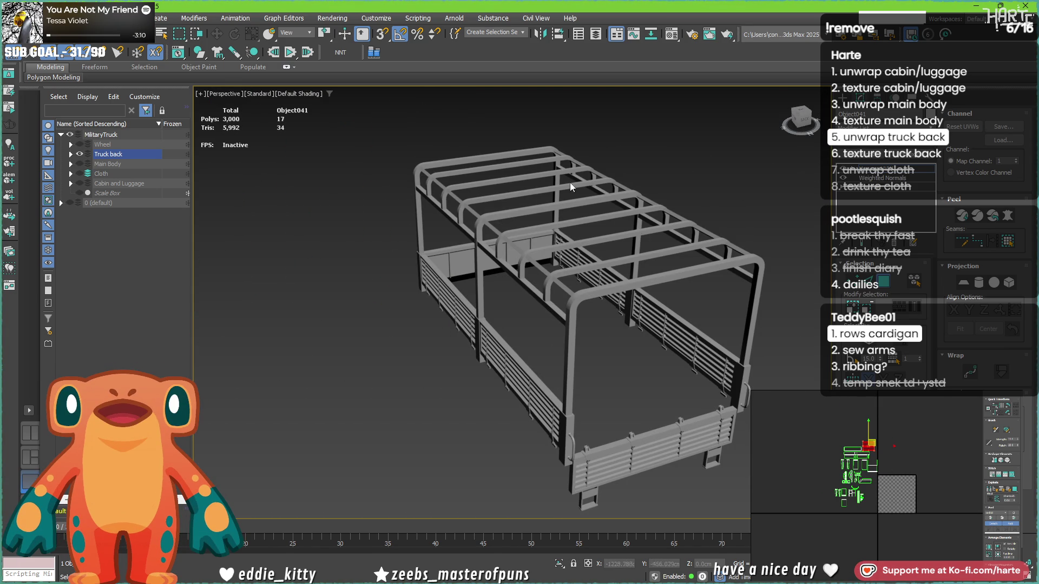
scroll(468, 327, "down", 5)
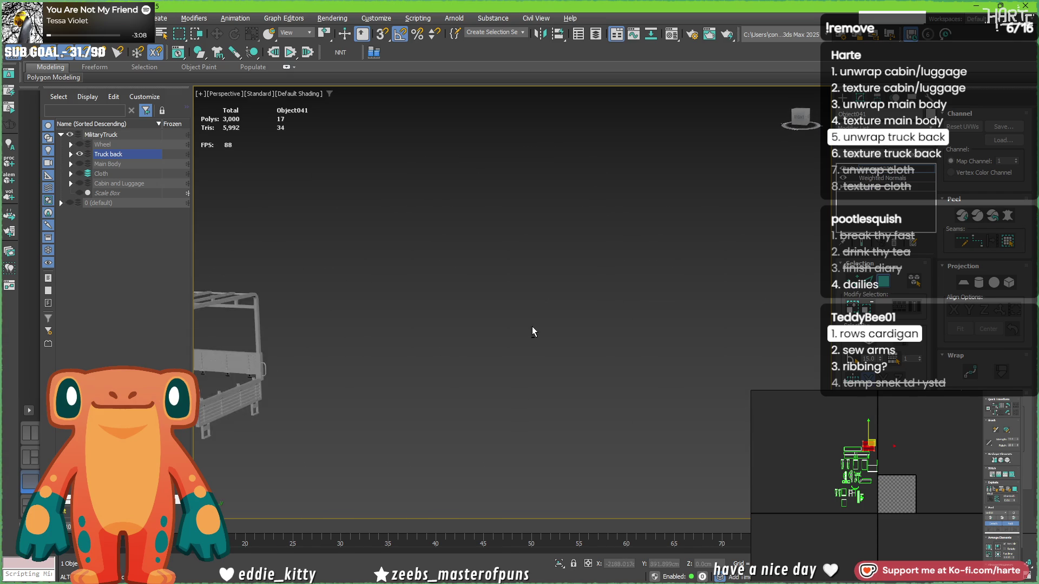
left_click(653, 348)
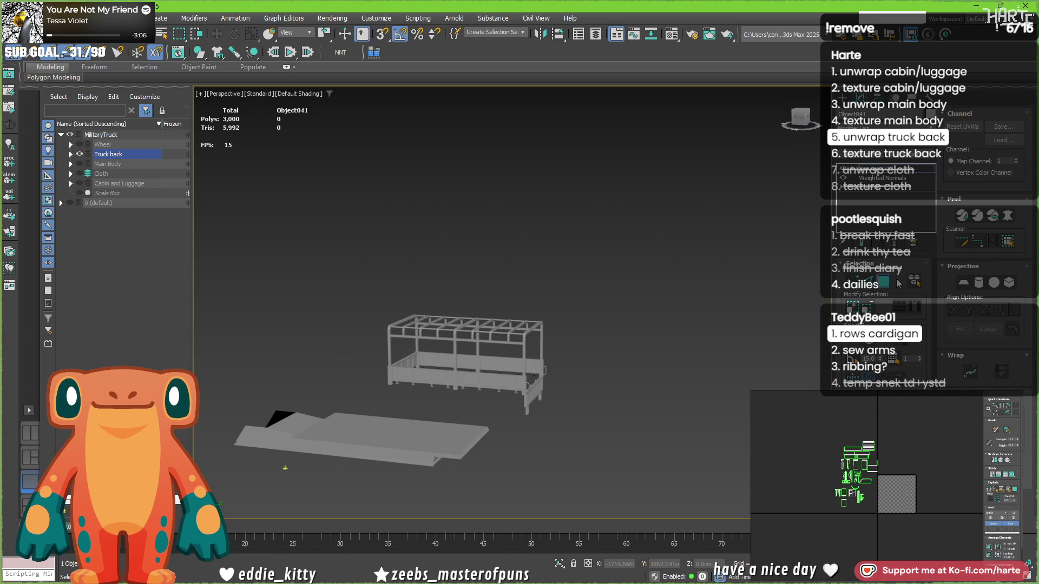
left_click(465, 375)
scroll(607, 313, "up", 3)
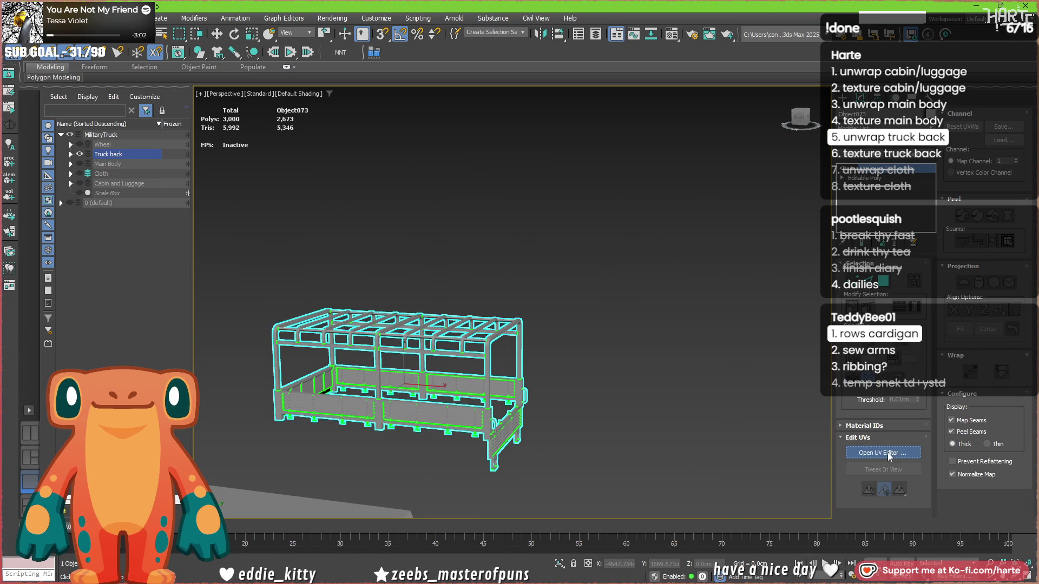
right_click(354, 408)
left_click(357, 407)
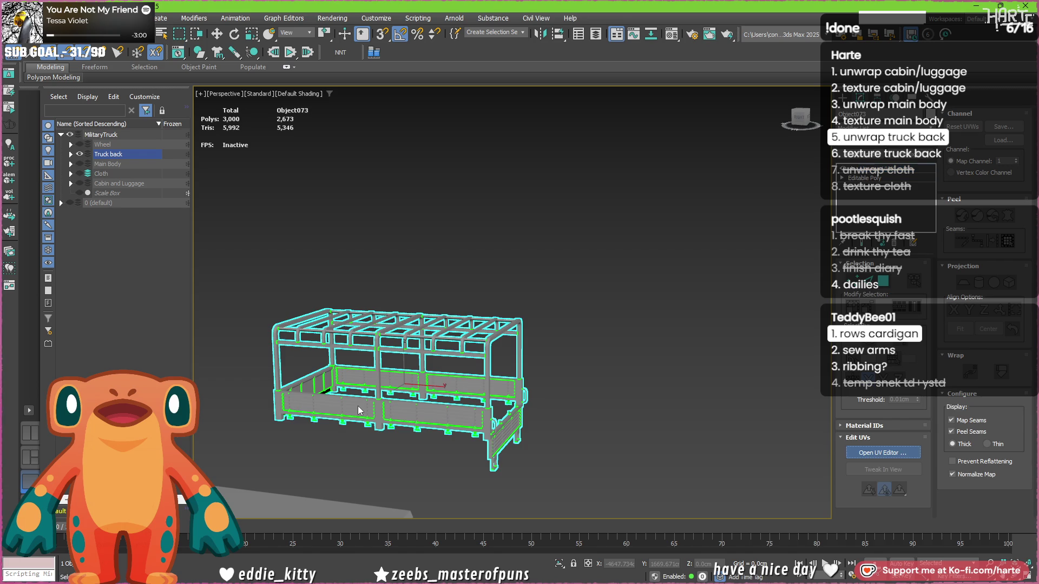
mouse_move(383, 420)
middle_mouse_down("alt")
mouse_move(548, 339)
mouse_move(554, 226)
middle_mouse_up("alt")
Convert the truck back to Editable Poly, reapply Unwrap UVW and open the UV Editor.
right_click(554, 226)
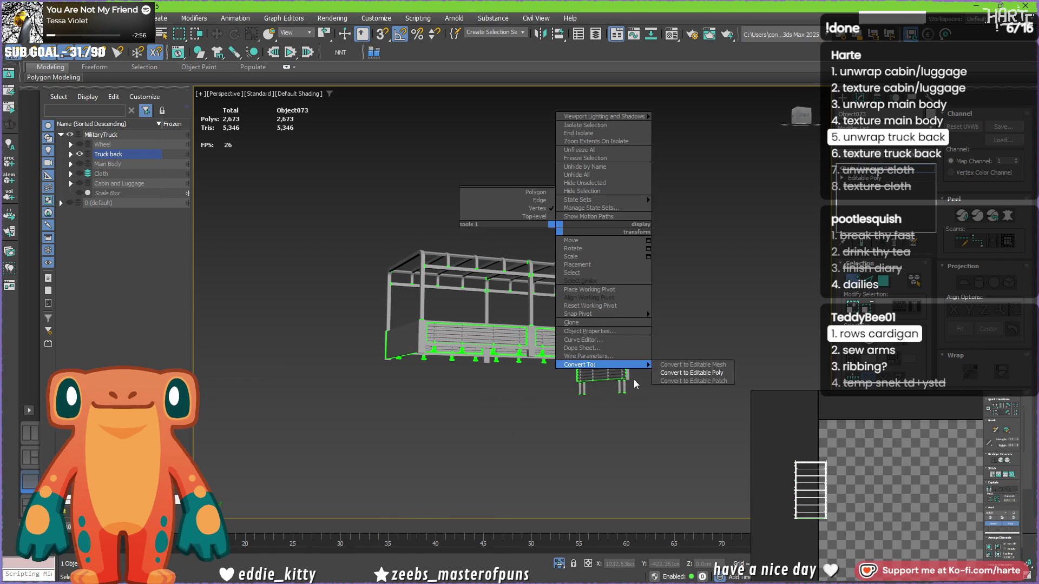
left_click(868, 177)
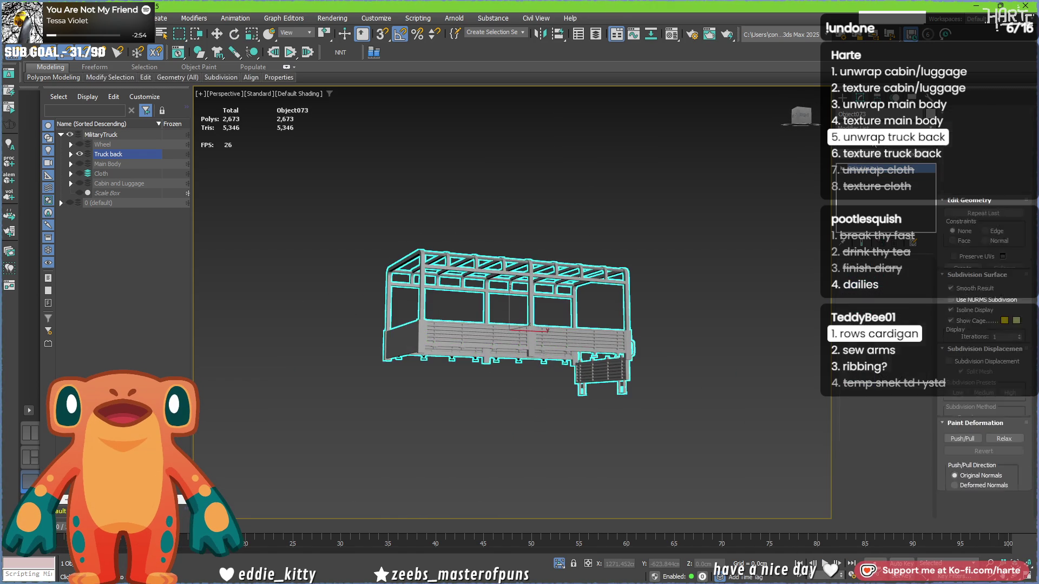
left_click(865, 168)
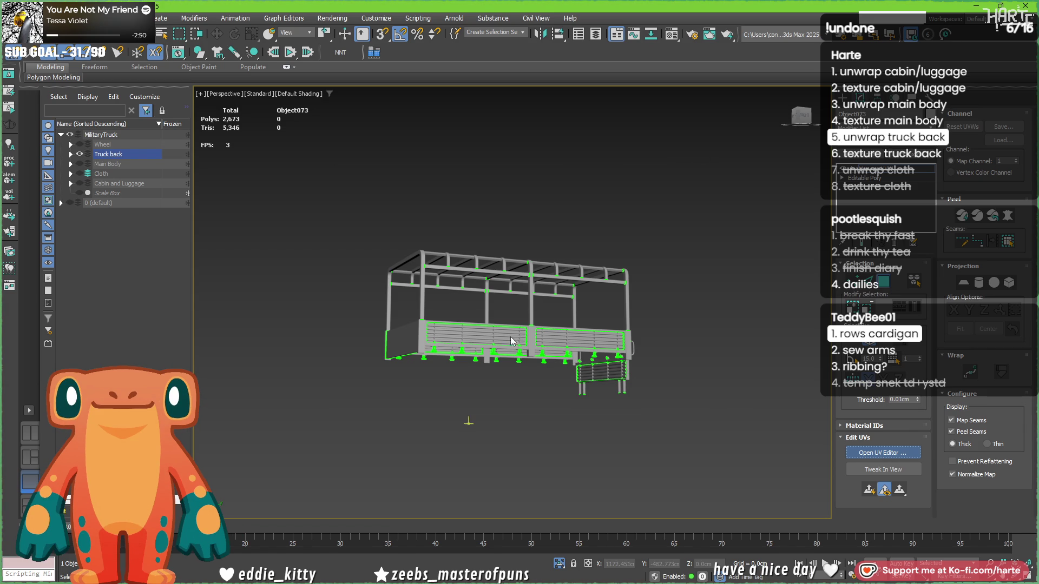
left_click(883, 452)
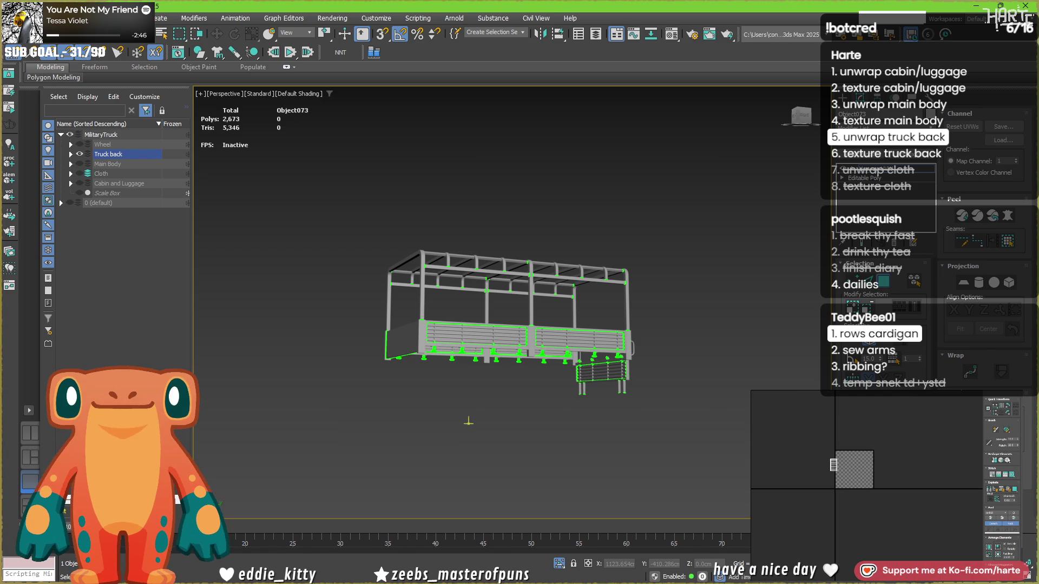
scroll(438, 311, "up", 3)
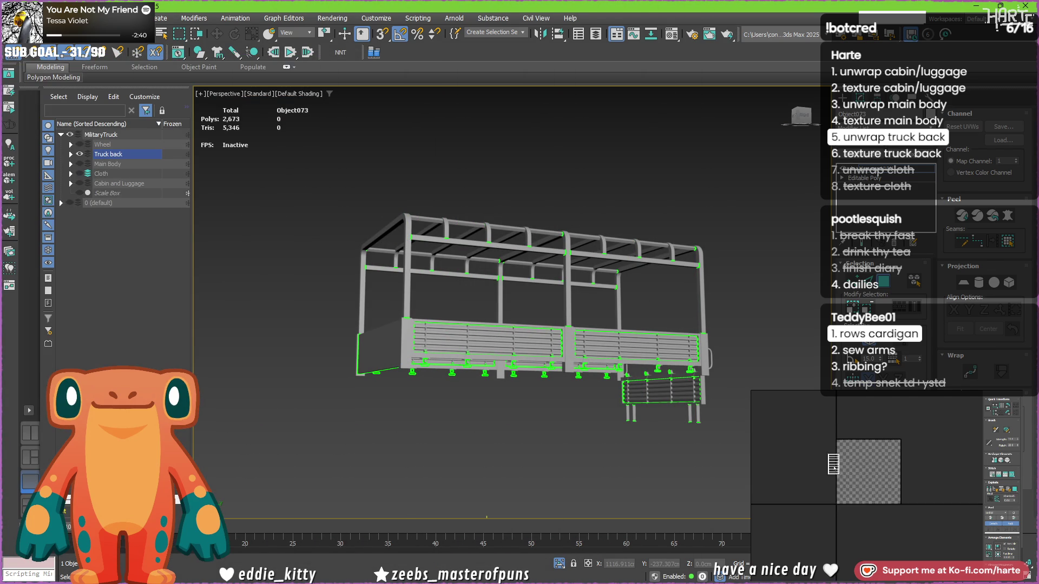
Planar-project all truck back faces along X and move the layout left of the checker tile.
key("ctrl+a")
mouse_move(536, 346)
middle_mouse_down("alt")
mouse_move(557, 303)
mouse_move(566, 381)
middle_mouse_up("alt")
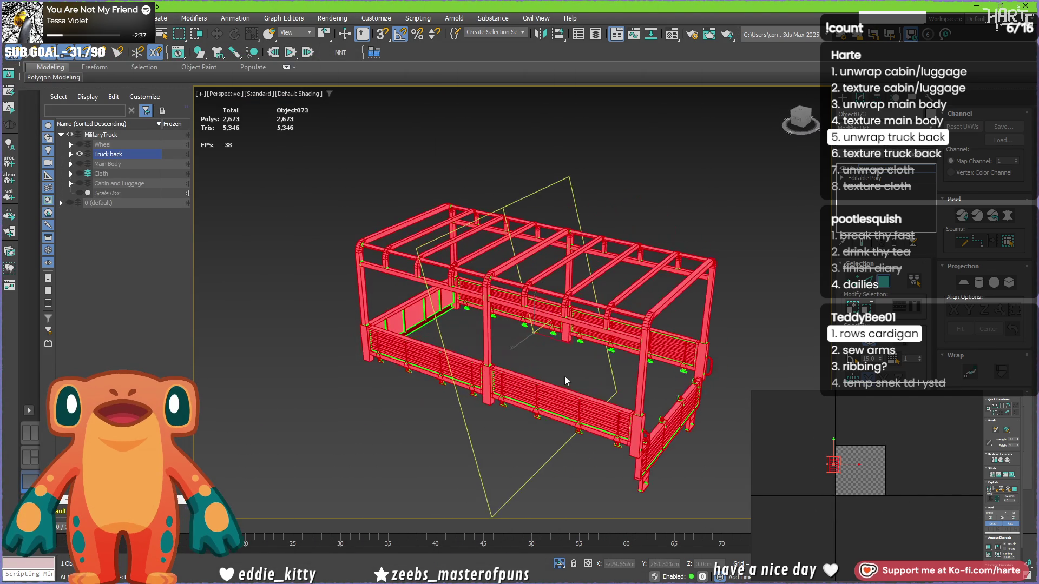
left_click(963, 282)
left_click(955, 312)
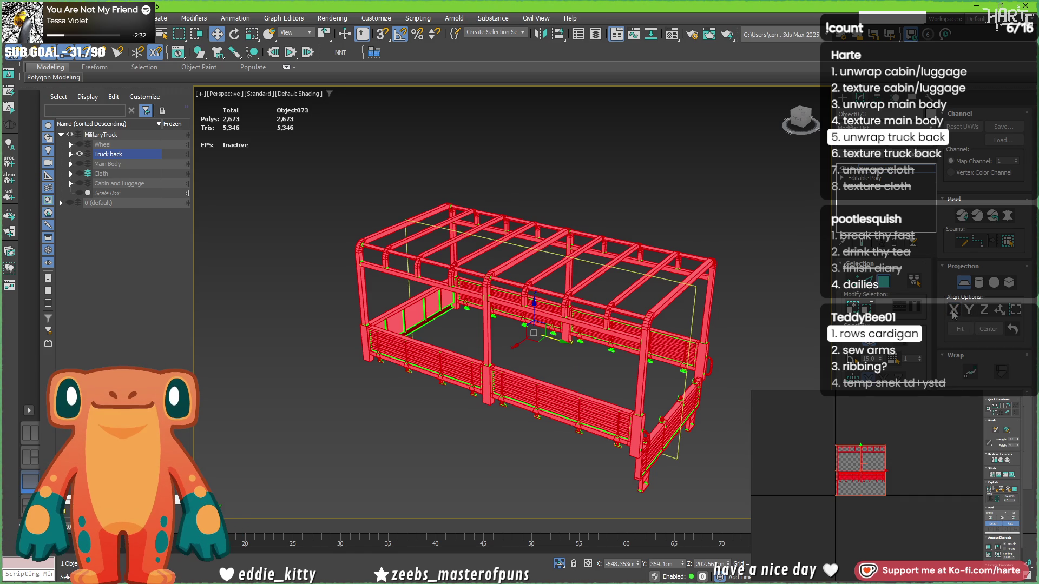
left_click(964, 283)
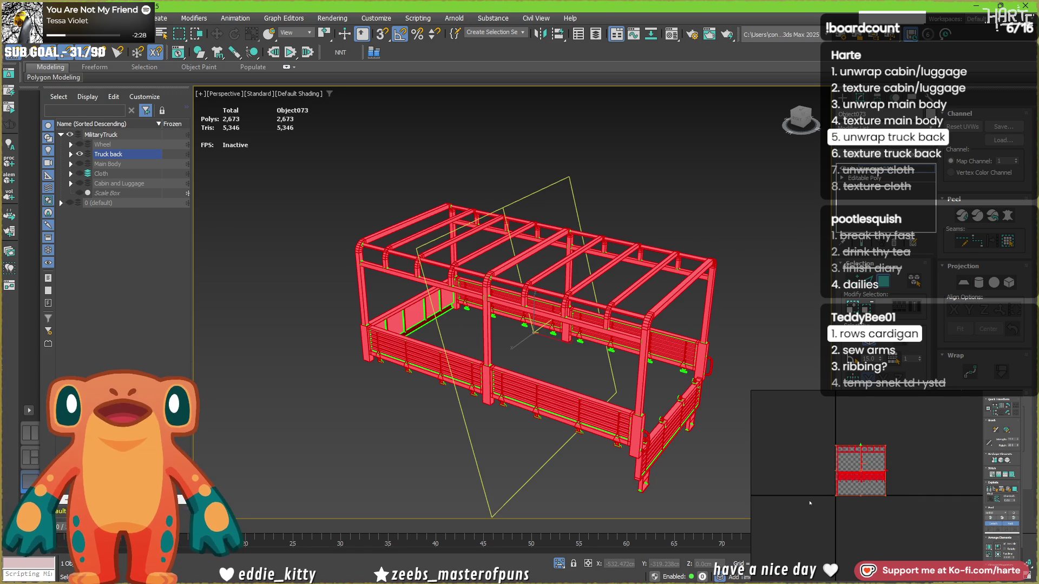
scroll(850, 484, "up", 2)
mouse_move(852, 482)
left_mouse_down()
mouse_move(854, 439)
mouse_move(852, 483)
mouse_move(877, 478)
left_mouse_up()
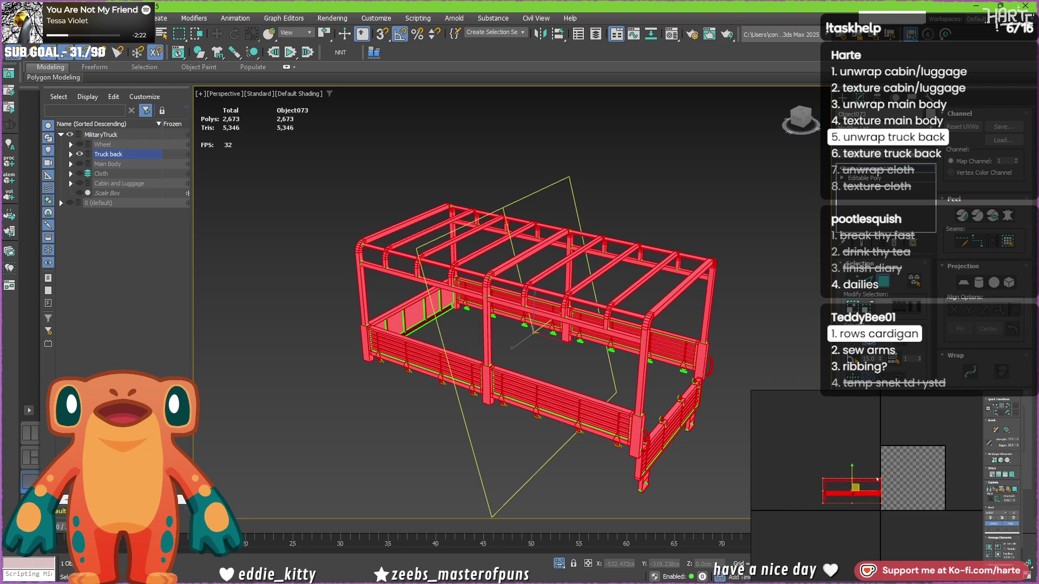
left_click(524, 350)
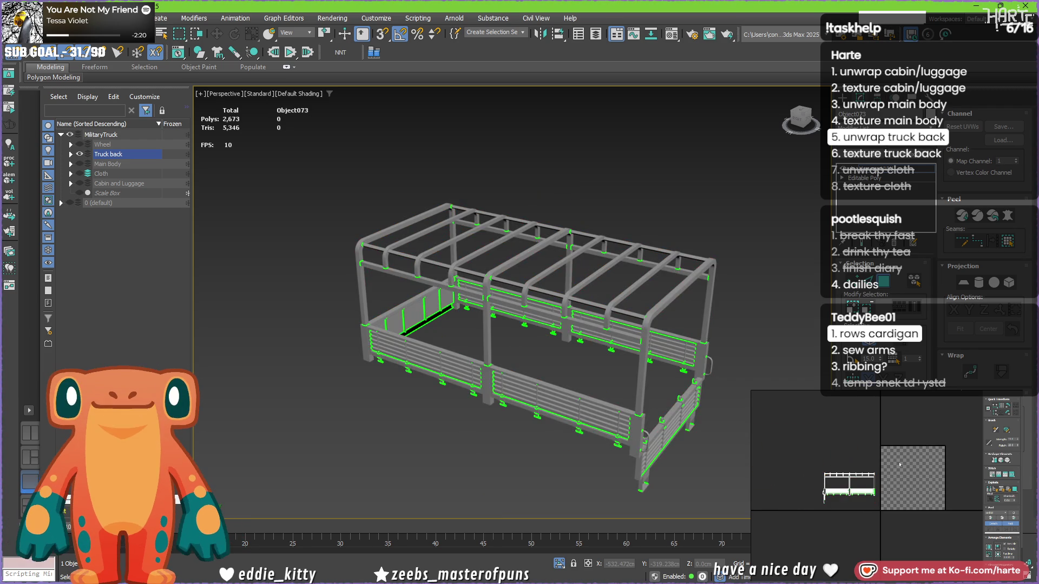
Pick three frame arches, then select all 2,673 polygons of the truck back.
scroll(524, 350, "up", 3)
left_click(452, 303)
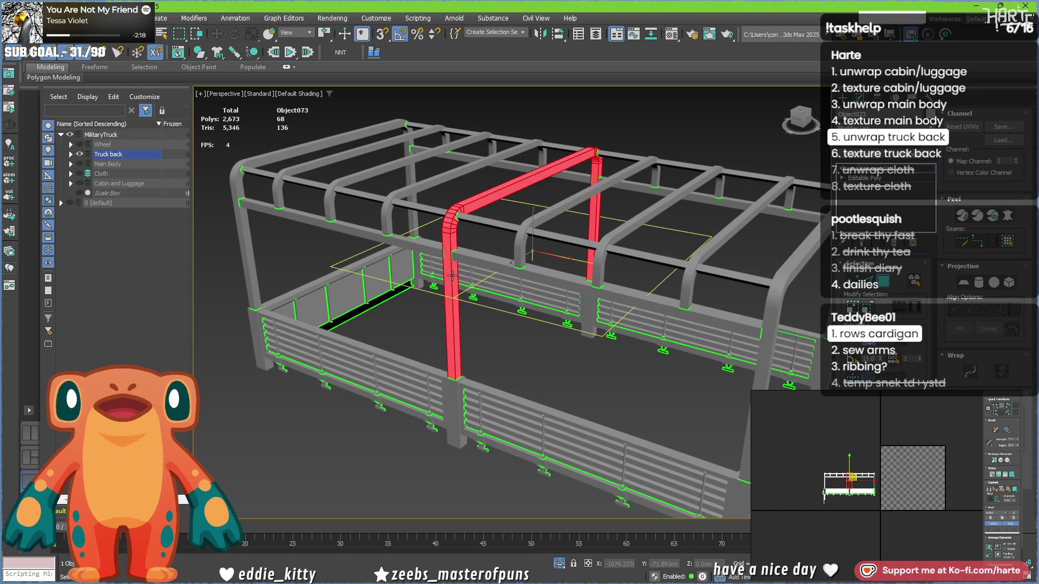
left_click(248, 251, "ctrl")
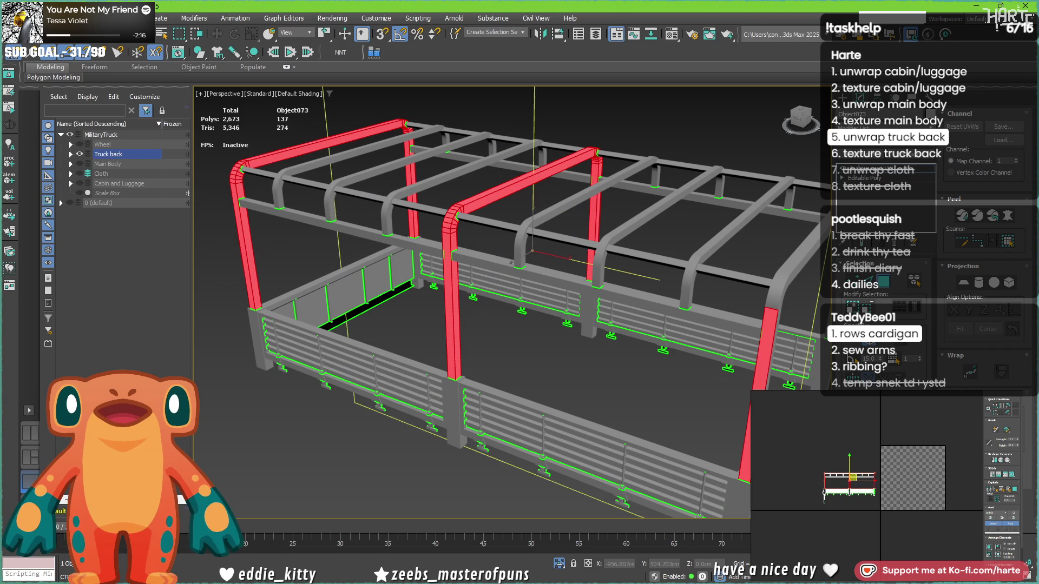
left_click(765, 335, "ctrl")
mouse_move(394, 243)
middle_mouse_down("alt")
mouse_move(455, 339)
mouse_move(407, 303)
mouse_move(359, 295)
mouse_move(368, 295)
middle_mouse_up("alt")
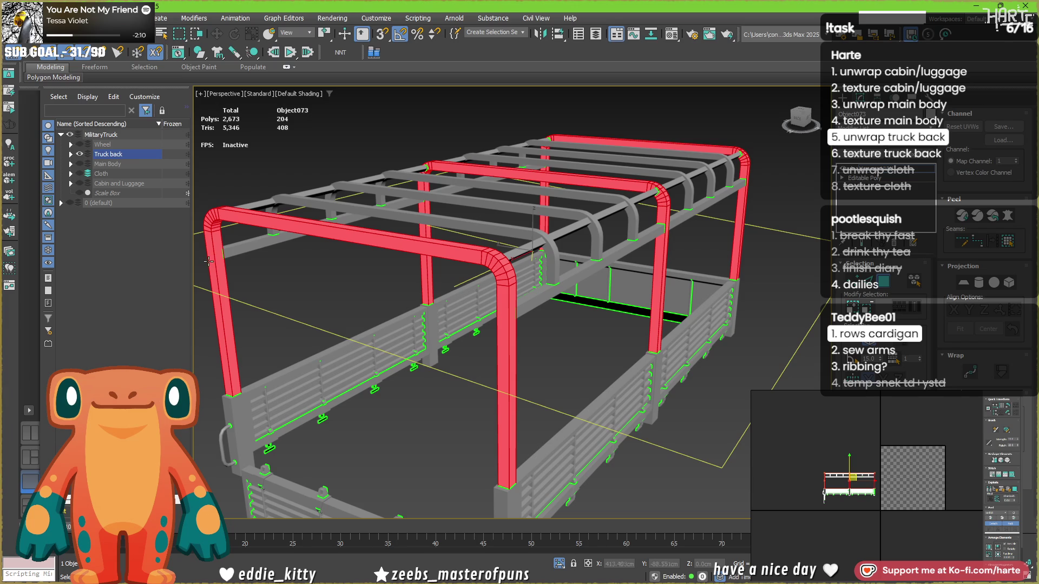
key("ctrl+a")
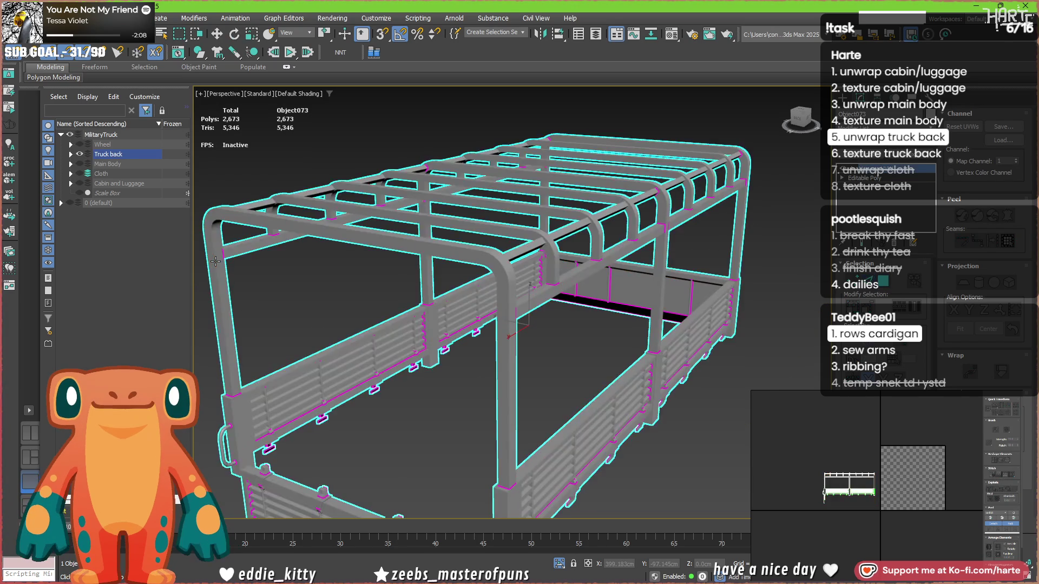
In edge mode, select loops along the left, middle and front arches and front-right post.
key("2")
double_click(228, 267)
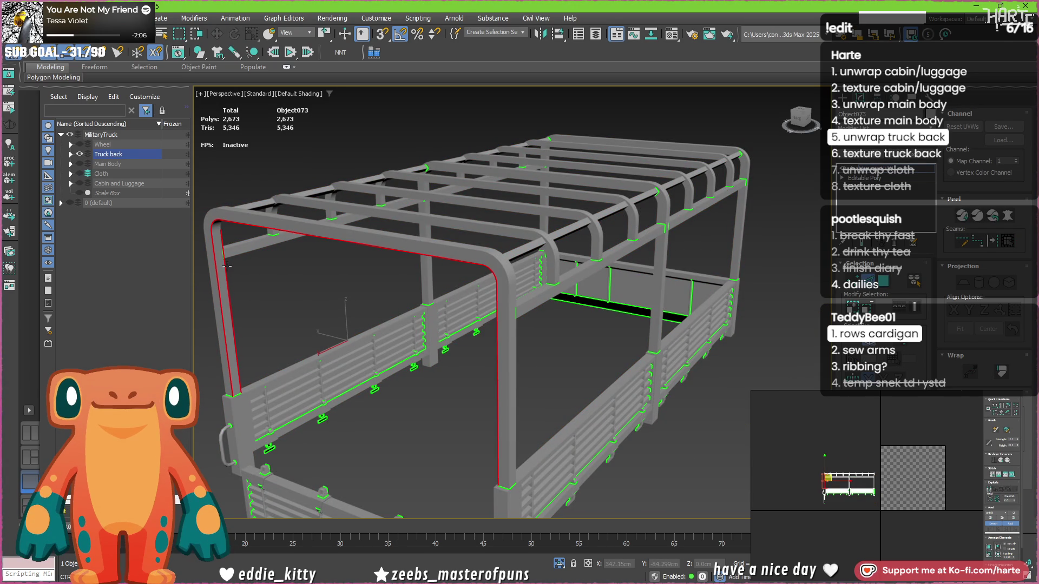
double_click(427, 290, "ctrl")
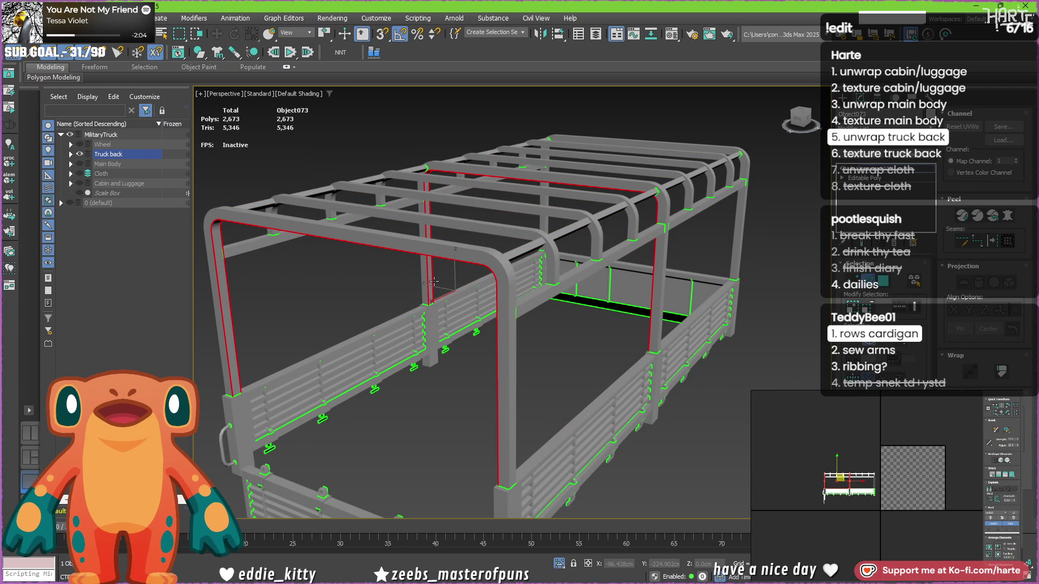
double_click(466, 238, "ctrl")
double_click(472, 229, "ctrl")
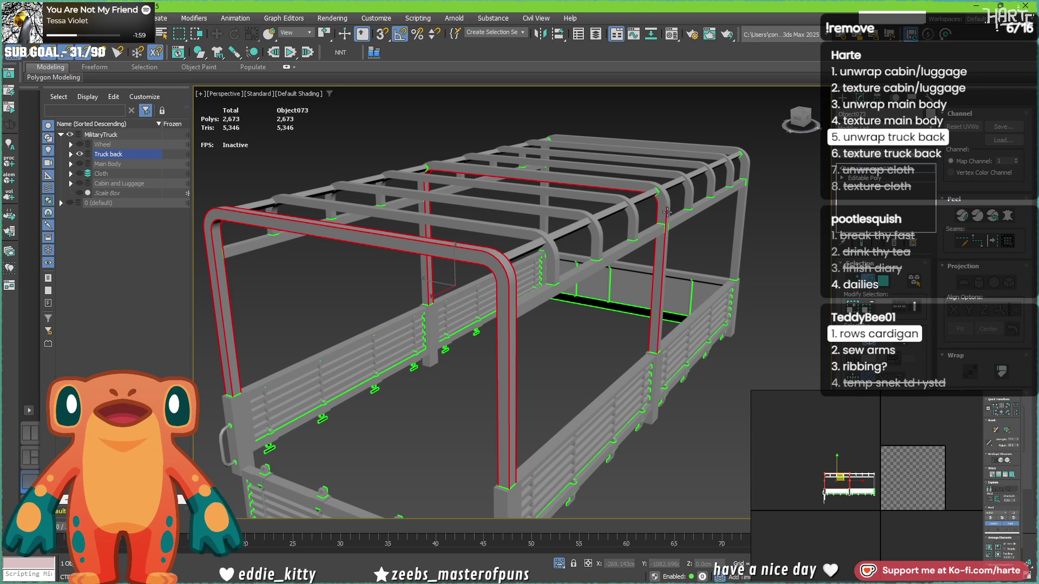
double_click(670, 213)
scroll(572, 251, "down", 2)
mouse_move(572, 251)
middle_mouse_down("alt")
mouse_move(725, 355)
mouse_move(619, 297)
middle_mouse_up("alt")
scroll(725, 355, "up", 4)
double_click(612, 297, "ctrl")
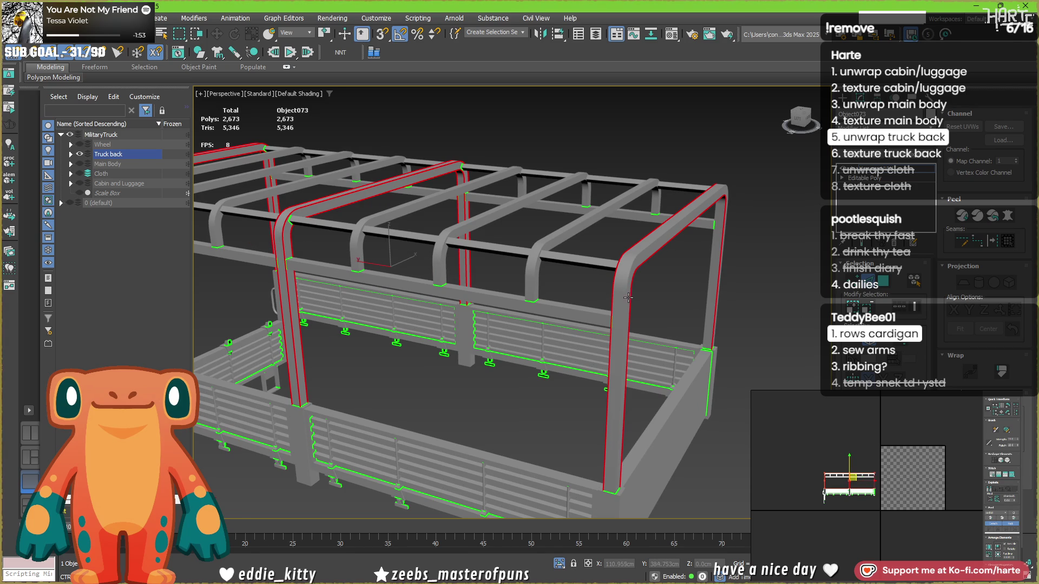
double_click(627, 297, "ctrl")
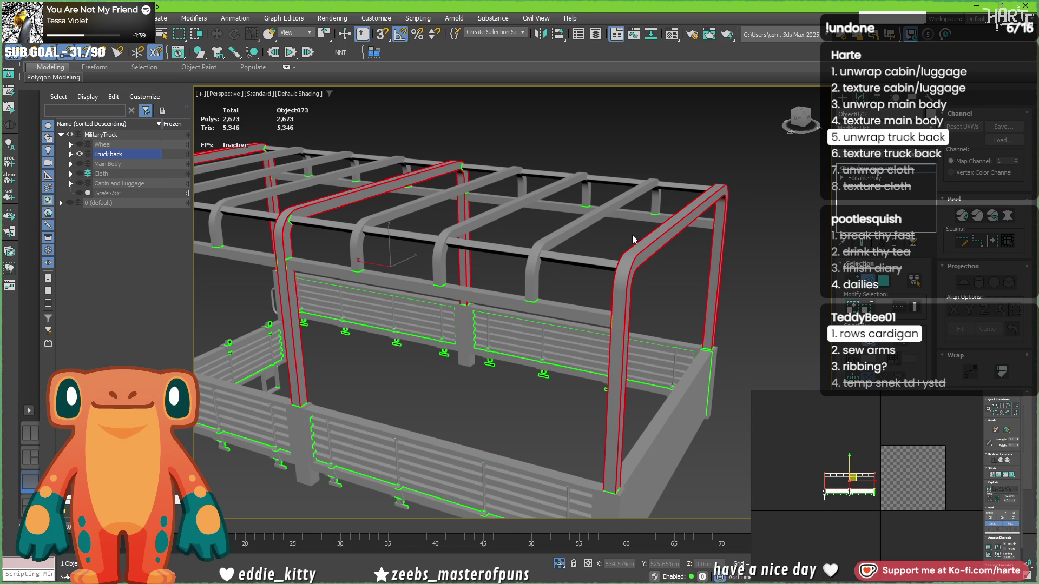
Reselect the right arch, left arch and crossbar loops, then convert them to polygons.
double_click(662, 245)
double_click(385, 191, "ctrl")
mouse_move(325, 357)
middle_mouse_down()
mouse_move(403, 398)
mouse_move(470, 400)
middle_mouse_up()
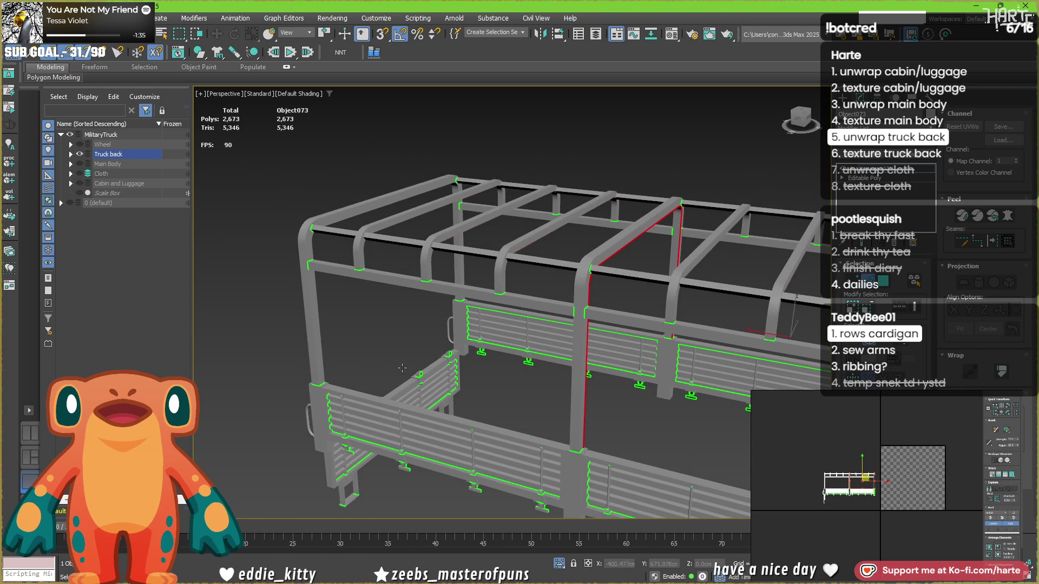
double_click(320, 340, "ctrl")
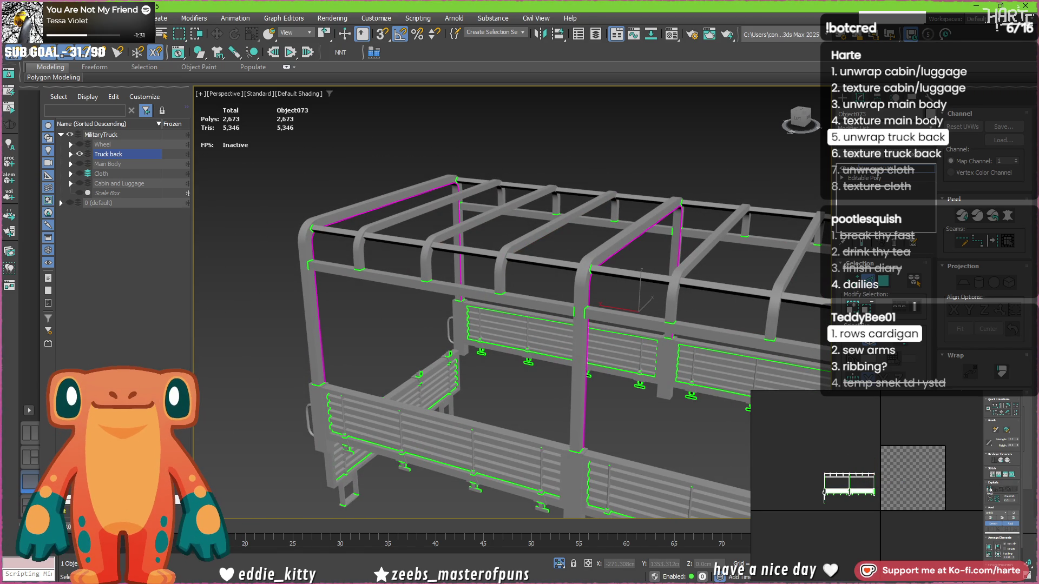
left_click(961, 459)
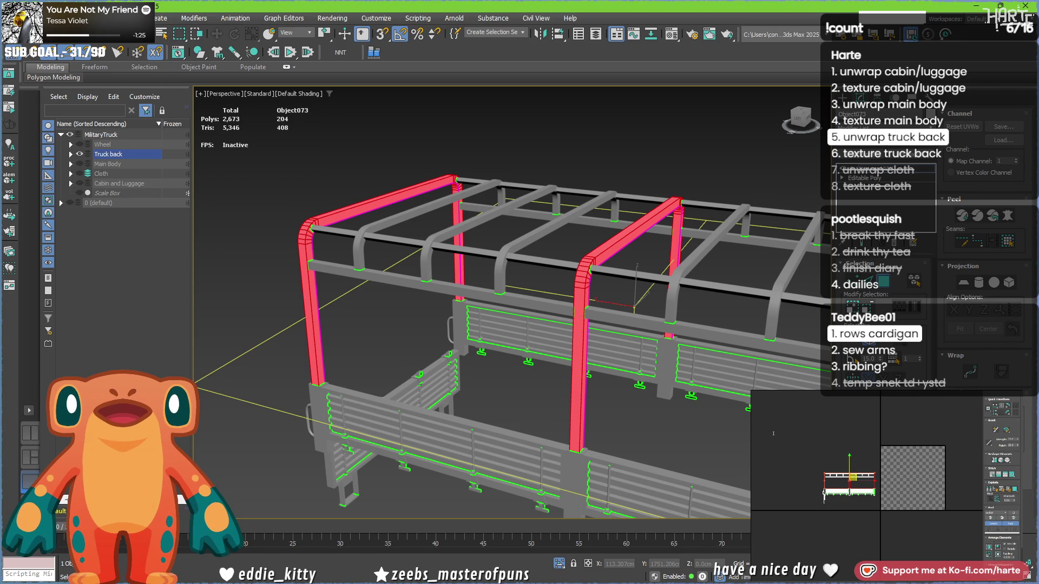
Rotate the upper arch UV strip 90° to stand upright.
left_click(819, 473)
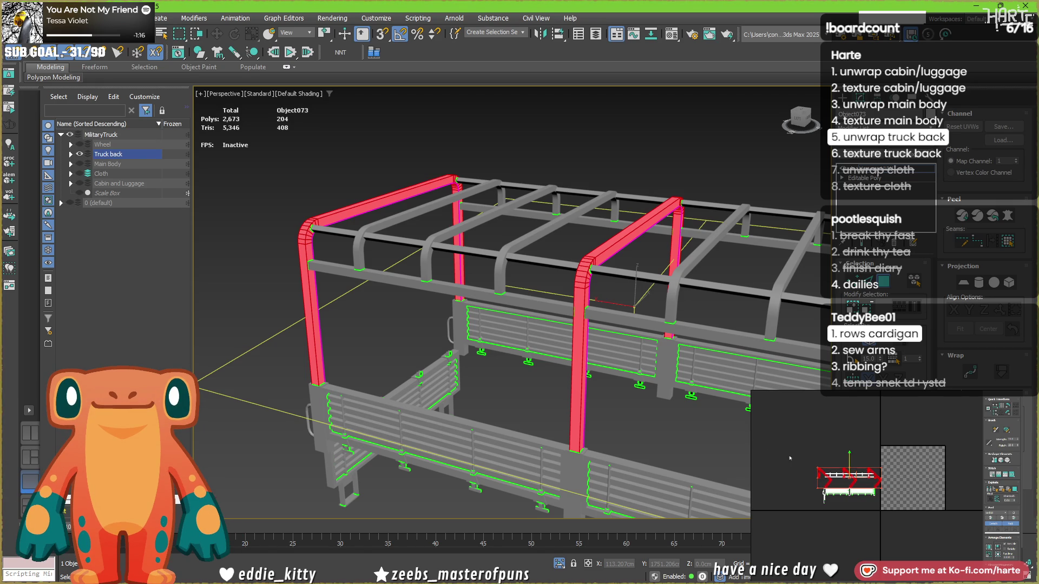
key("ctrl+r")
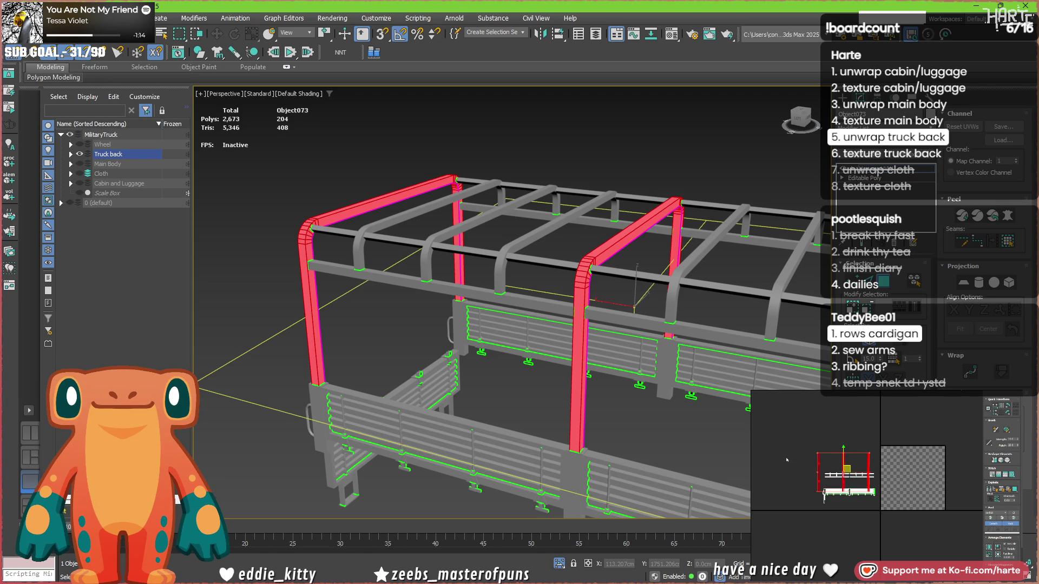
scroll(898, 476, "up", 5)
left_click(899, 480)
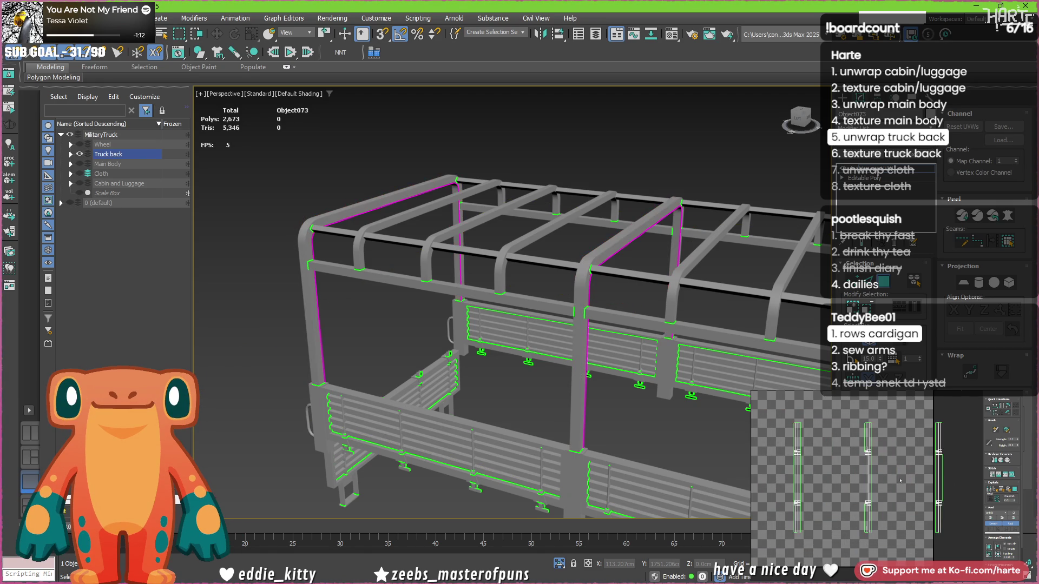
middle_click_drag(833, 465, 831, 463)
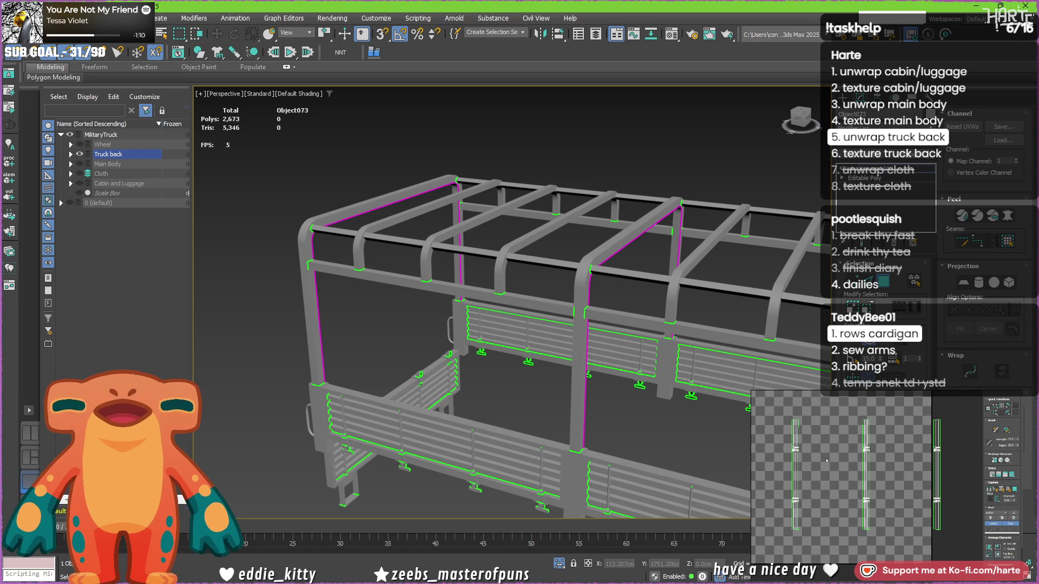
Pack all arch UV strips into a column and scale them up on the checker.
key("ctrl+a")
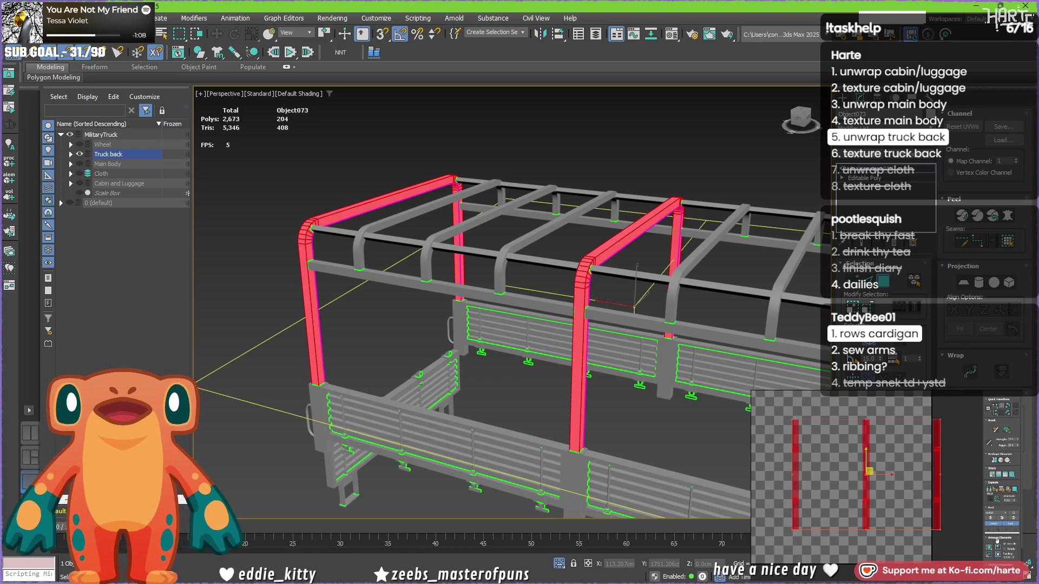
left_click(982, 540)
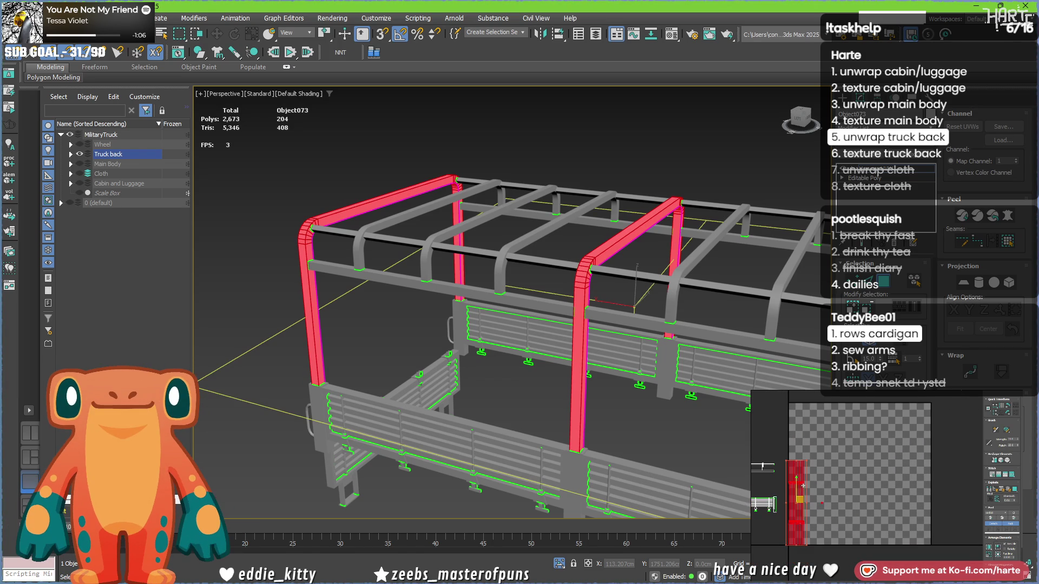
left_click_drag(805, 461, 814, 454)
scroll(890, 470, "up", 3)
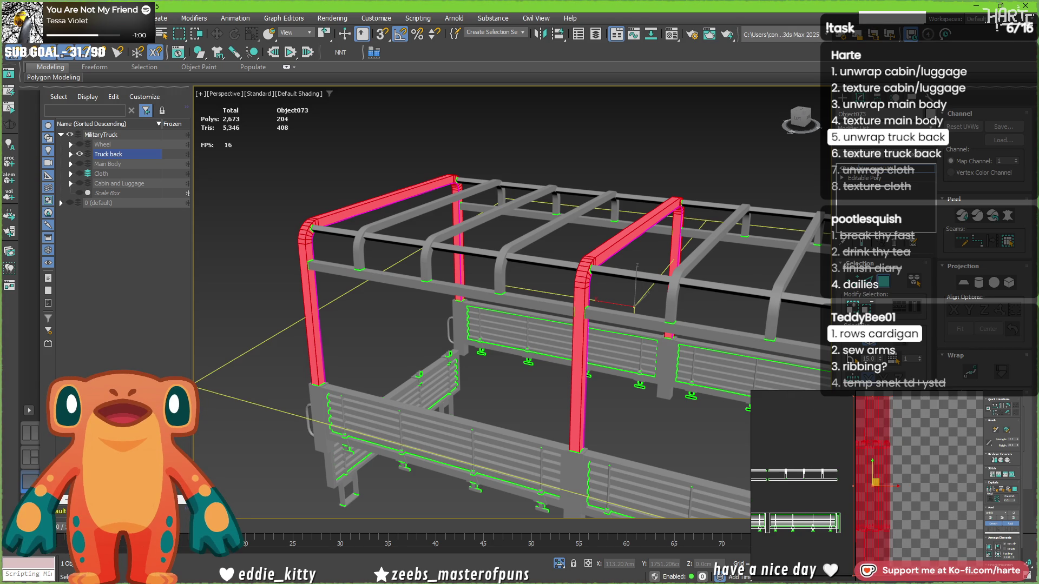
scroll(893, 487, "up", 3)
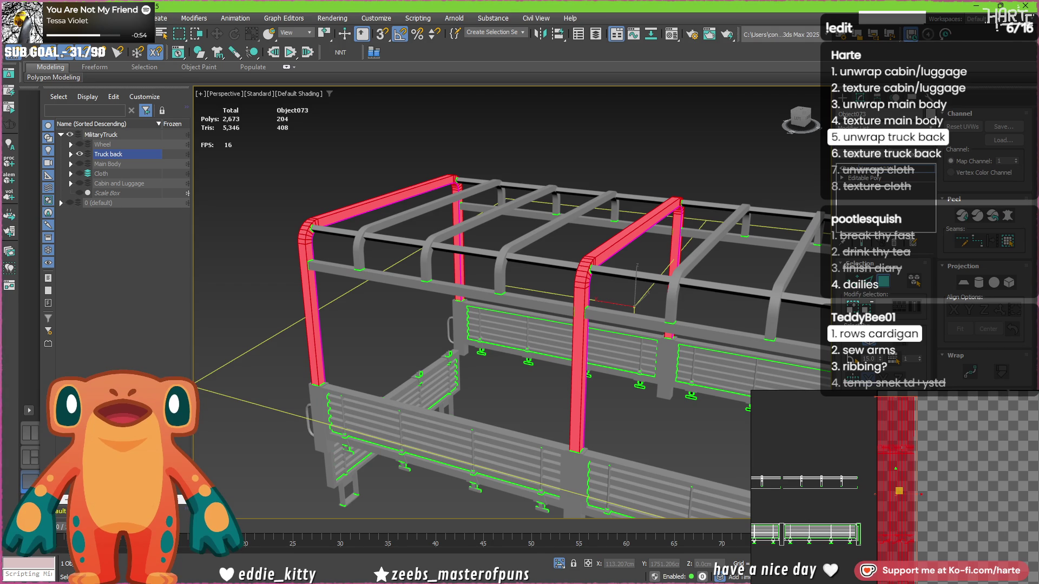
scroll(935, 478, "down", 1)
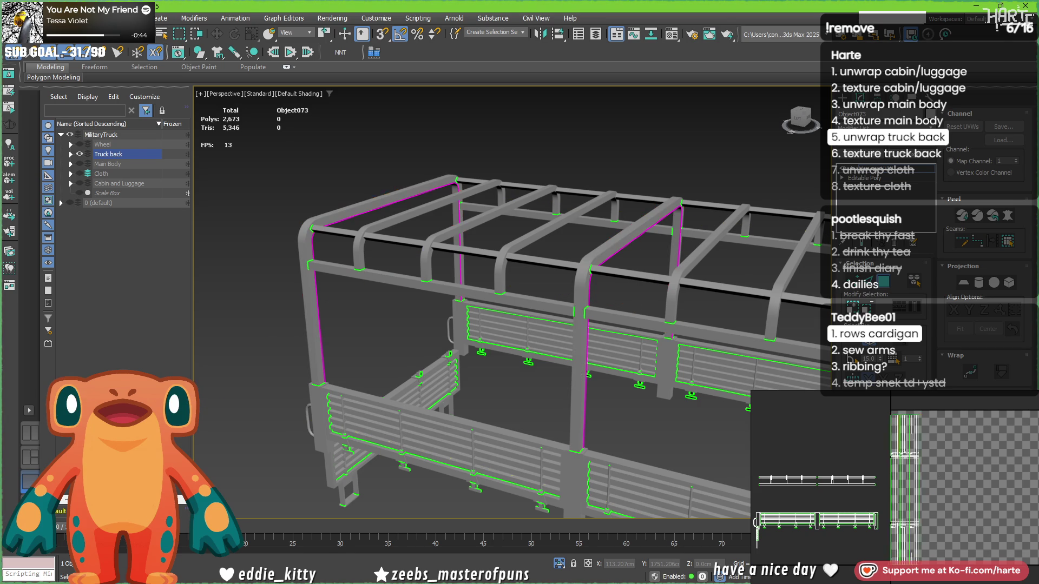
left_click(929, 456)
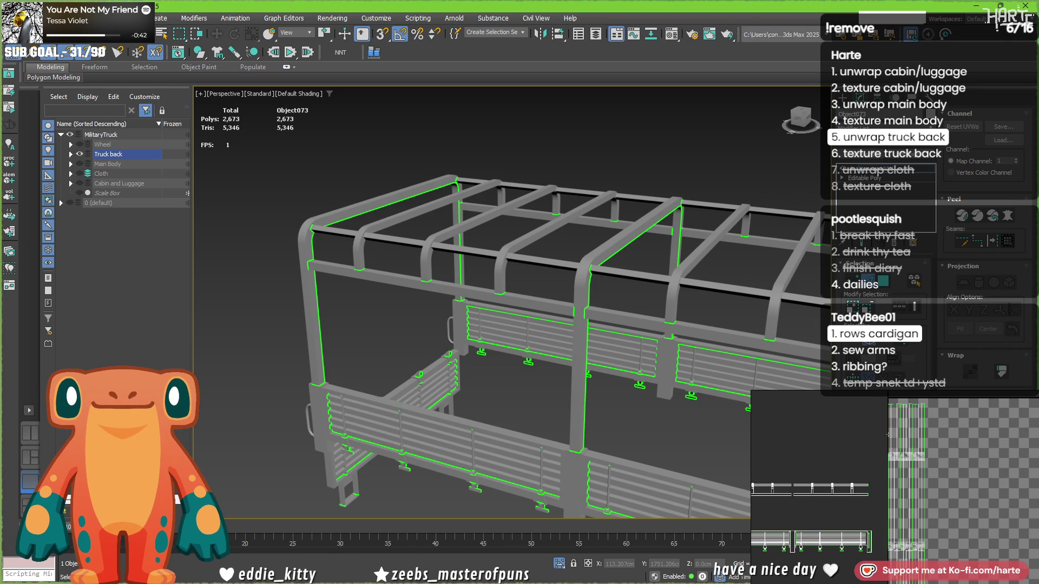
scroll(888, 436, "up", 5)
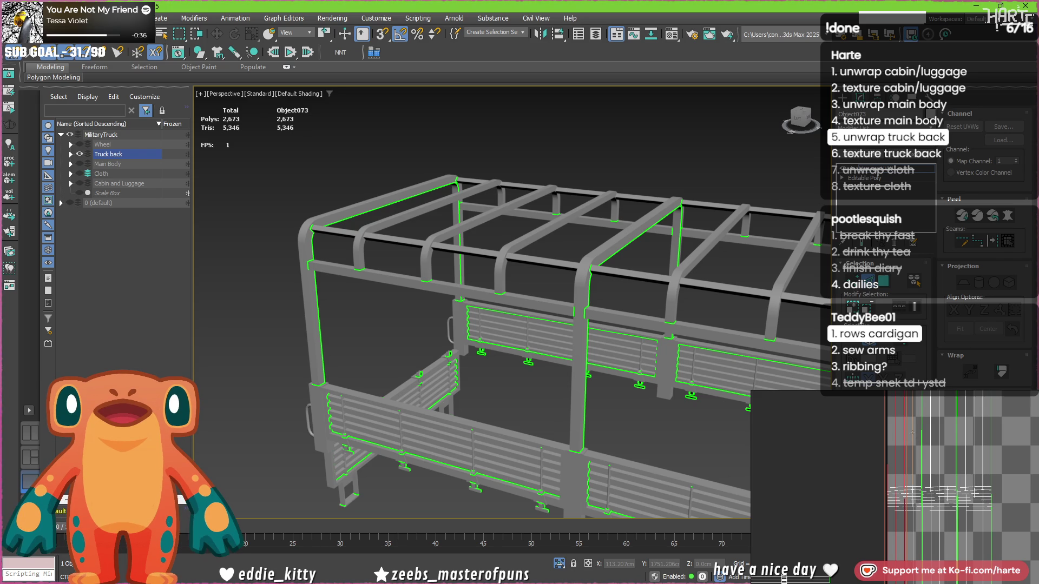
left_click(931, 432)
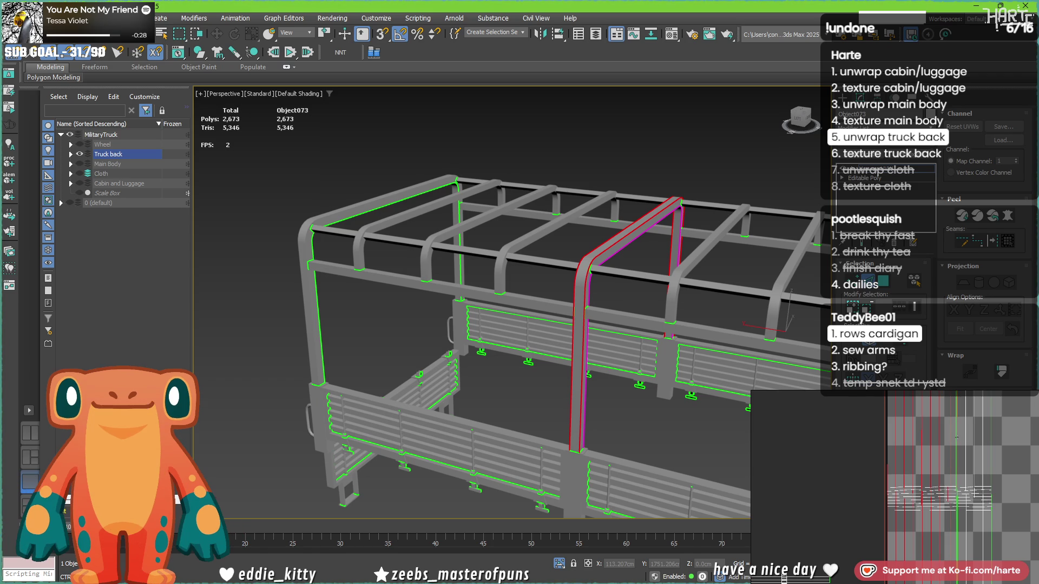
left_click(965, 438, "ctrl")
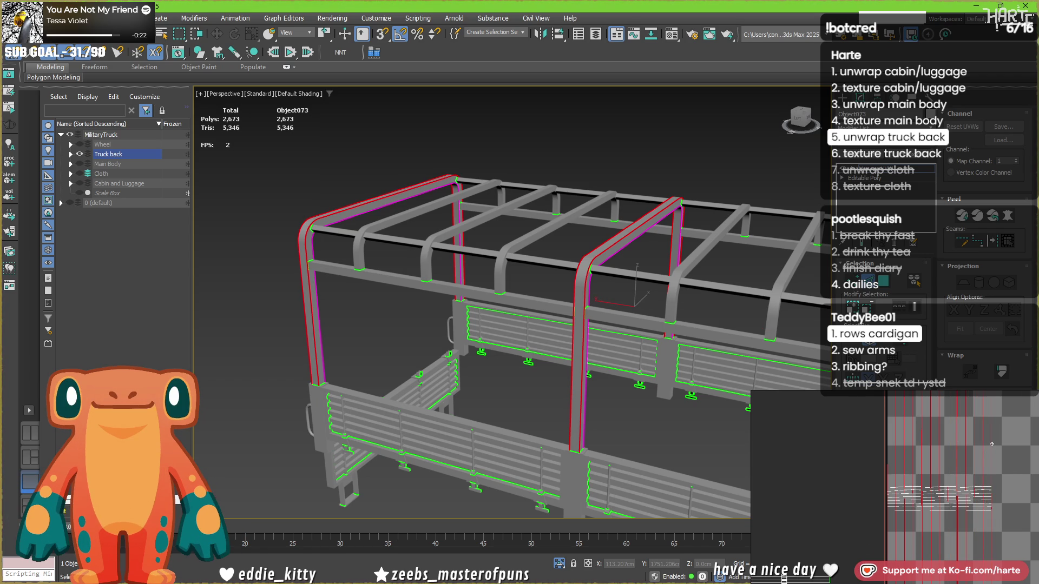
scroll(991, 444, "down", 5)
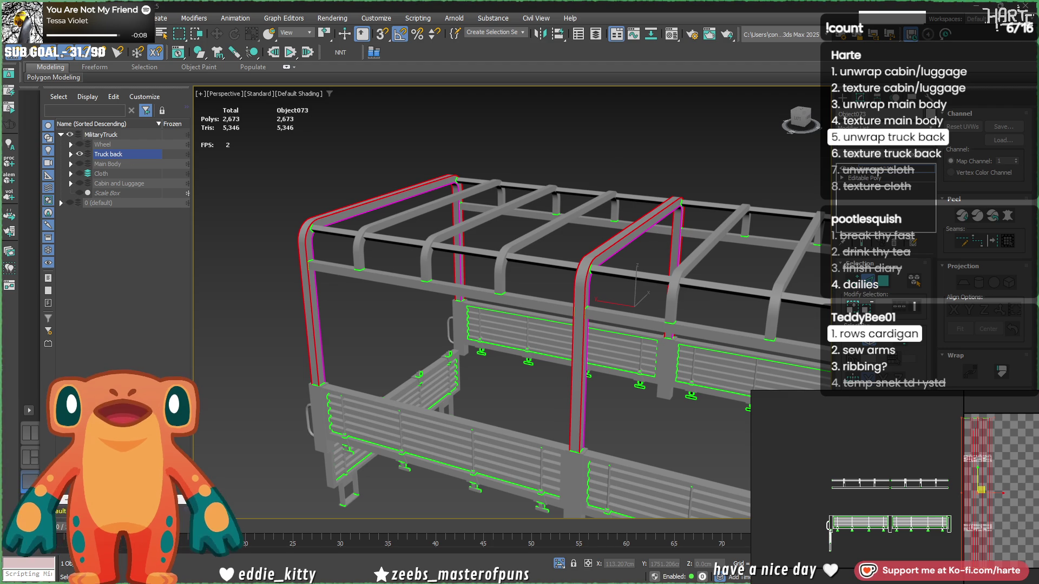
left_click(892, 18)
key("Escape")
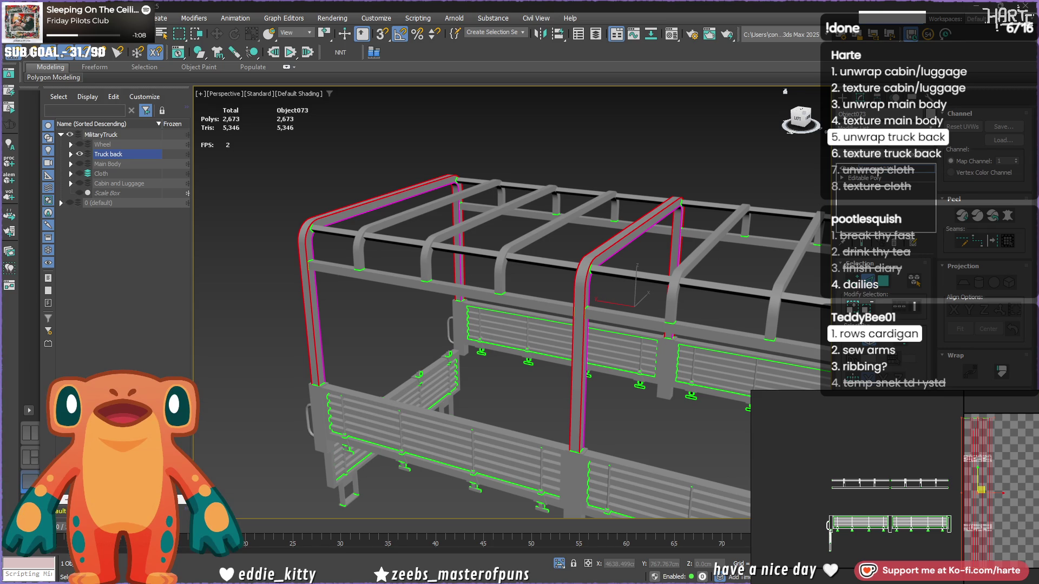
middle_click_drag(403, 319, 381, 299)
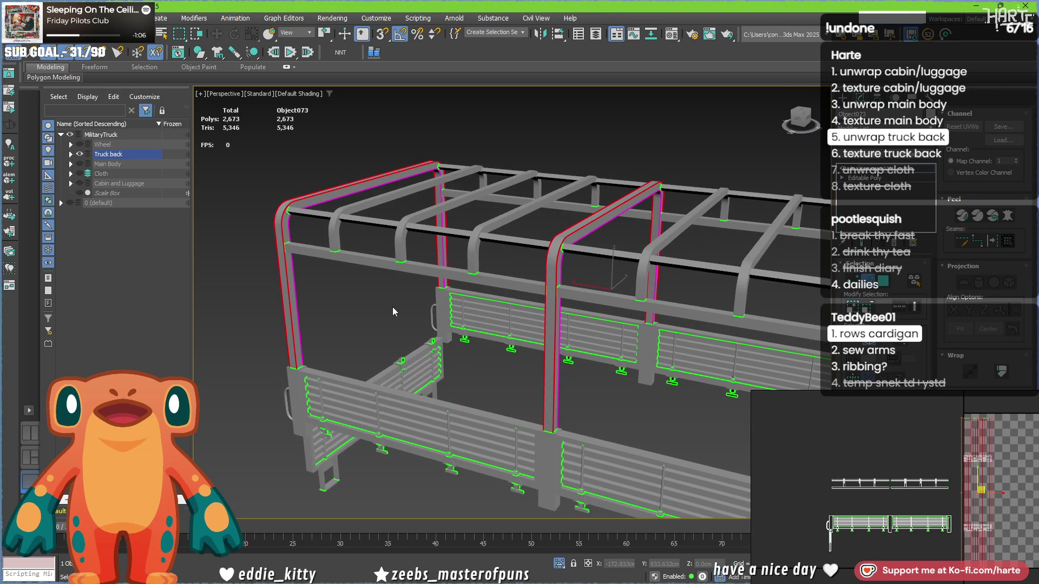
middle_click_drag(911, 501, 867, 498)
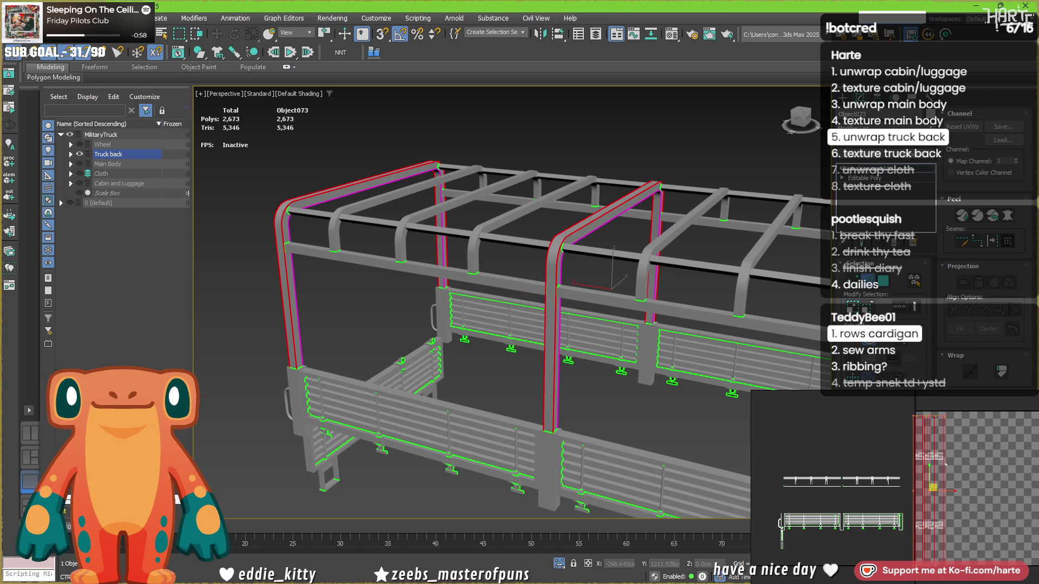
key("ctrl+a")
scroll(845, 447, "down", 2)
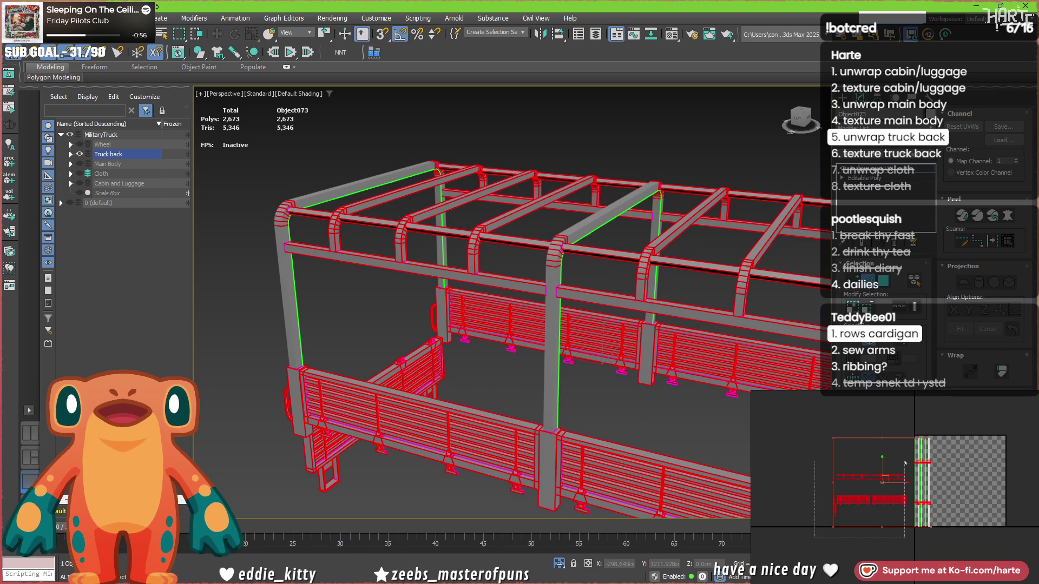
left_click(923, 471)
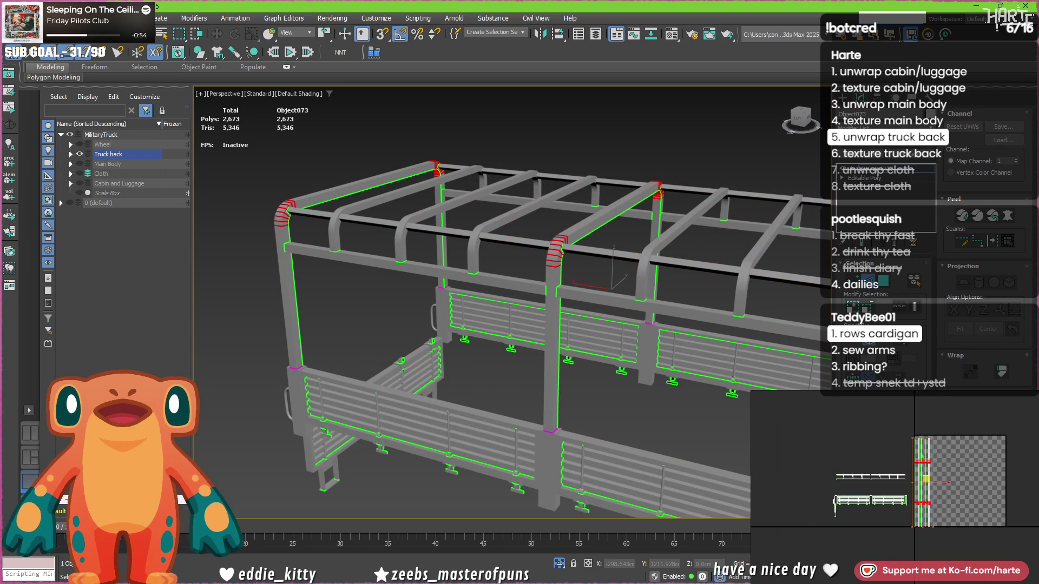
scroll(936, 461, "up", 1)
scroll(936, 461, "up", 3)
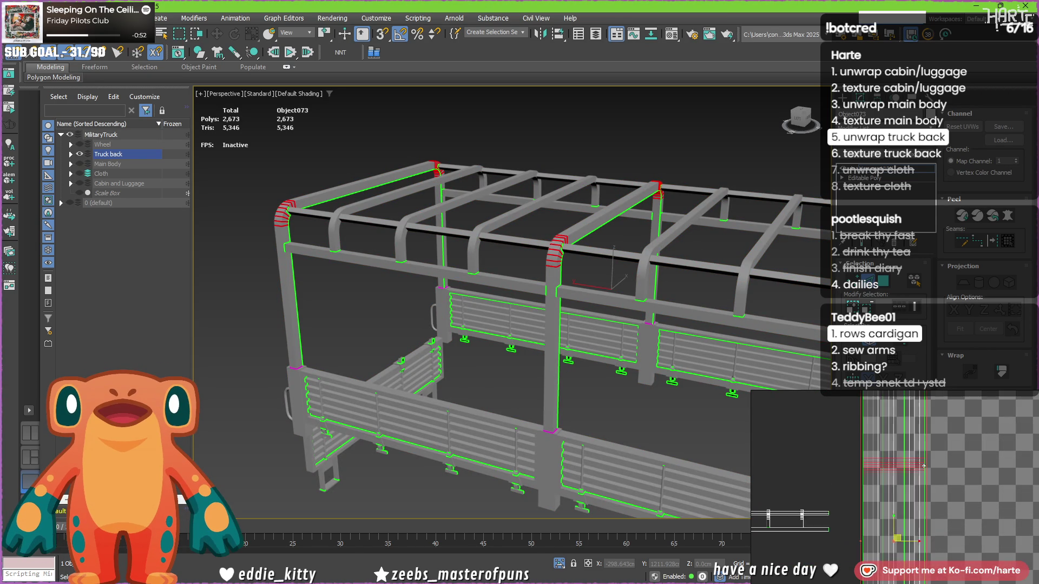
scroll(477, 333, "down", 3)
mouse_move(478, 332)
middle_mouse_down("alt")
mouse_move(431, 372)
mouse_move(361, 344)
middle_mouse_up("alt")
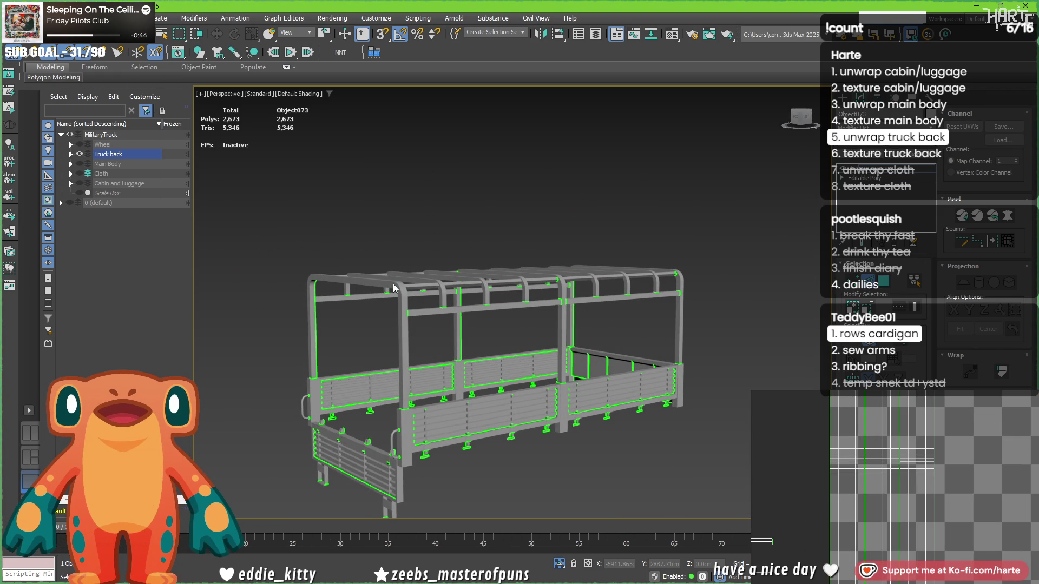
Select a UV strip to inspect its matching curved-corner faces, then deselect.
scroll(393, 287, "up", 10)
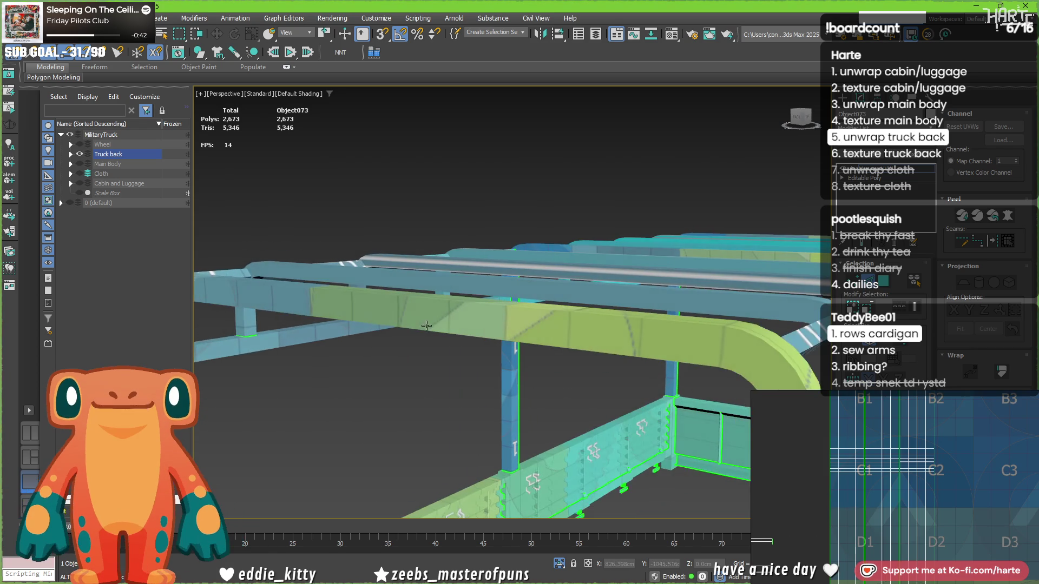
scroll(929, 465, "down", 10)
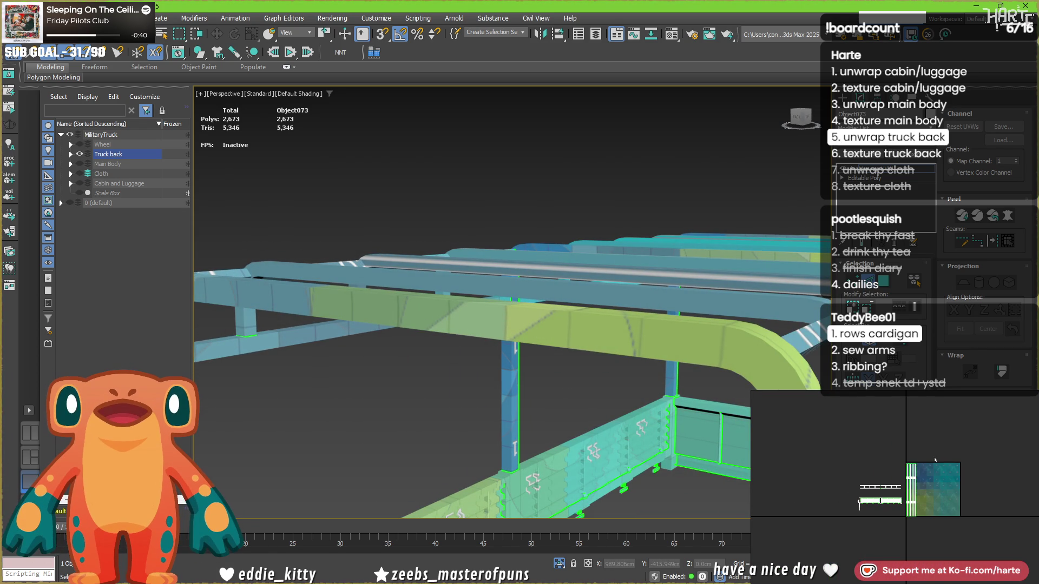
mouse_move(905, 530)
left_mouse_down()
mouse_move(934, 452)
mouse_move(974, 416)
left_mouse_up()
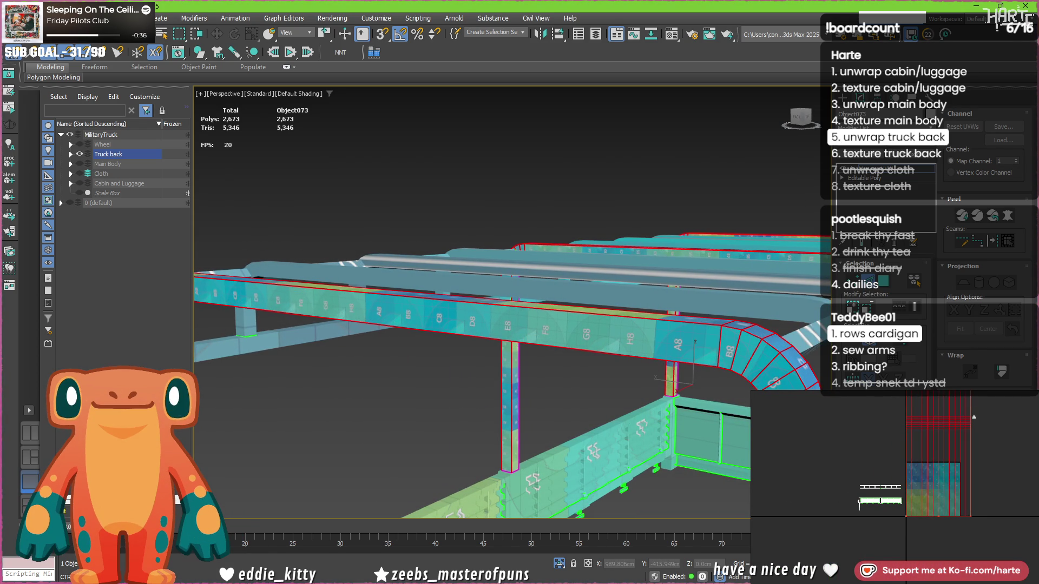
mouse_move(697, 354)
middle_mouse_down("alt")
mouse_move(678, 353)
mouse_move(704, 366)
mouse_move(599, 320)
middle_mouse_up("alt")
left_click(560, 359)
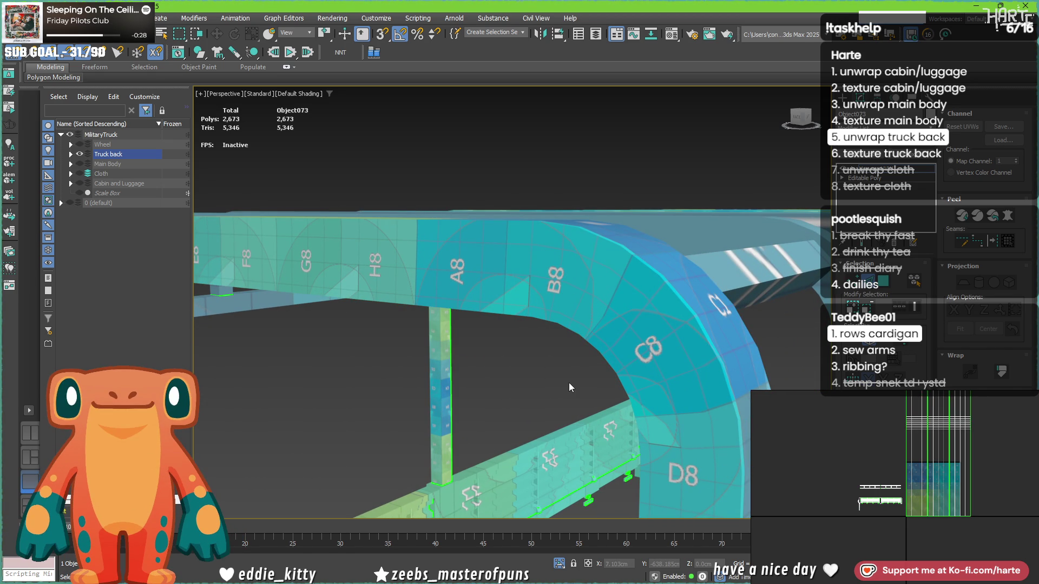
Select all faces, Pack UVs into one square and zoom extents.
key("ctrl+a")
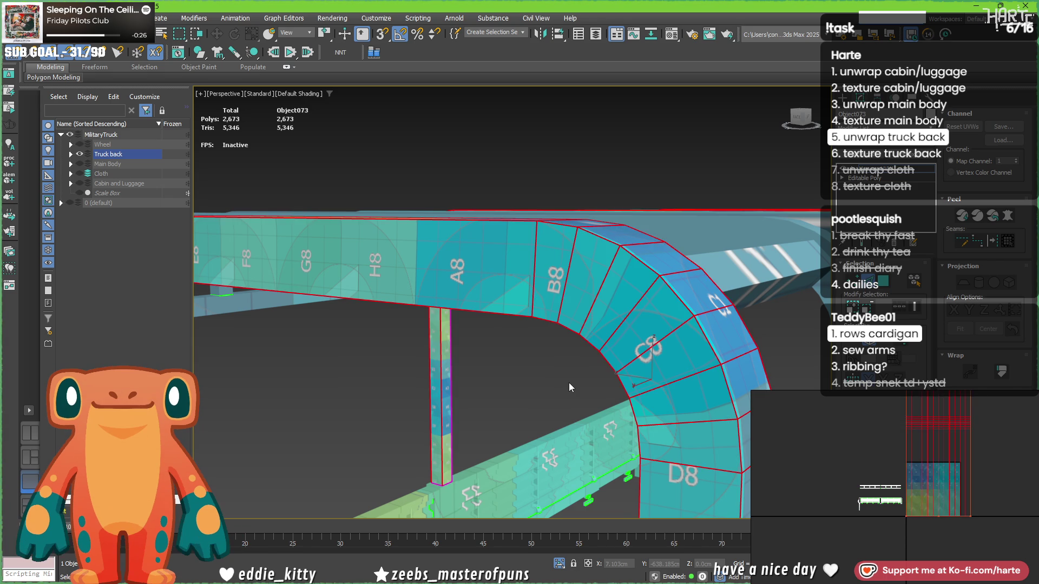
key("ctrl+shift+q")
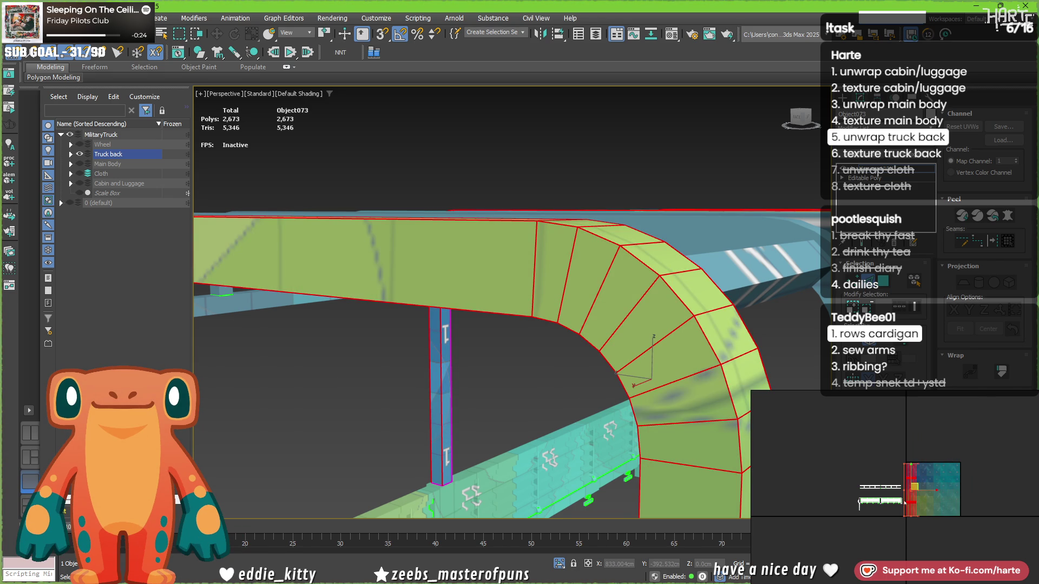
scroll(903, 506, "down", 1)
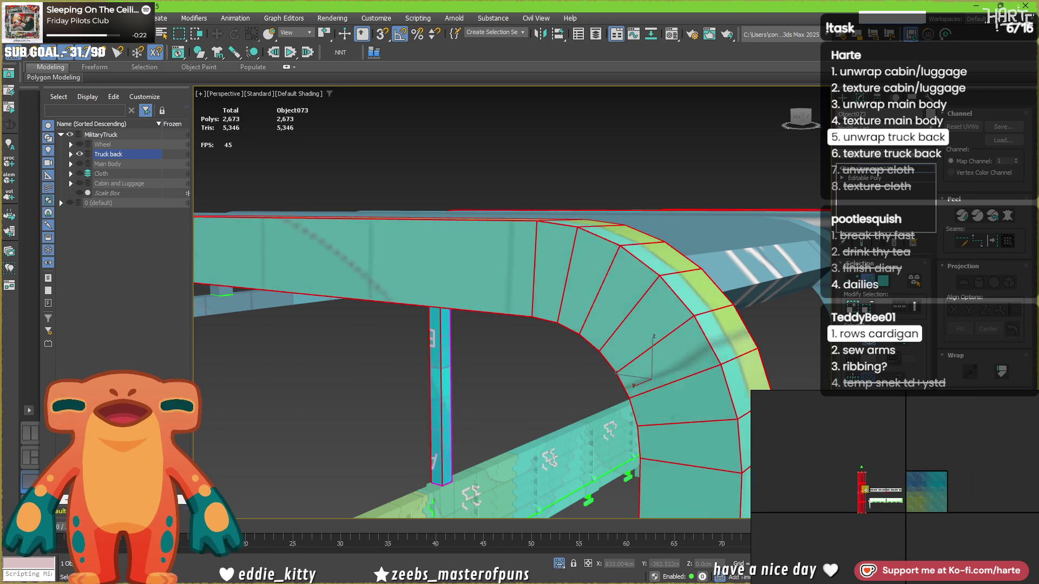
key("z")
scroll(487, 355, "down", 3)
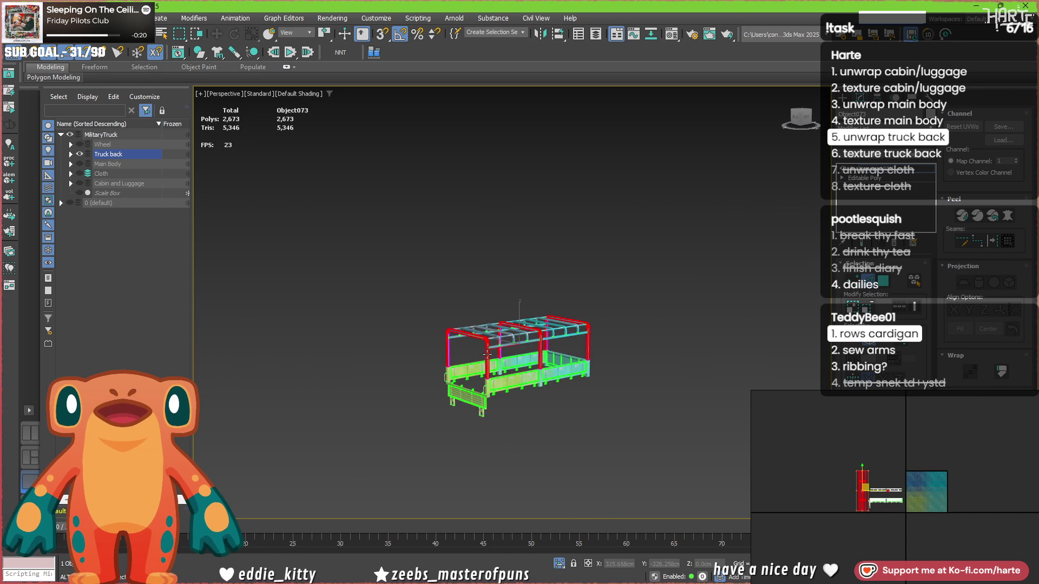
Select edge loops along the upper beam, centre post and inner sides of posts 05–07.
scroll(487, 354, "up", 5)
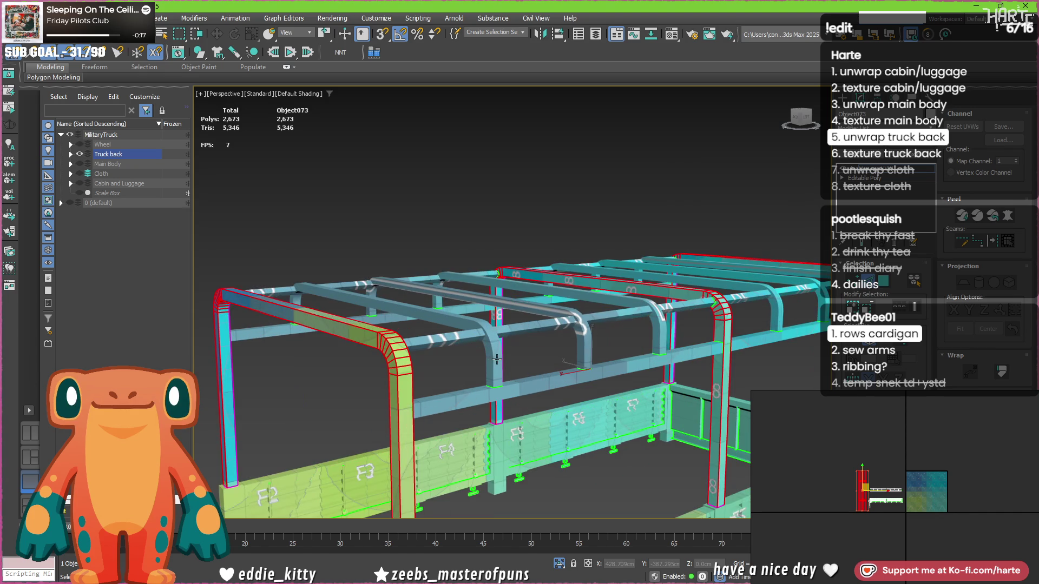
double_click(492, 360)
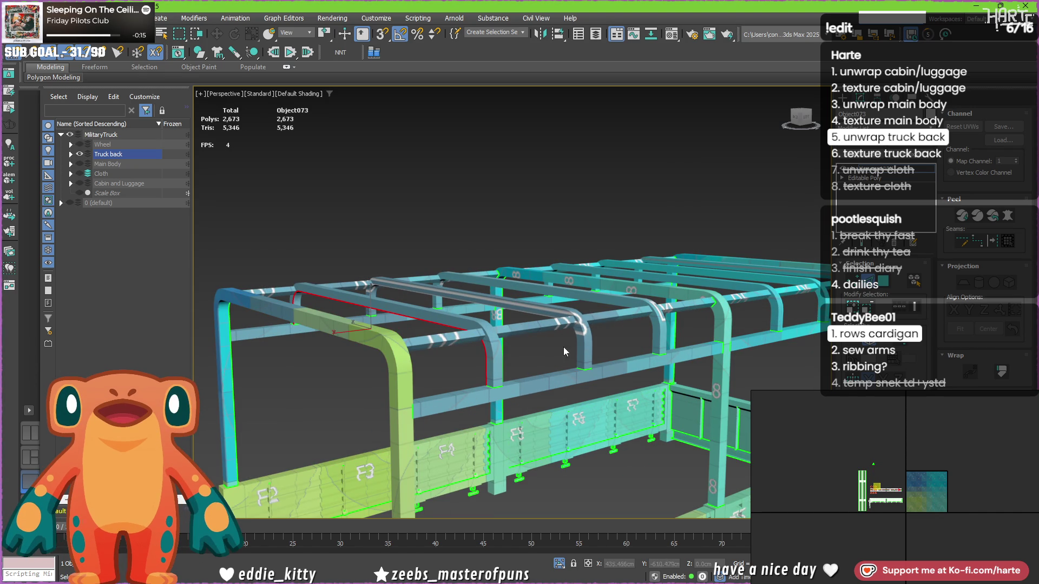
middle_click_drag(572, 346, 262, 358, "alt")
double_click(254, 354)
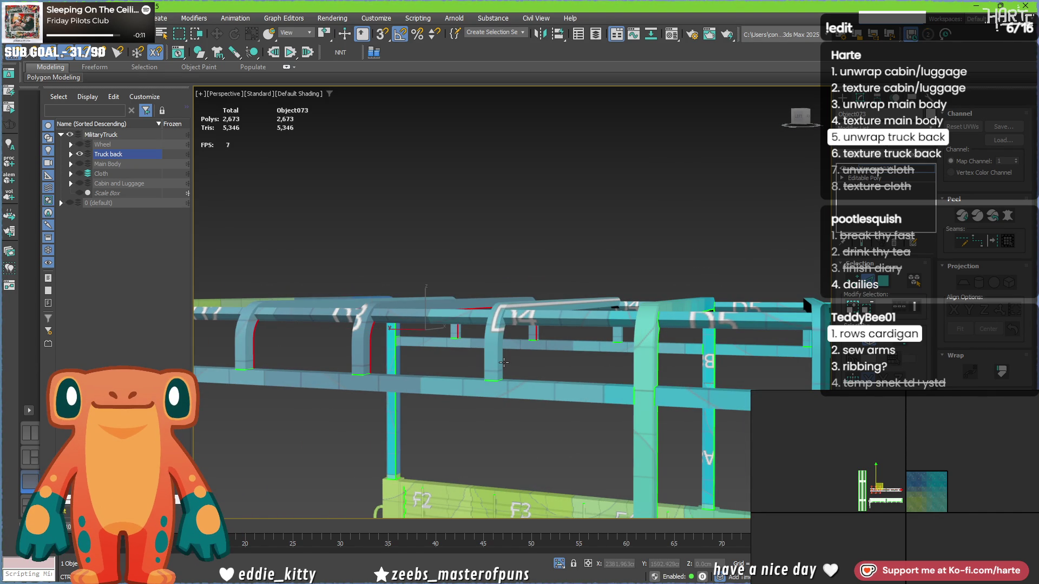
middle_click_drag(503, 363, 274, 375)
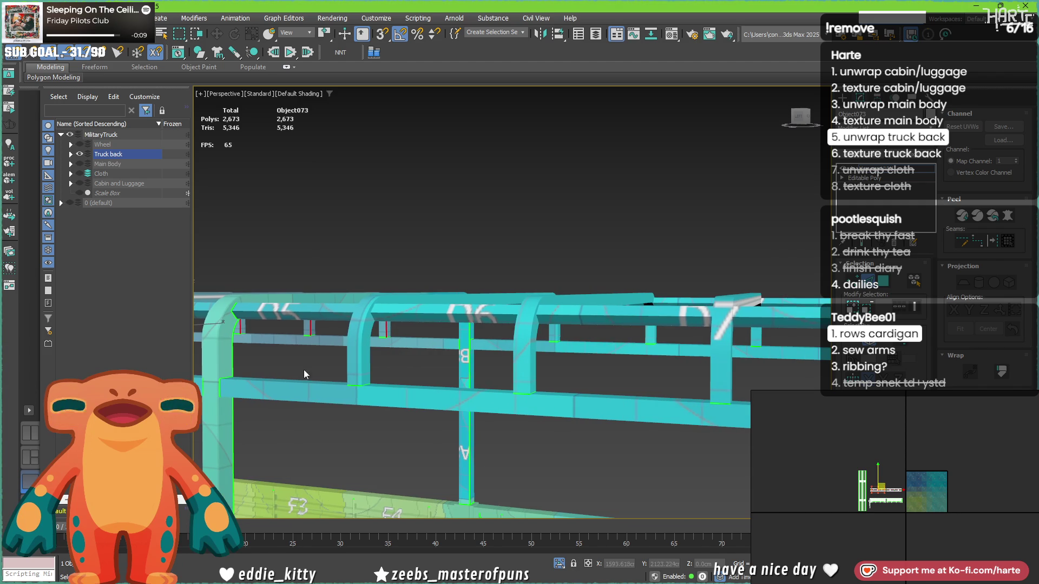
double_click(371, 361, "ctrl")
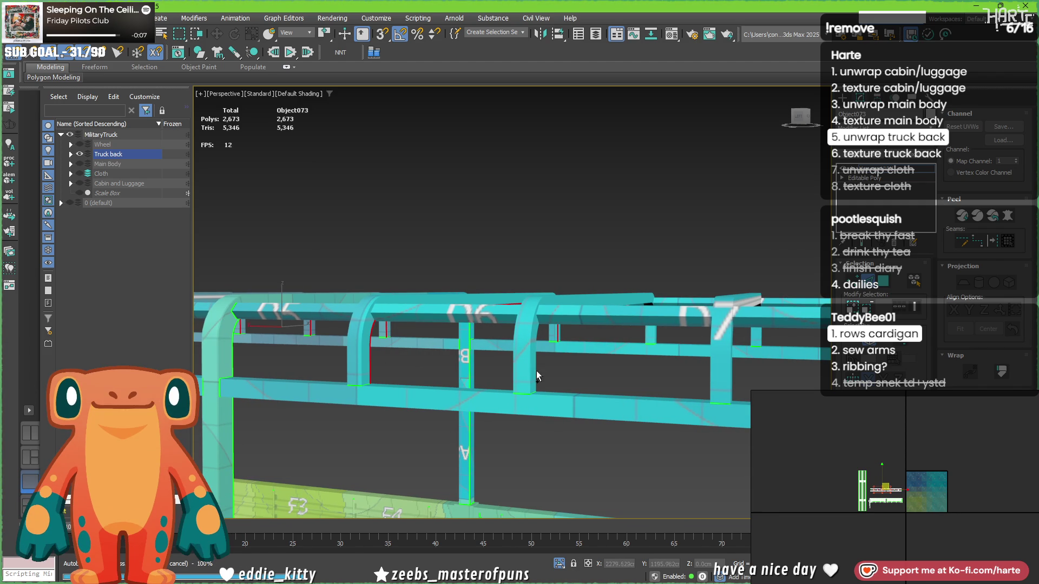
mouse_move(735, 392)
middle_mouse_down()
mouse_move(605, 366)
mouse_move(434, 371)
mouse_move(429, 334)
mouse_move(436, 354)
middle_mouse_up()
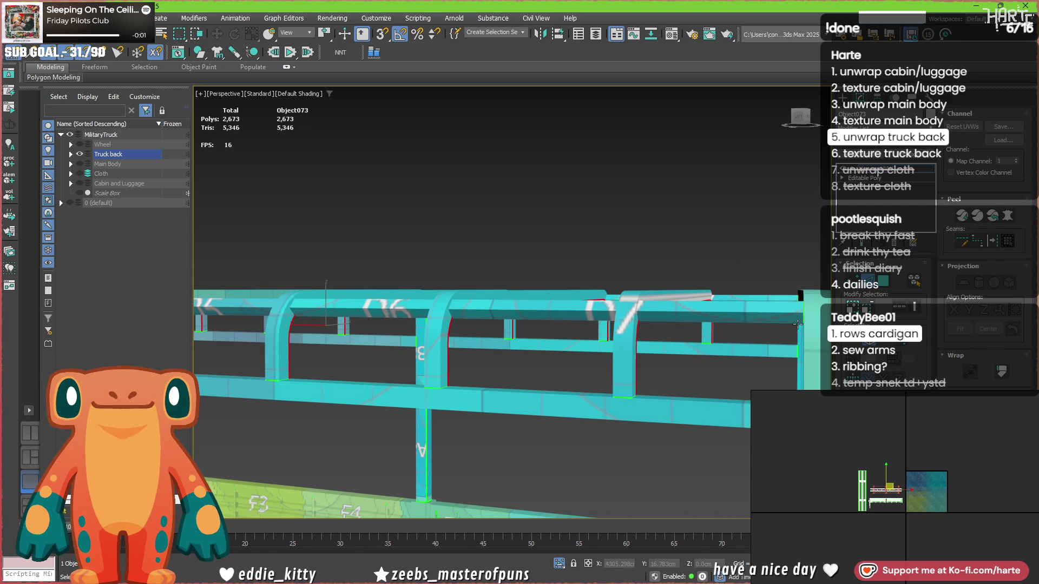
Clear the edges and select all six arched crossbars as elements.
left_click(299, 246)
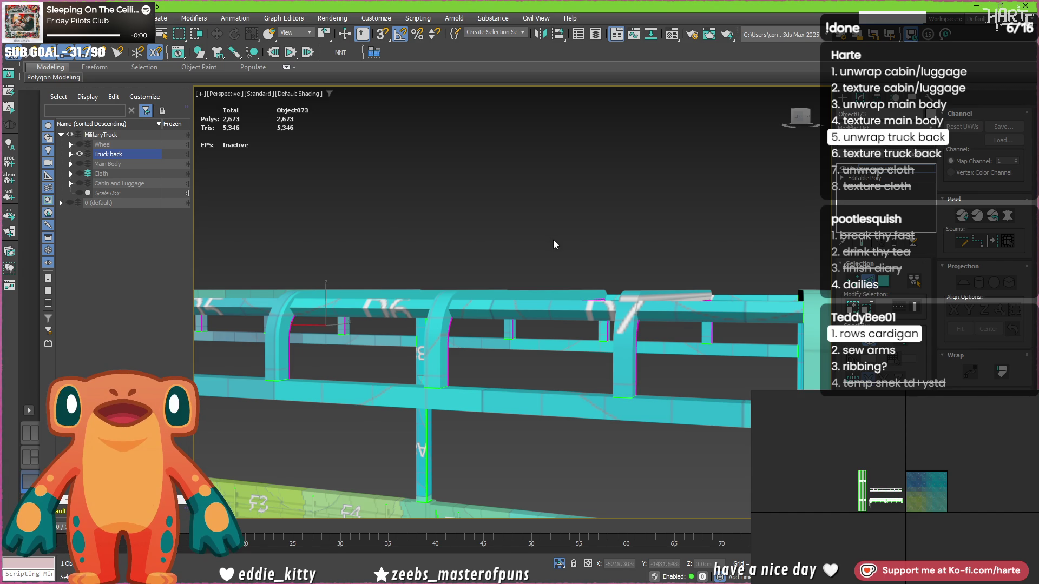
left_click(619, 344)
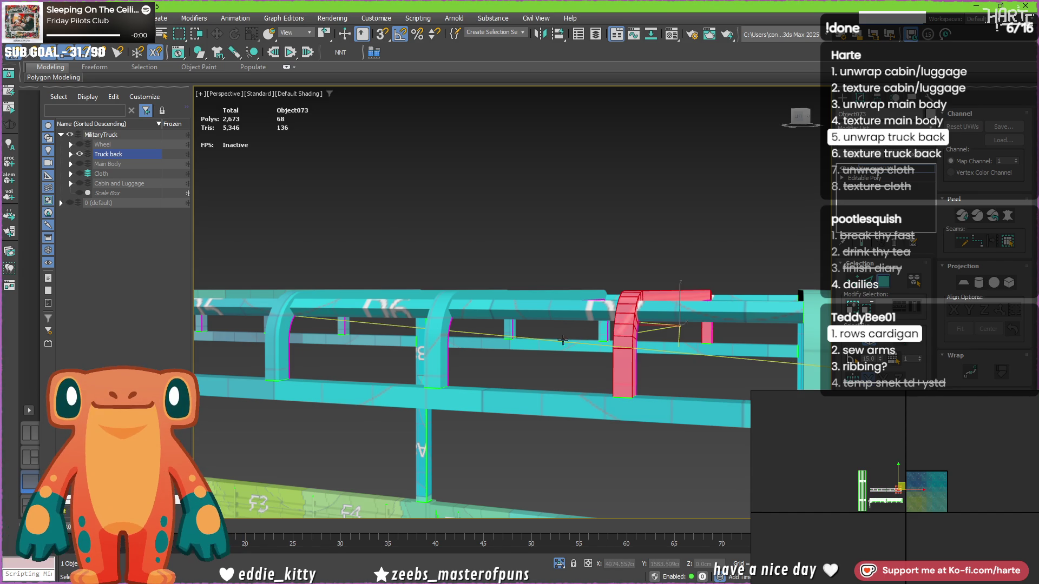
left_click(435, 346, "ctrl")
left_click(279, 346, "ctrl")
mouse_move(276, 350)
middle_mouse_down()
mouse_move(497, 358)
mouse_move(379, 270)
mouse_move(532, 371)
mouse_move(419, 370)
middle_mouse_up()
left_click(379, 271, "ctrl")
left_click(479, 366, "ctrl")
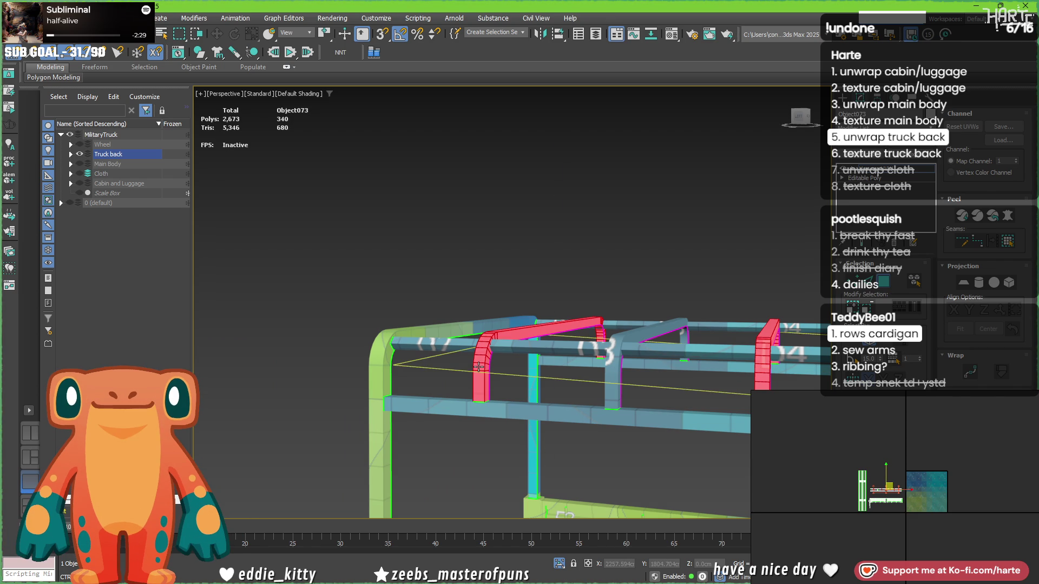
left_click(610, 381, "ctrl")
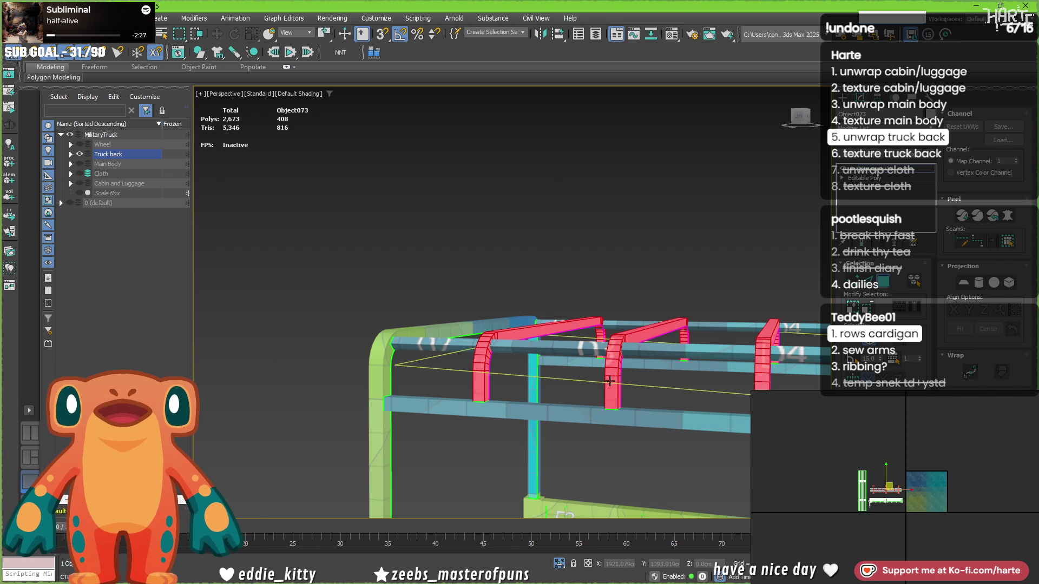
scroll(610, 381, "down", 5)
mouse_move(610, 382)
middle_mouse_down("alt")
mouse_move(612, 399)
mouse_move(514, 430)
middle_mouse_up("alt")
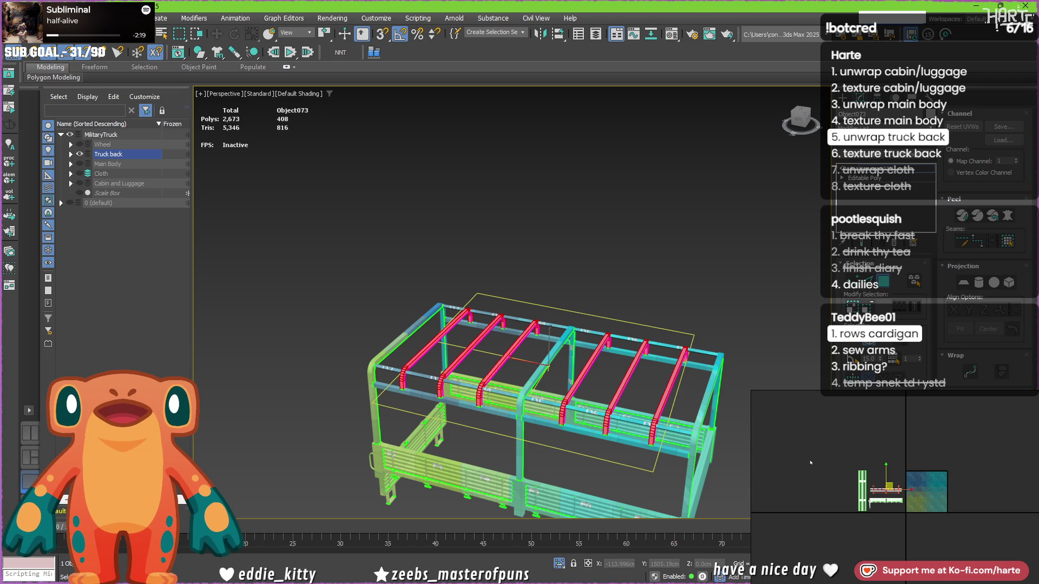
Straighten the crossbar UV shell horizontally and pick its bottom edges.
scroll(810, 462, "up", 5)
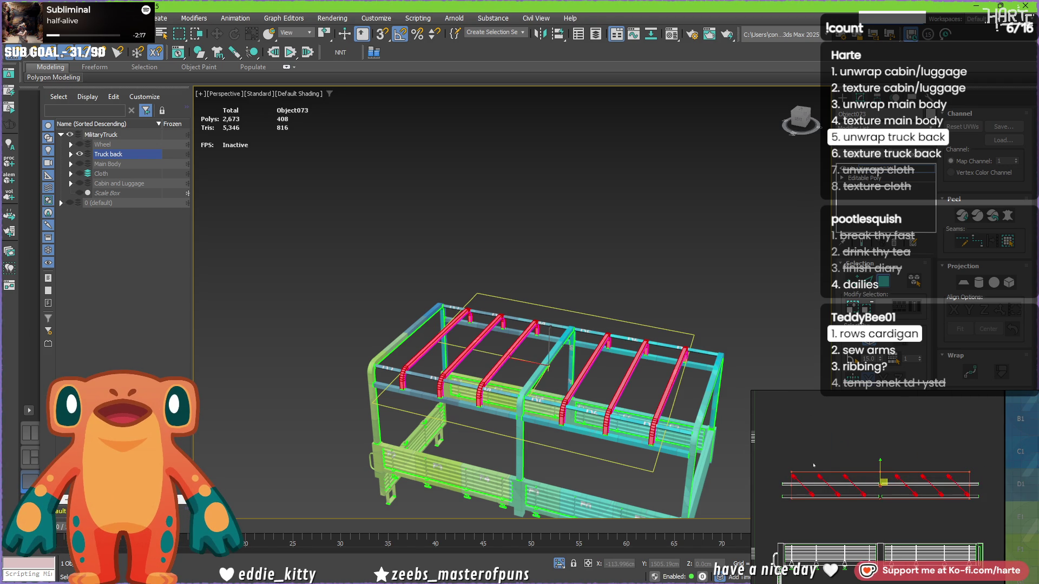
left_click(1027, 472)
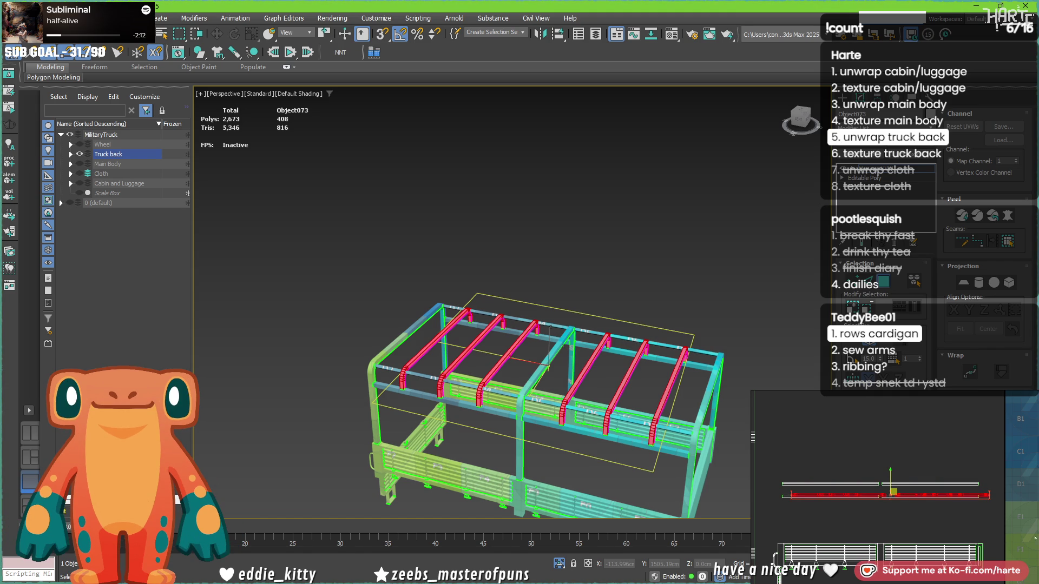
scroll(978, 533, "up", 5)
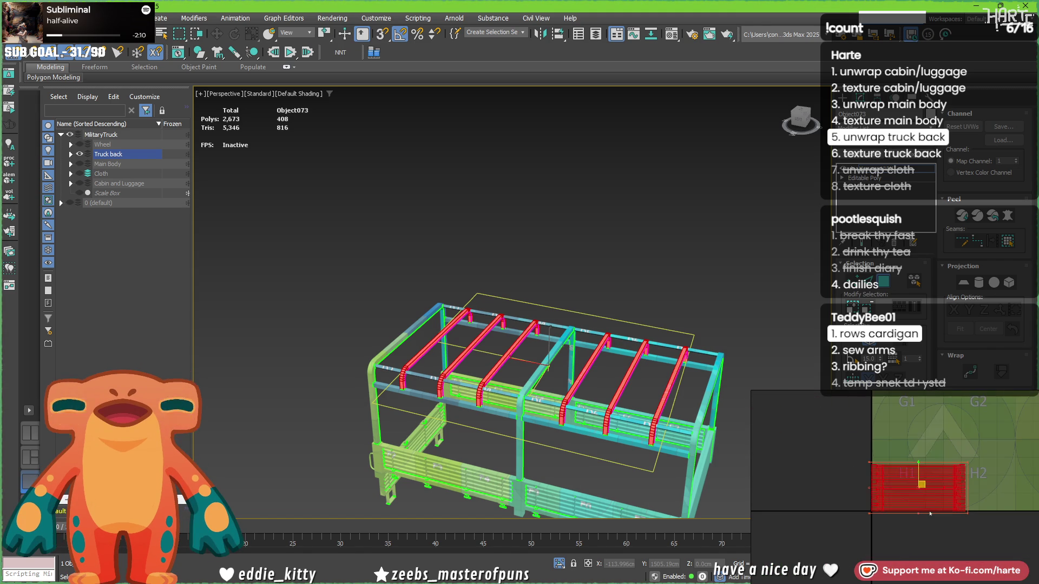
left_click(890, 526)
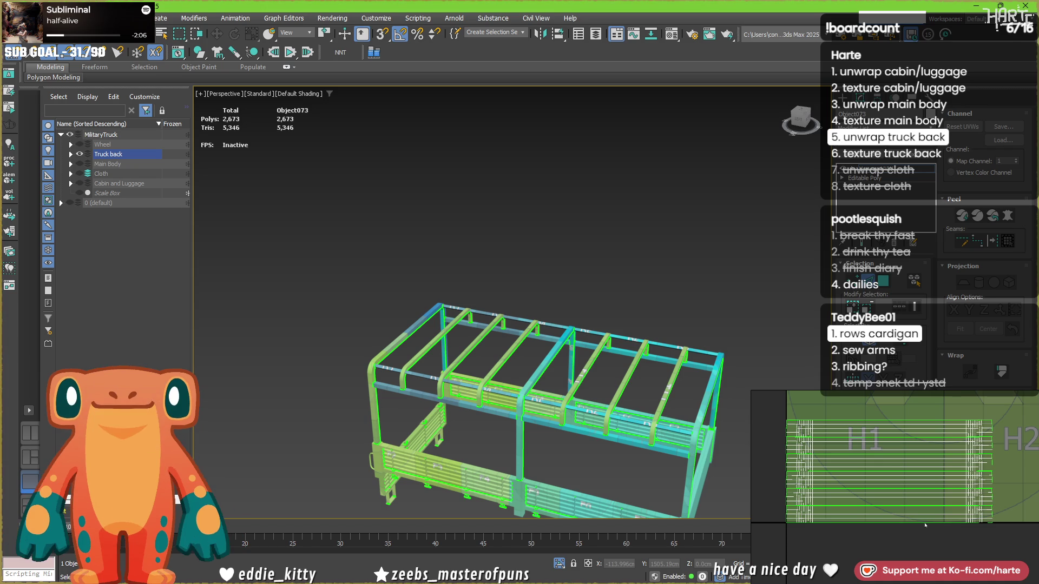
left_click(923, 523)
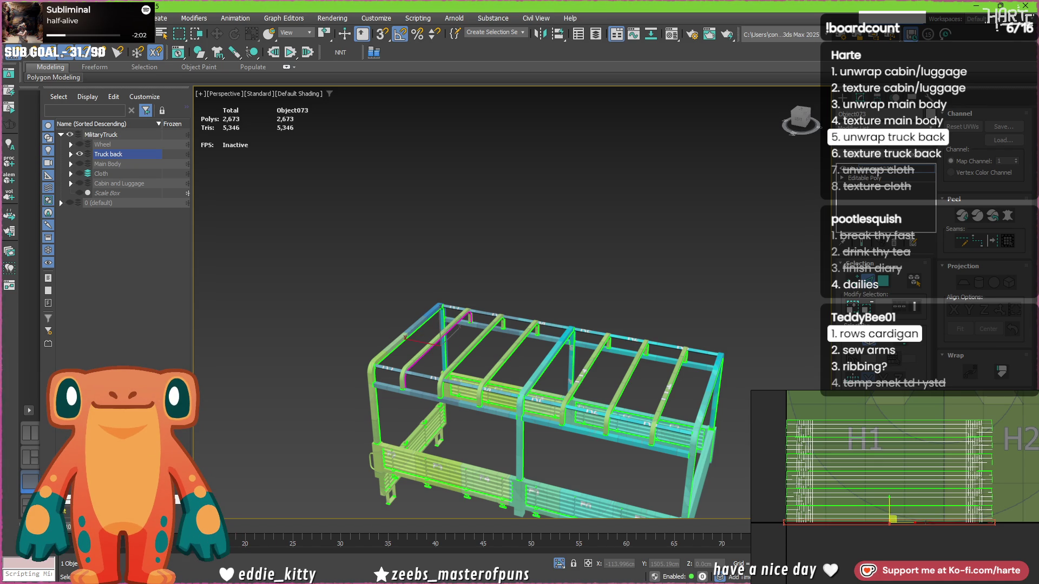
left_click(929, 511)
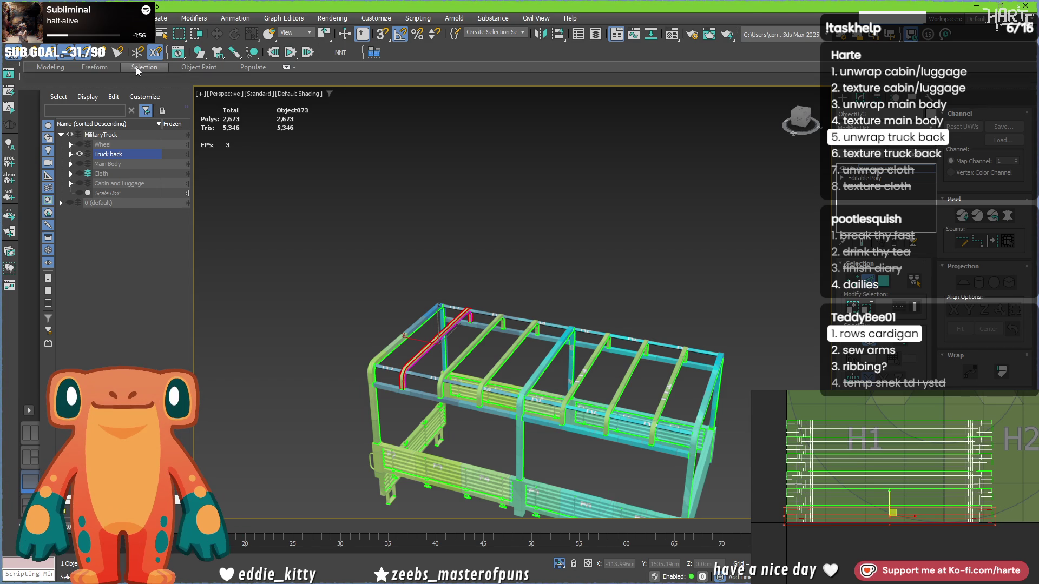
Select the crossbar rib UV edges one by one, ending on a top crossbar edge.
scroll(920, 487, "up", 3)
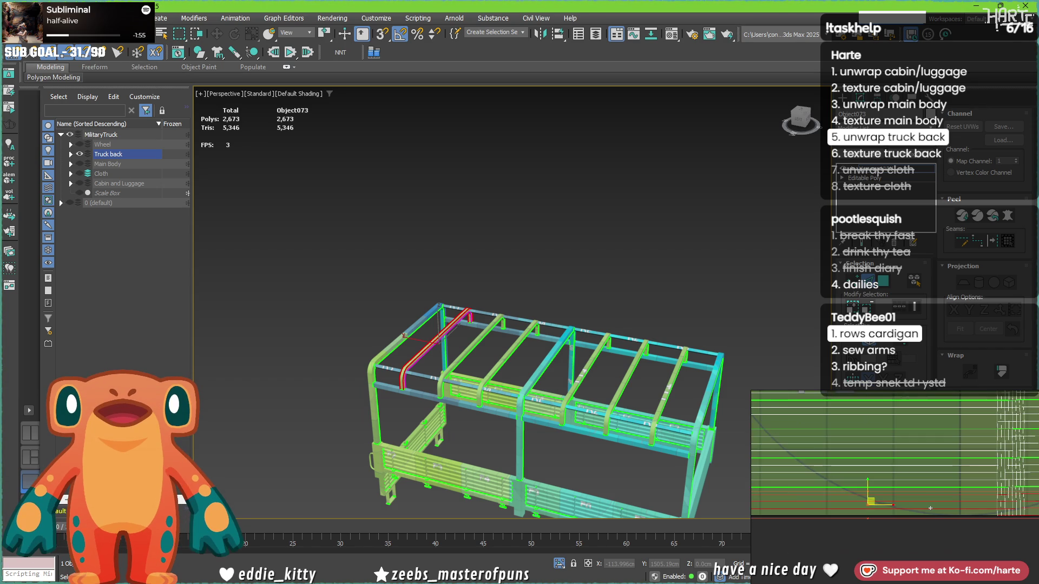
left_click(937, 487, "ctrl")
left_click(939, 476, "ctrl")
left_click(935, 472, "ctrl")
left_click(936, 465, "ctrl")
left_click(937, 460, "ctrl")
left_click(938, 452, "ctrl")
left_click(924, 444, "ctrl")
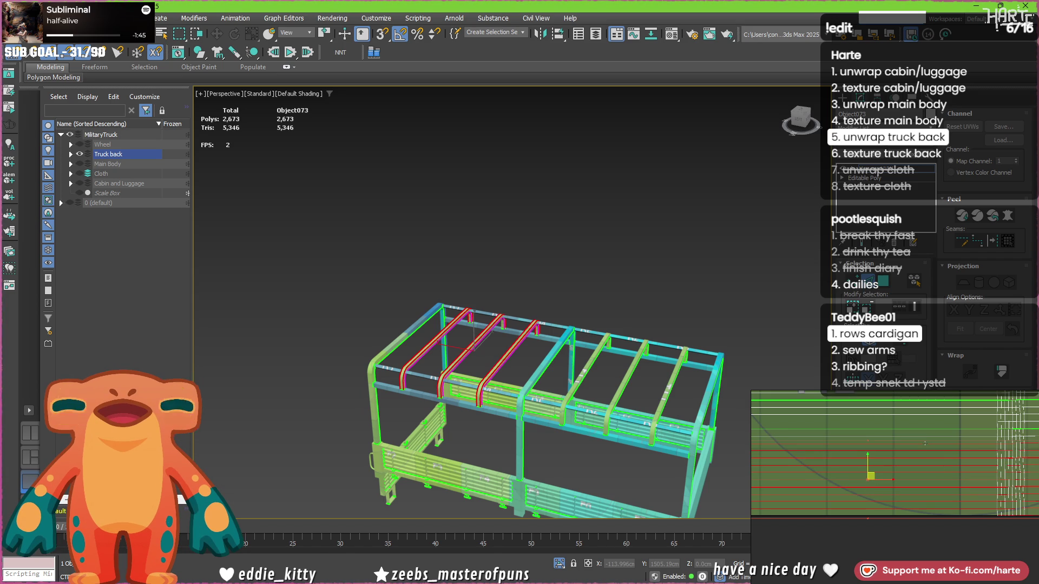
left_click(927, 436, "ctrl")
left_click(928, 429, "ctrl")
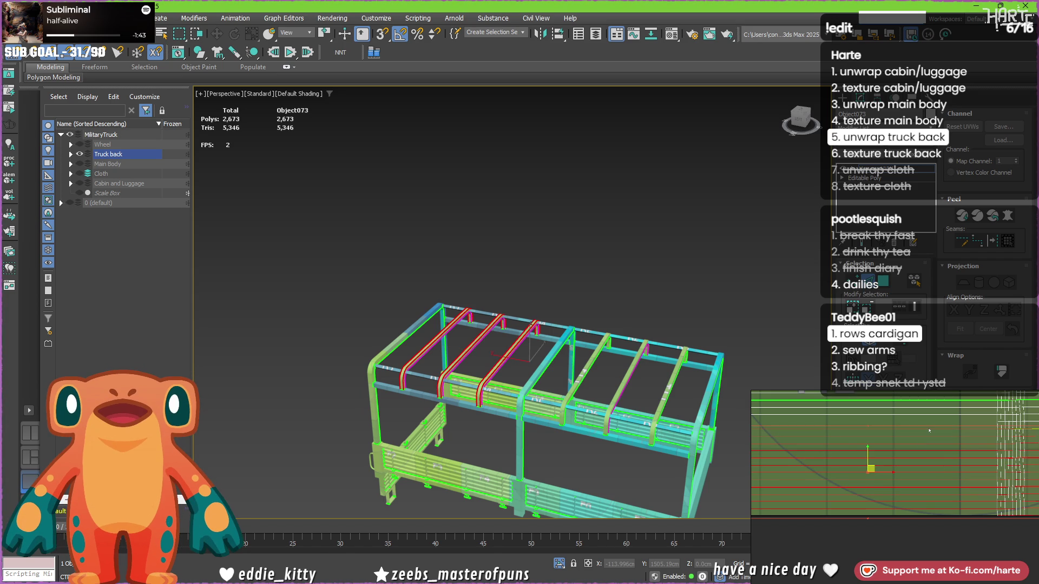
scroll(941, 431, "up", 3)
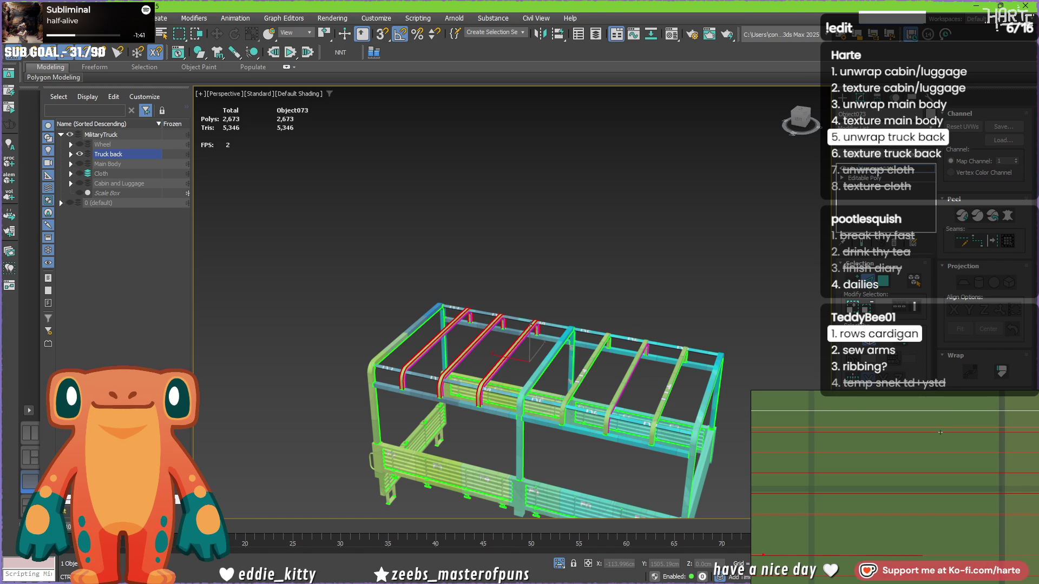
scroll(928, 459, "down", 5)
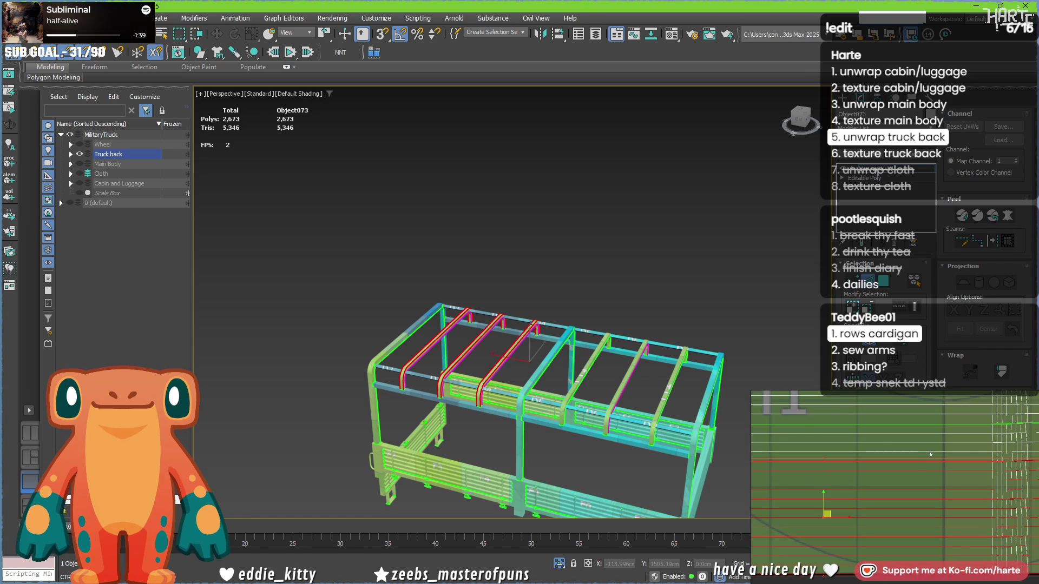
left_click(929, 451, "ctrl")
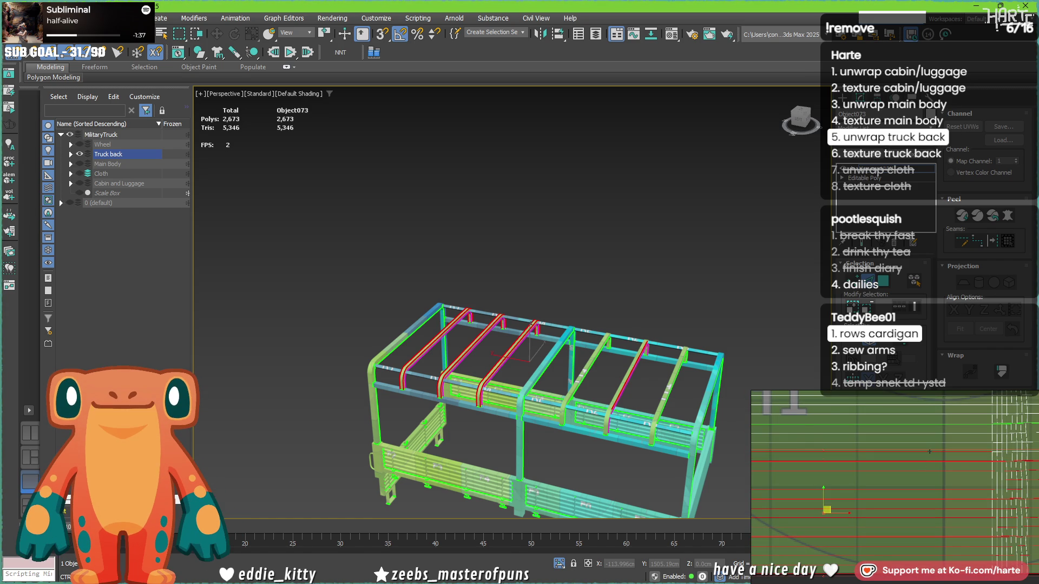
scroll(931, 451, "down", 5)
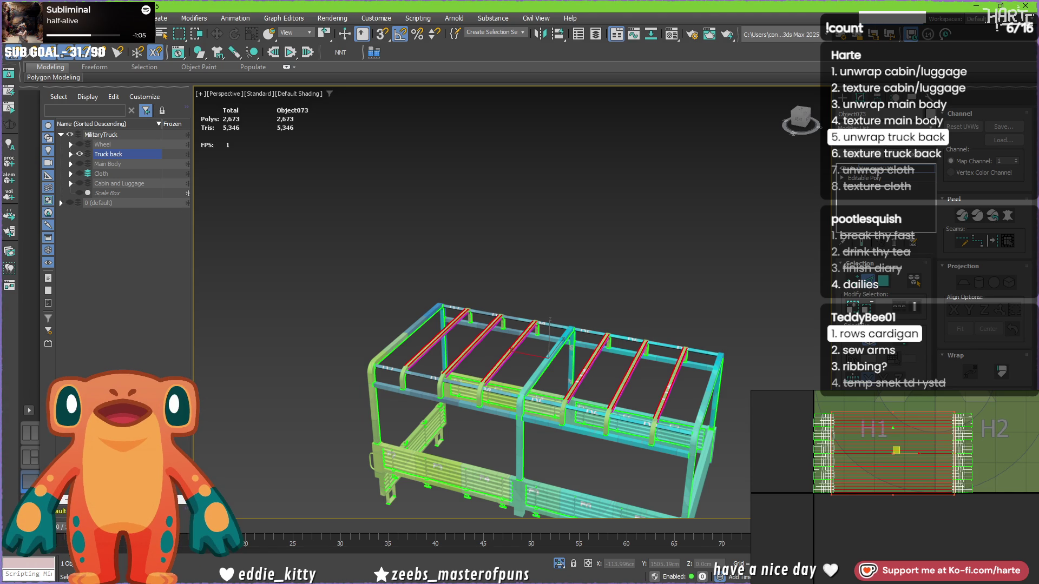
Deselect the upper UV edge rows and add another row to the selection.
scroll(932, 521, "up", 3)
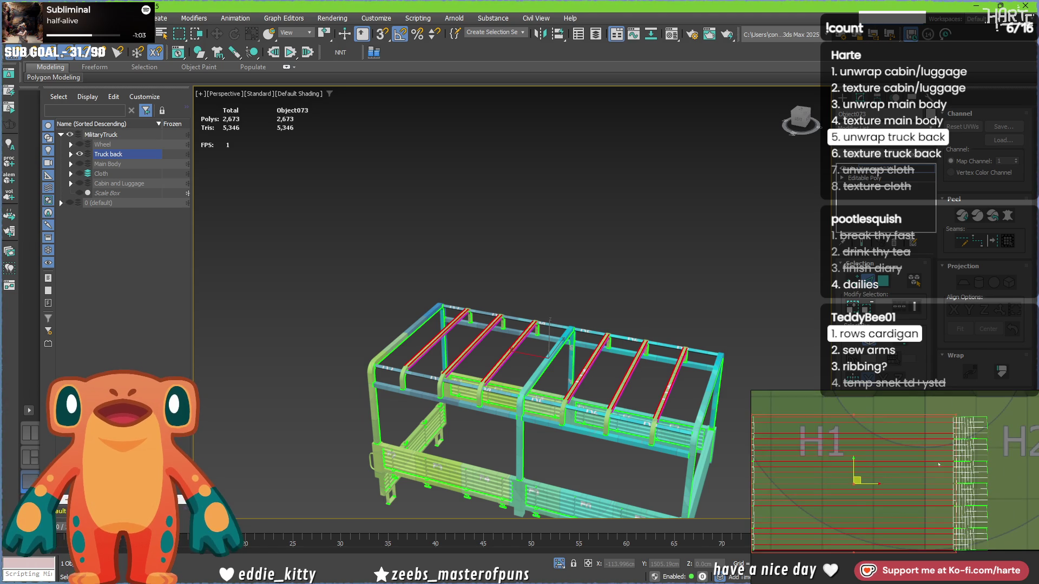
left_click_drag(932, 521, 938, 490)
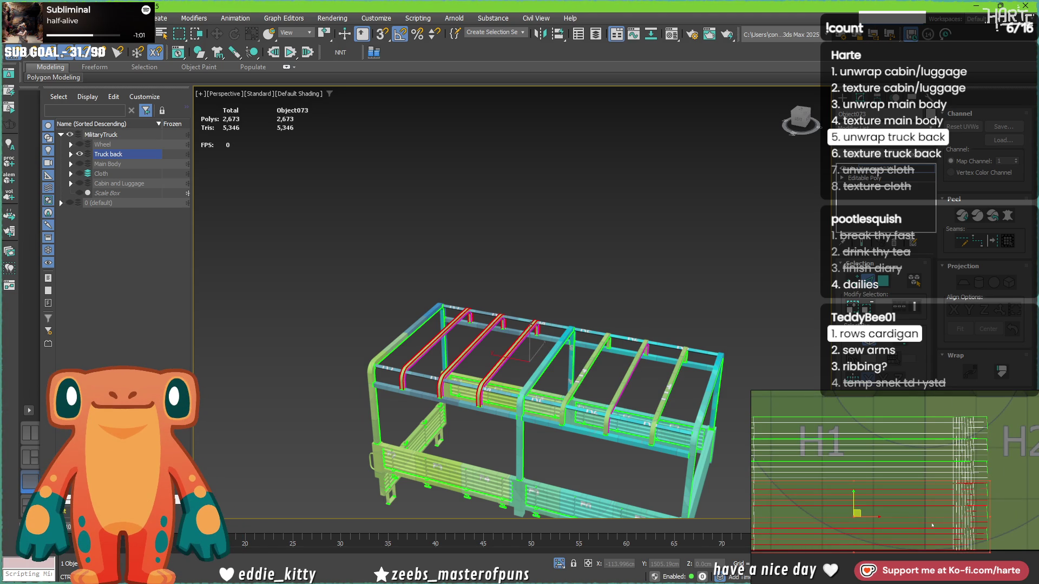
scroll(941, 482, "up", 3)
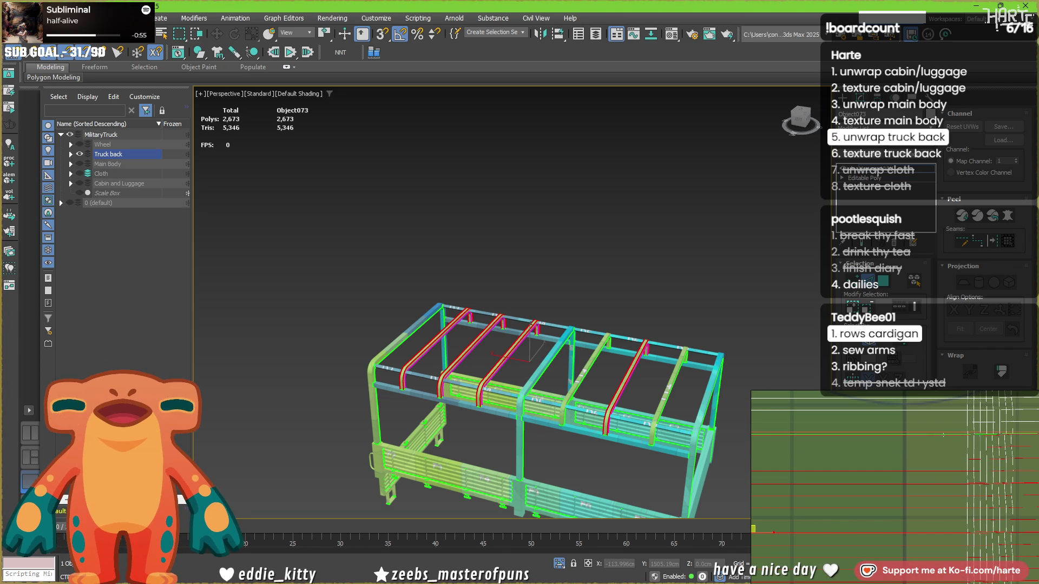
left_click(944, 435)
middle_click_drag(944, 434, 929, 472)
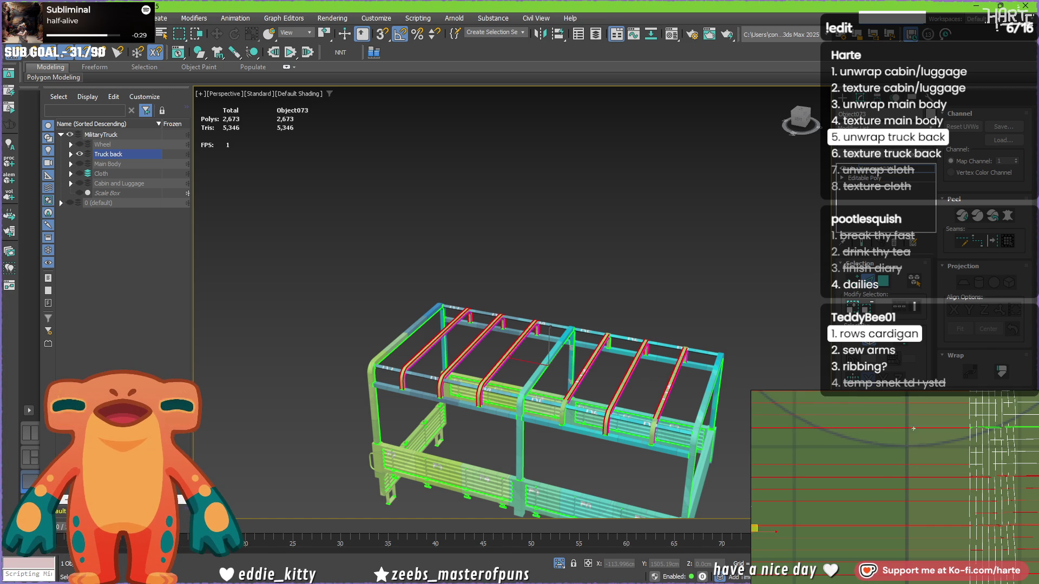
scroll(887, 480, "down", 3)
scroll(904, 475, "up", 3)
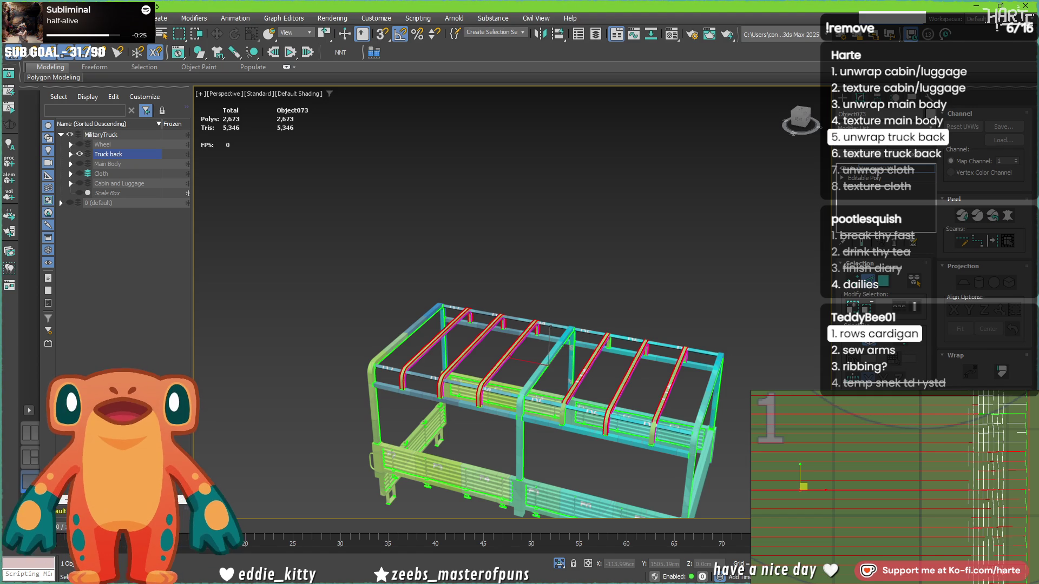
scroll(938, 506, "down", 5)
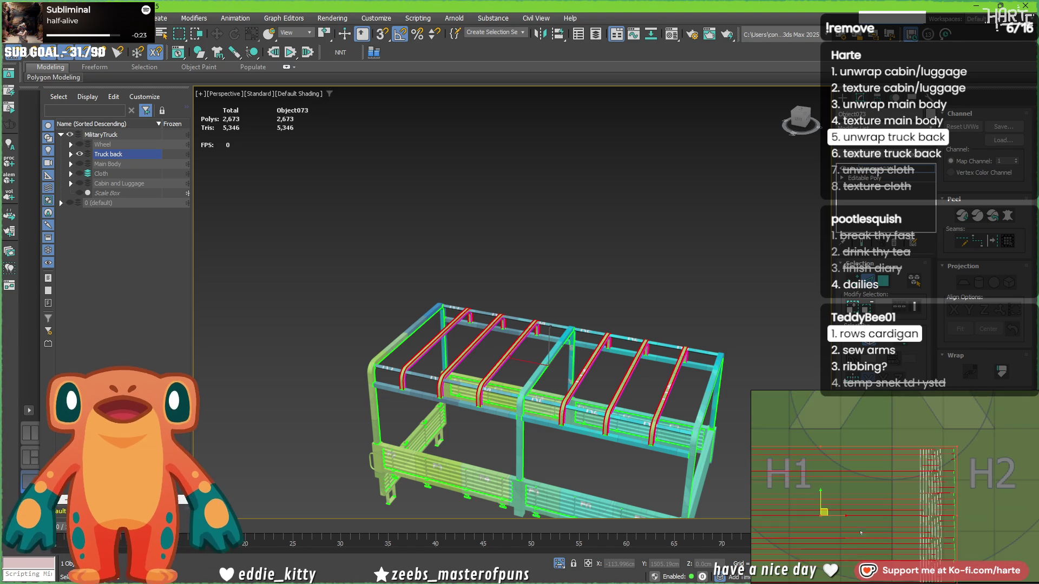
middle_click_drag(938, 506, 907, 495)
Select the rails' UV shell, trim it to the left-end edge column and nudge it left.
left_click(955, 492)
left_click(954, 493)
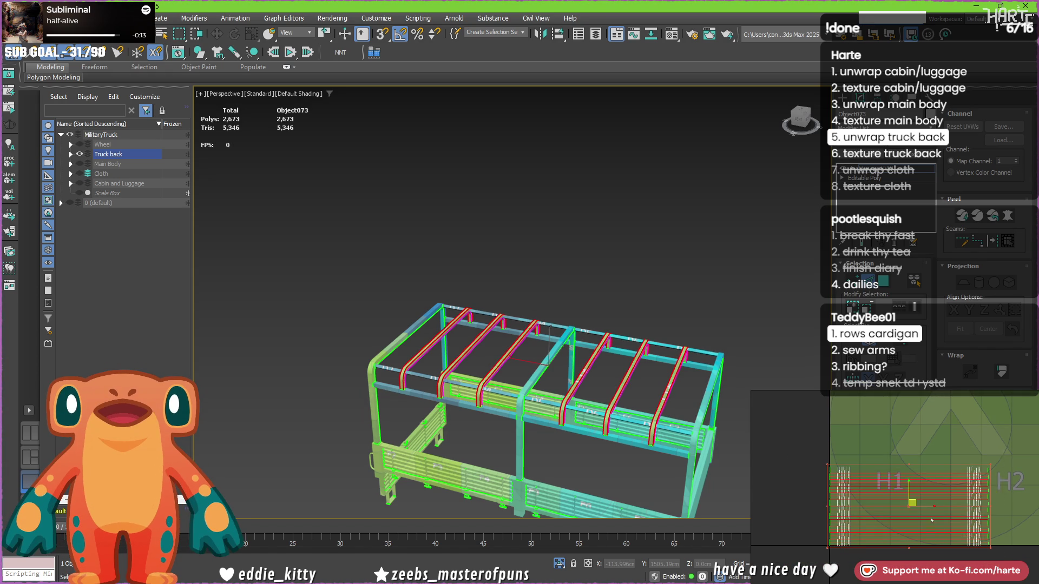
left_click(913, 425)
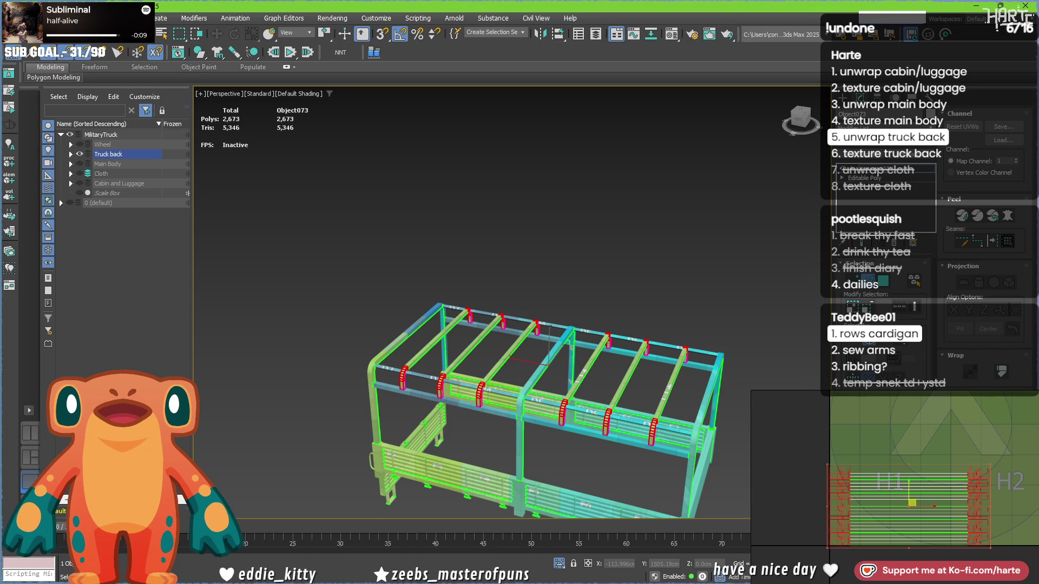
scroll(823, 496, "up", 3)
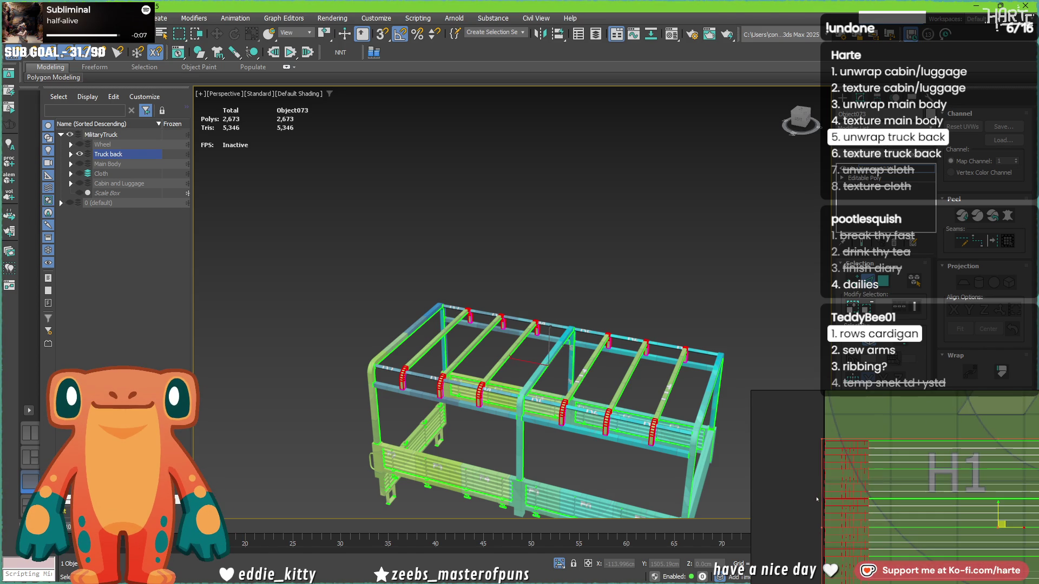
scroll(823, 495, "down", 2)
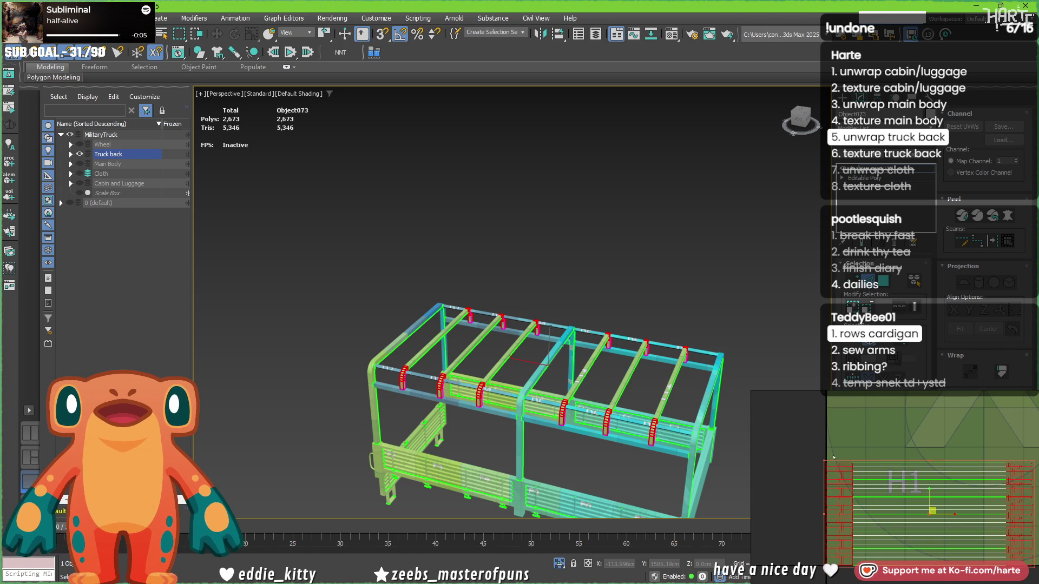
left_click(833, 489, "alt")
left_click(831, 459, "alt")
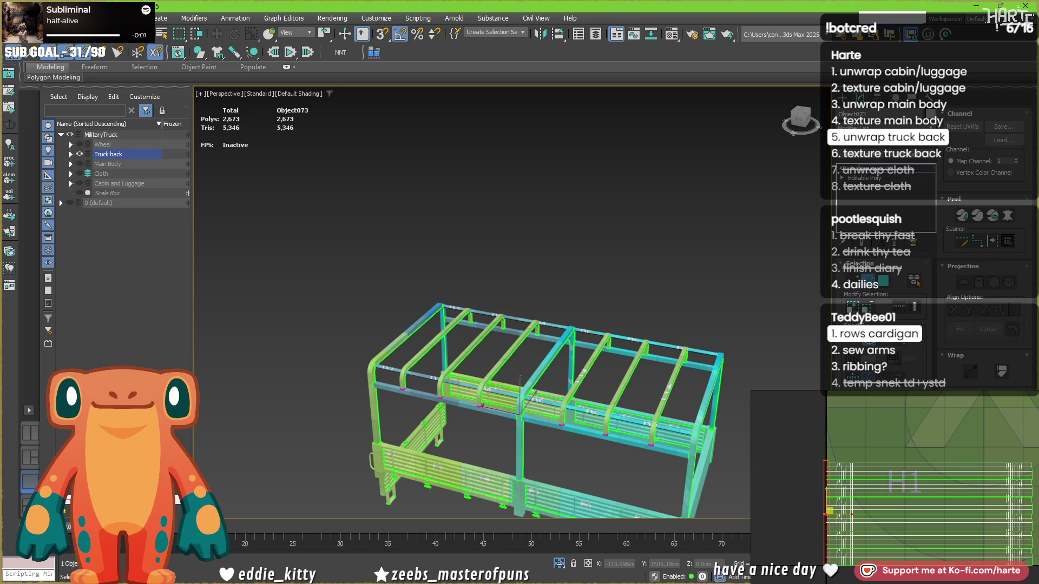
key("ctrl+z")
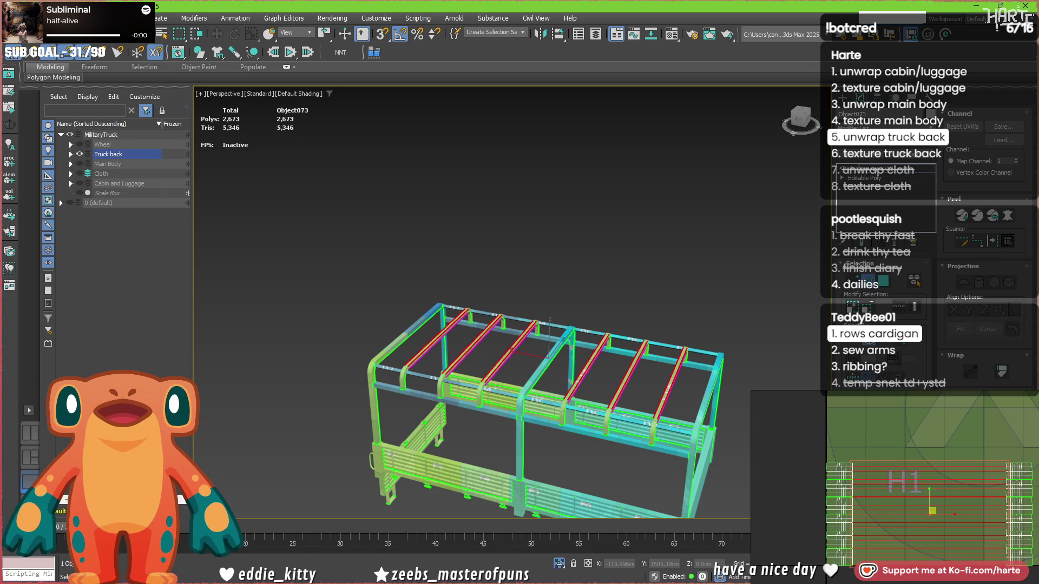
left_click_drag(807, 497, 836, 566)
left_click_drag(836, 448, 837, 449)
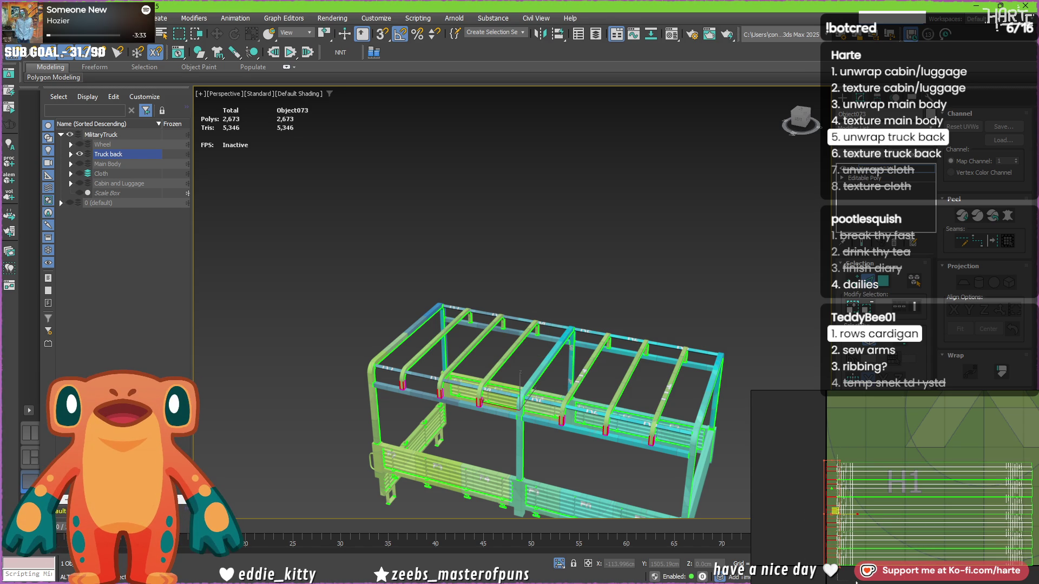
left_click_drag(836, 510, 828, 511)
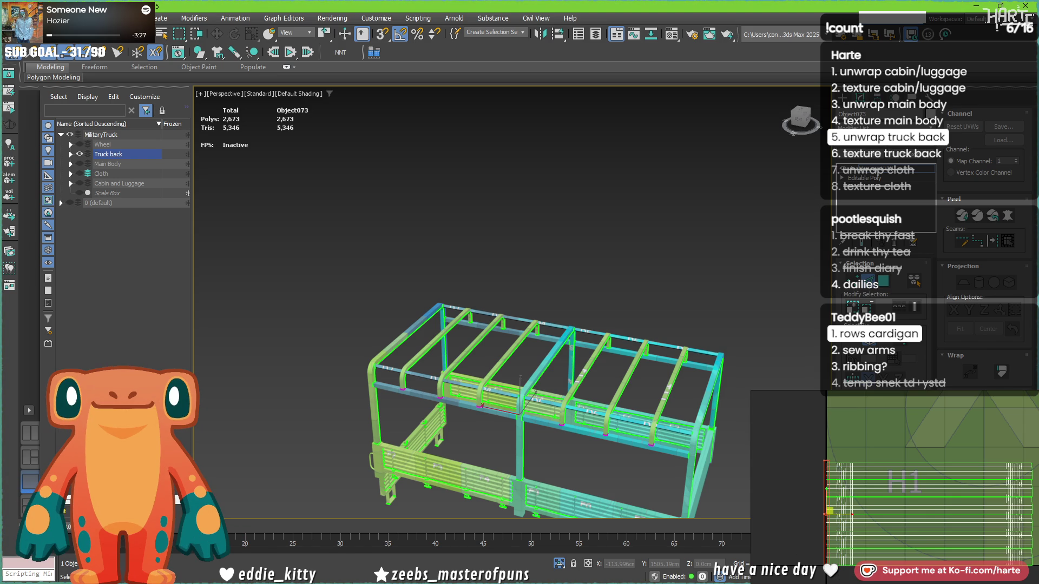
key("ctrl+a")
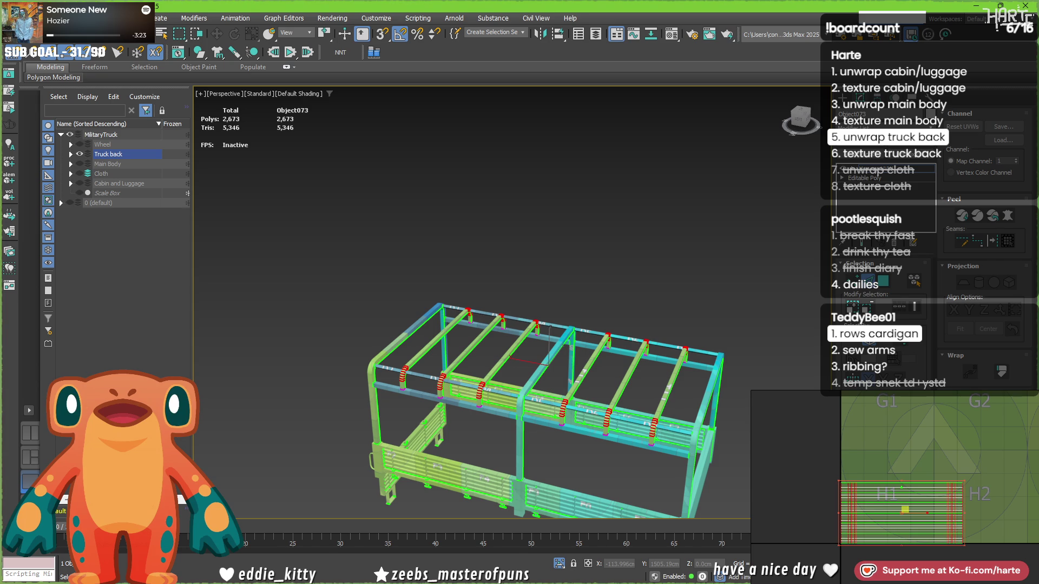
scroll(897, 492, "down", 4)
Move the crossbar UV piece up-left beside the long vertical strip.
left_click(864, 518)
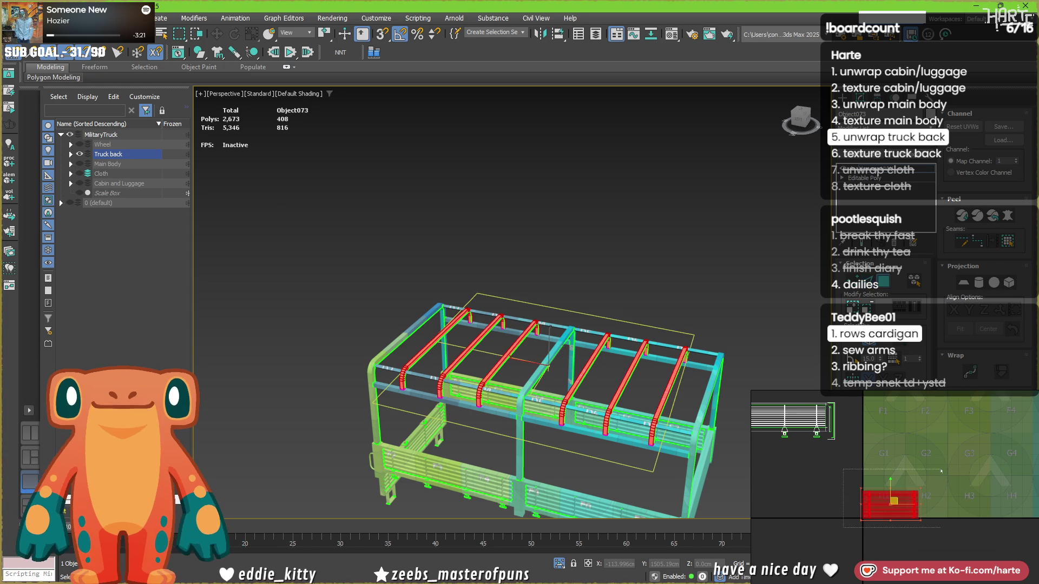
scroll(936, 472, "down", 3)
mouse_move(909, 490)
left_mouse_down()
mouse_move(849, 410)
mouse_move(835, 411)
left_mouse_up()
middle_click_drag(836, 411, 906, 435)
left_click_drag(906, 435, 881, 429)
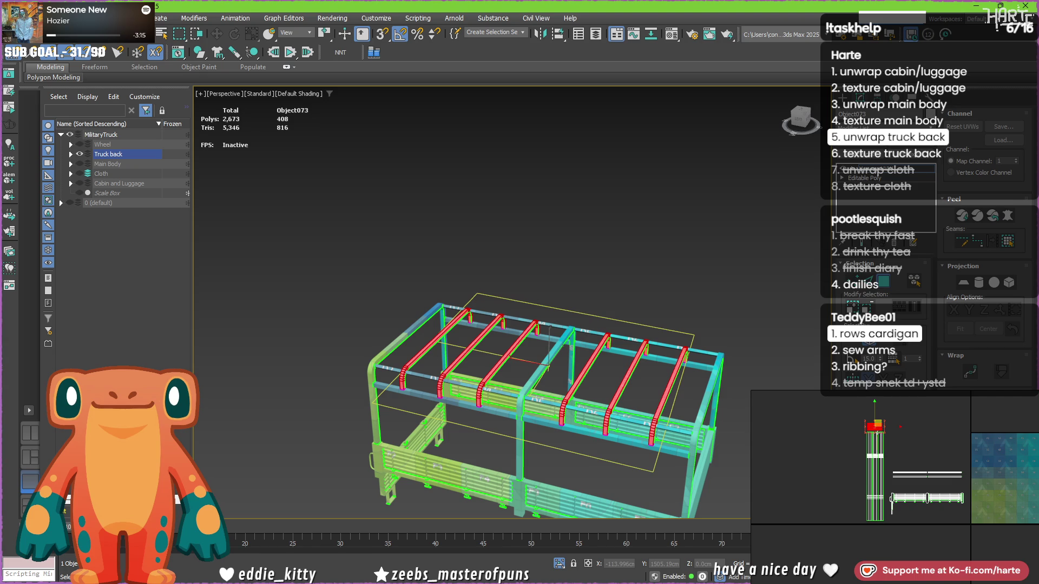
scroll(881, 430, "up", 4)
left_click(249, 302)
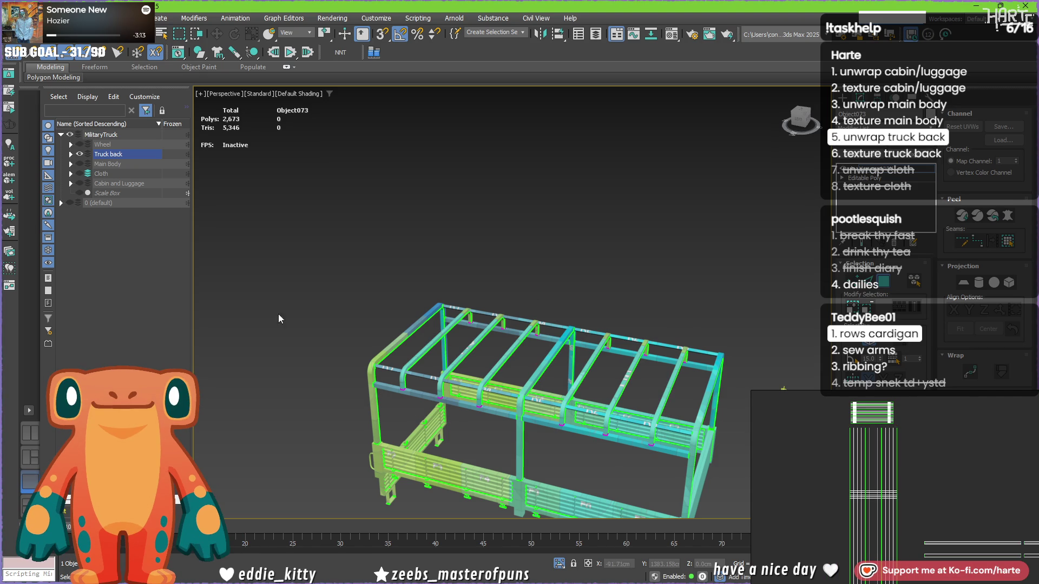
Select the truck back's side bars and top back and front bars, dropping the stray slat.
left_click(503, 415)
left_click(547, 429, "ctrl")
left_click(565, 342, "ctrl")
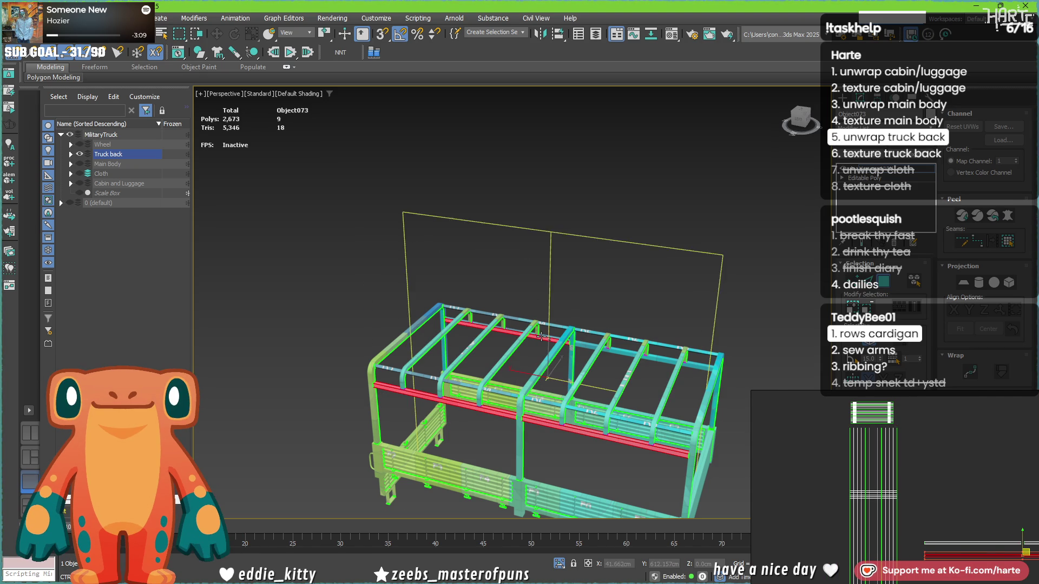
left_click(586, 335, "ctrl")
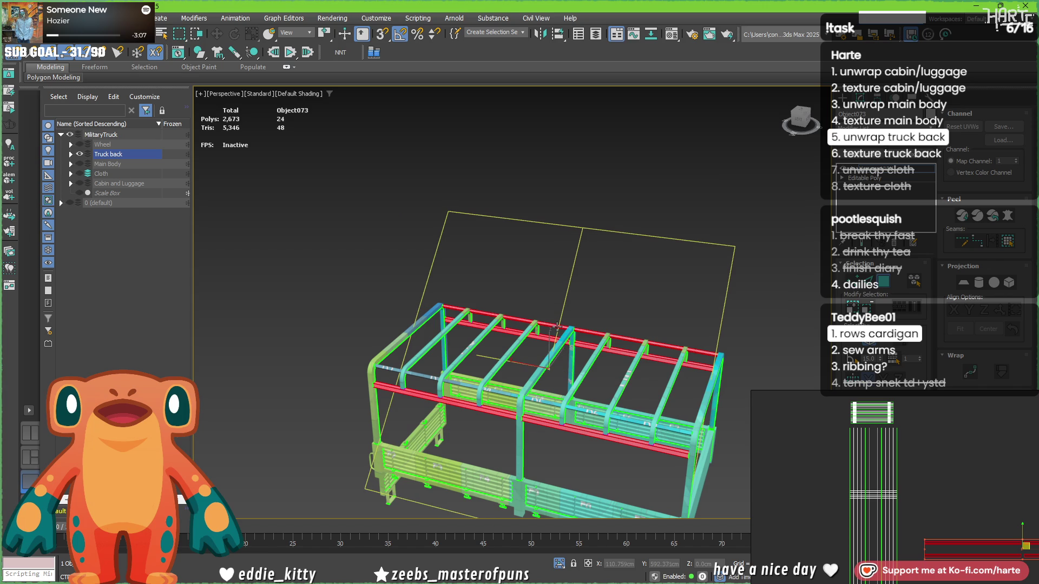
left_click(558, 407, "ctrl")
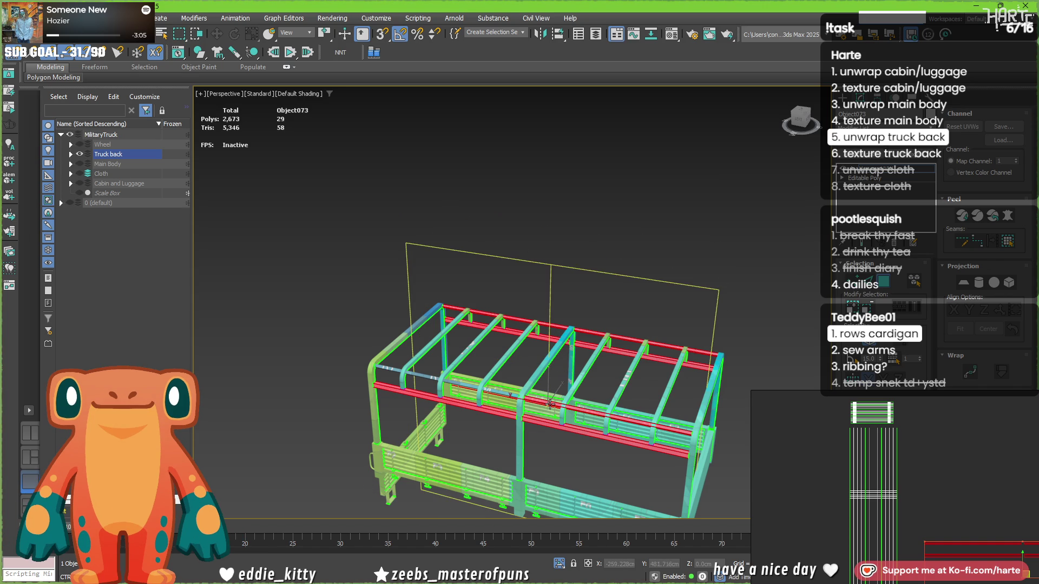
left_click(519, 415, "ctrl")
middle_click_drag(519, 414, 543, 411, "alt")
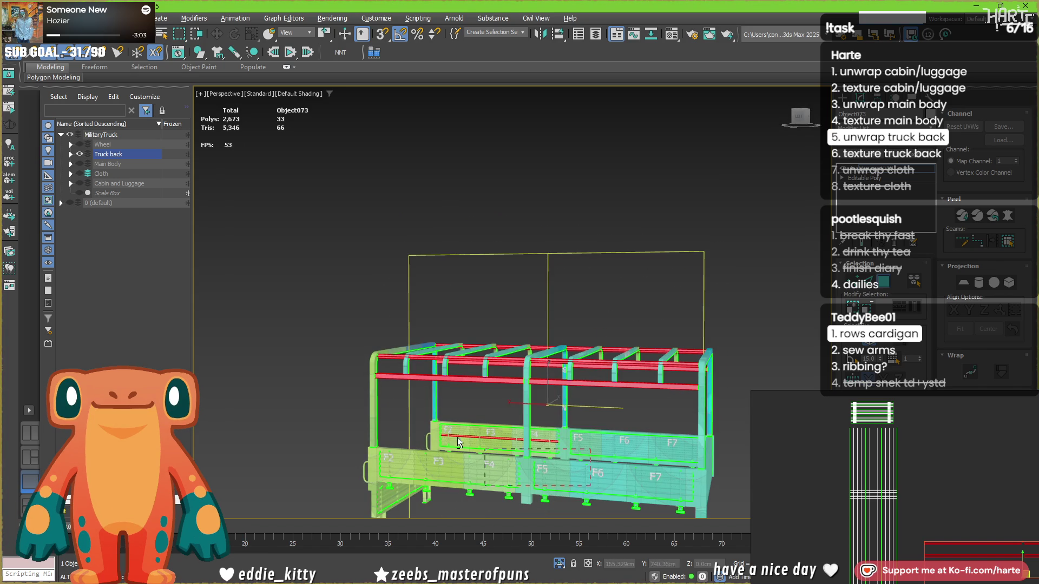
left_click(374, 413, "alt")
middle_click_drag(1008, 529, 909, 509)
scroll(909, 508, "down", 1)
scroll(909, 508, "down", 3)
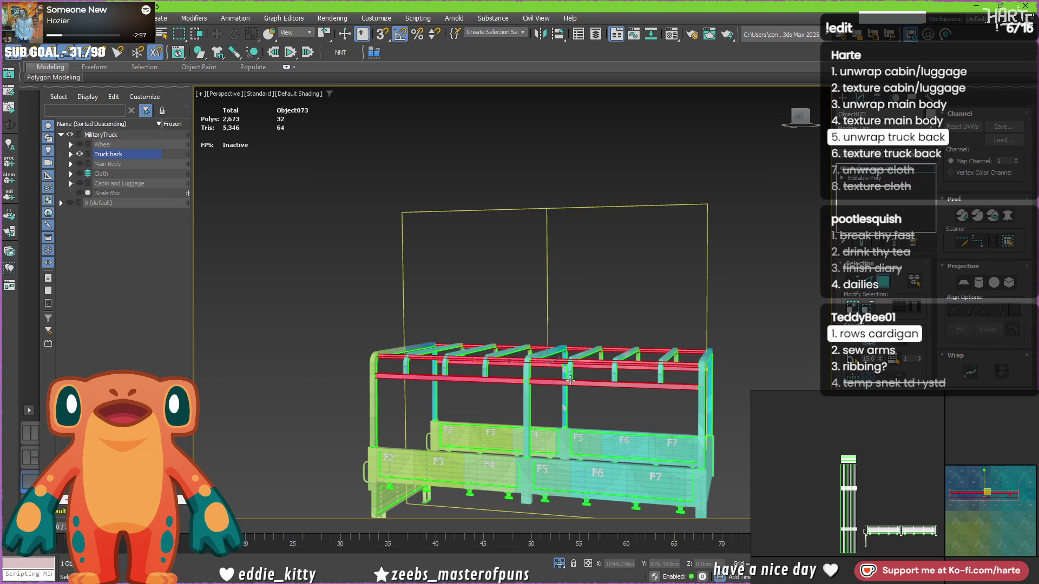
Frame the truck back in Left view, orbit it, then return via Front to Left view.
key("l")
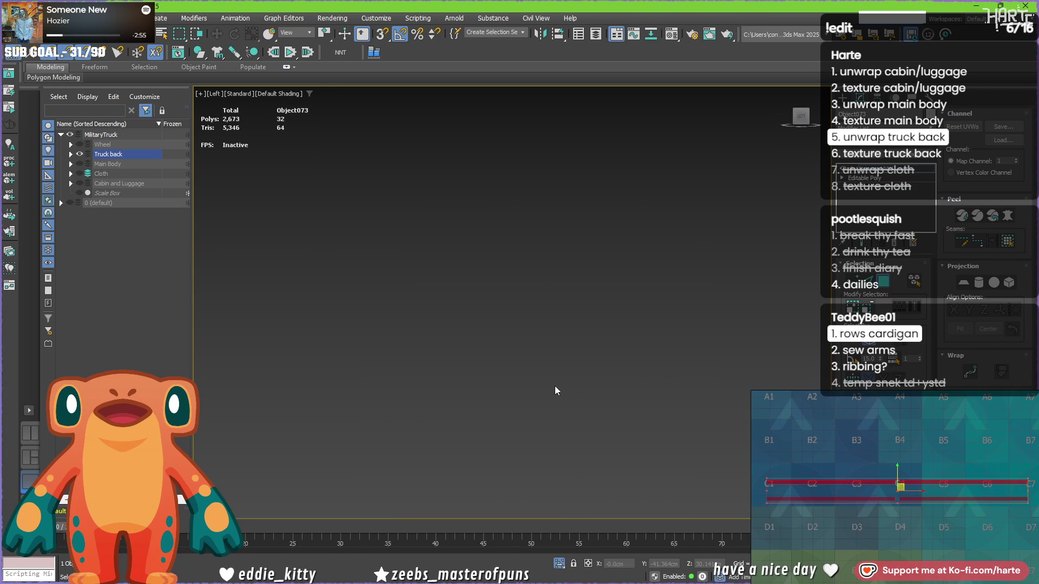
key("z")
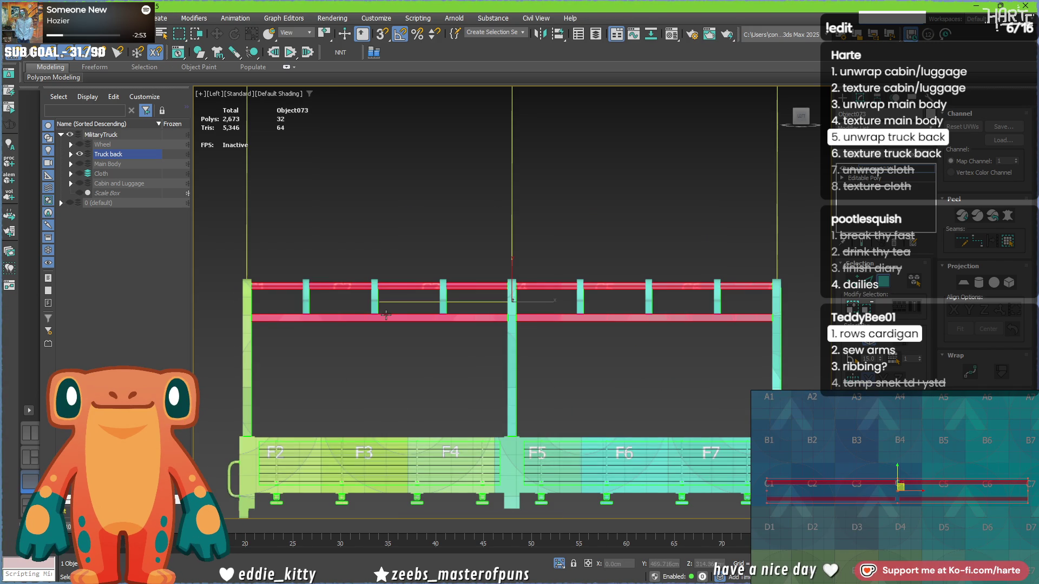
scroll(372, 310, "up", 2)
scroll(371, 310, "down", 1)
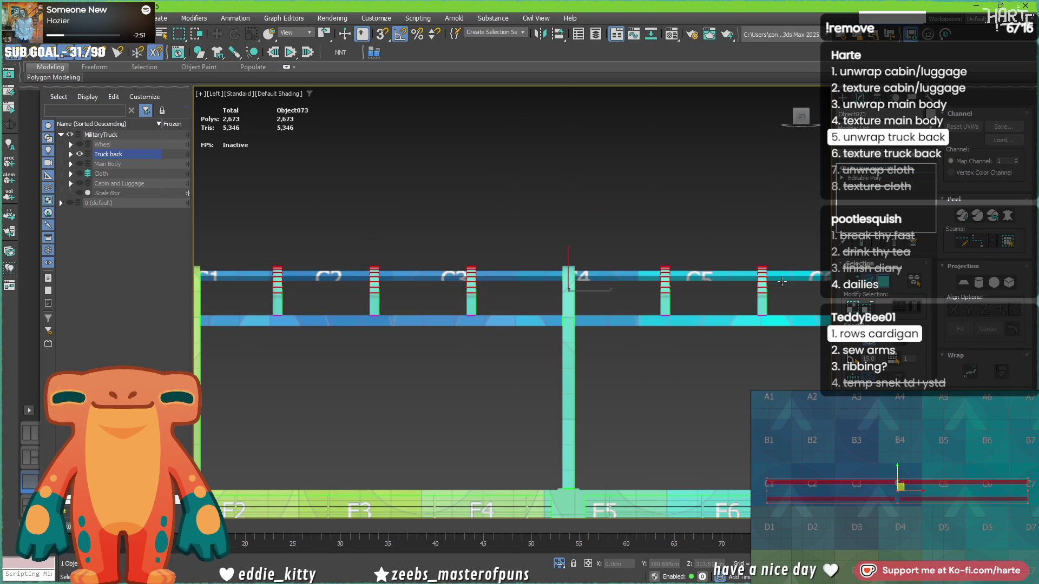
mouse_move(568, 314)
middle_mouse_down("alt")
mouse_move(498, 343)
mouse_move(545, 358)
middle_mouse_up("alt")
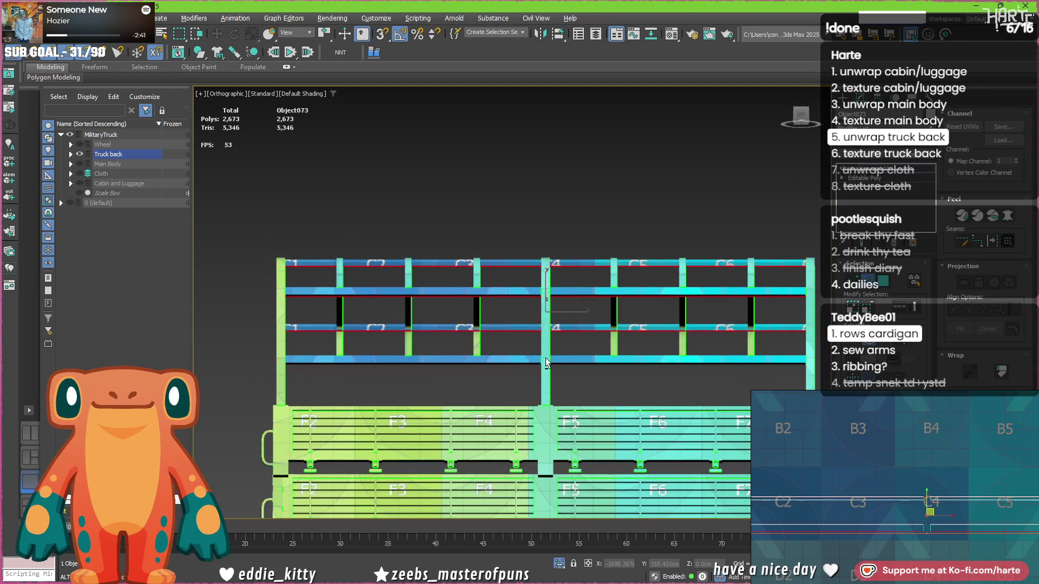
mouse_move(644, 368)
middle_mouse_down("alt")
mouse_move(644, 354)
mouse_move(677, 369)
middle_mouse_up("alt")
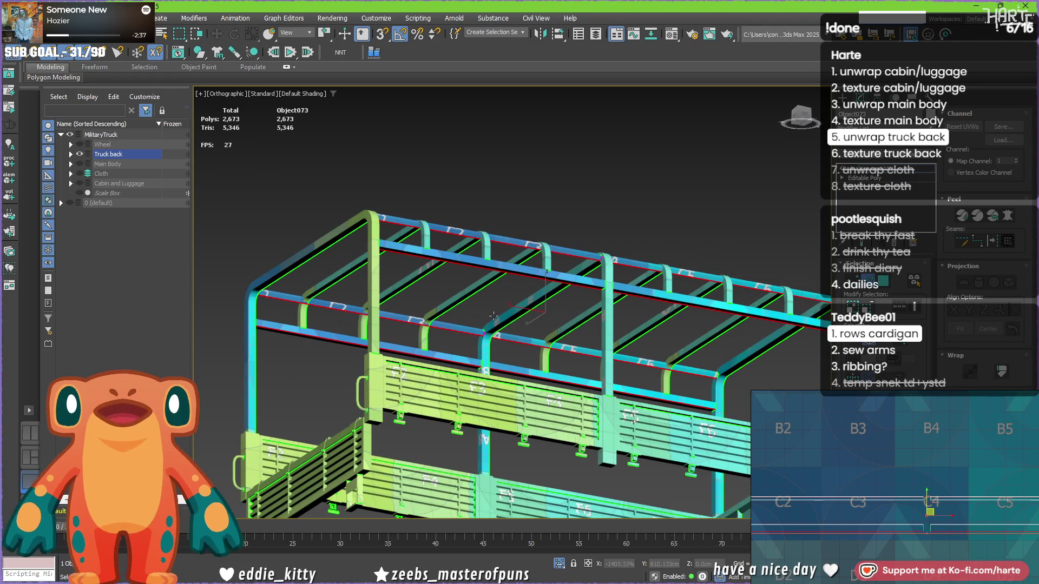
key("f")
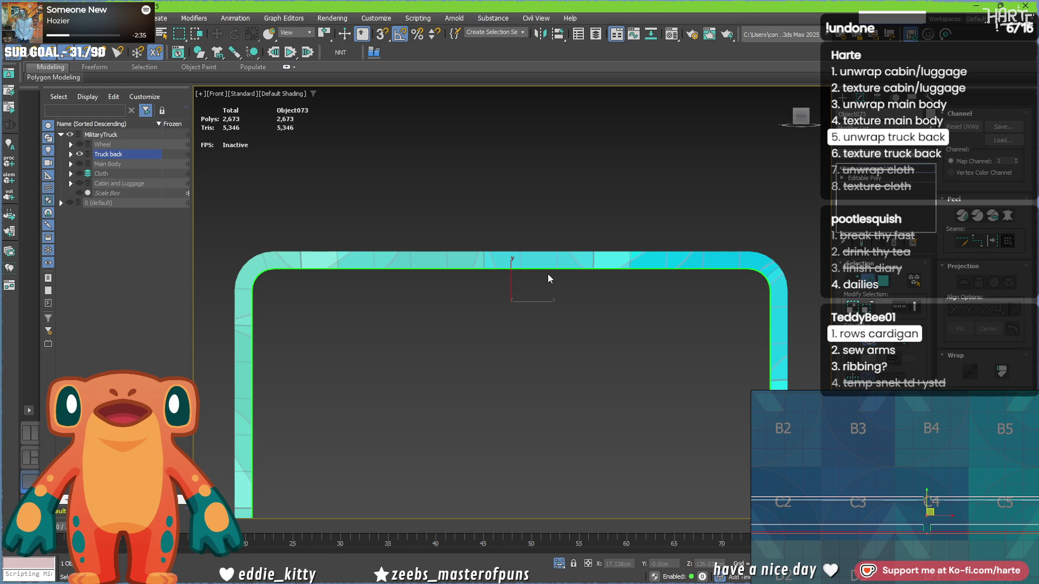
key("l")
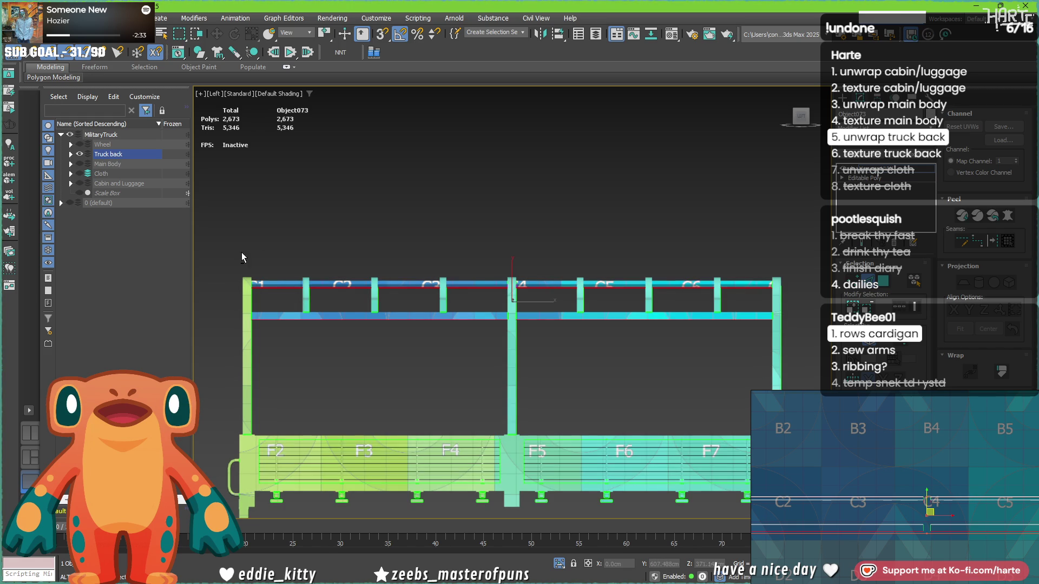
Select the top longitudinal rails and stack their UV strips beside the upright bar shells.
left_click_drag(802, 280, 817, 284)
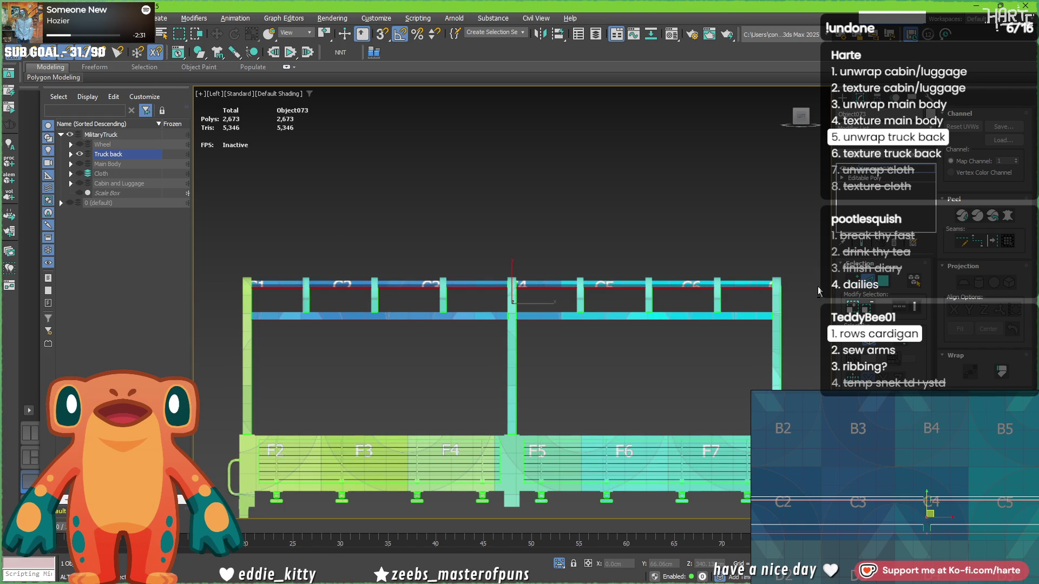
left_click(487, 283)
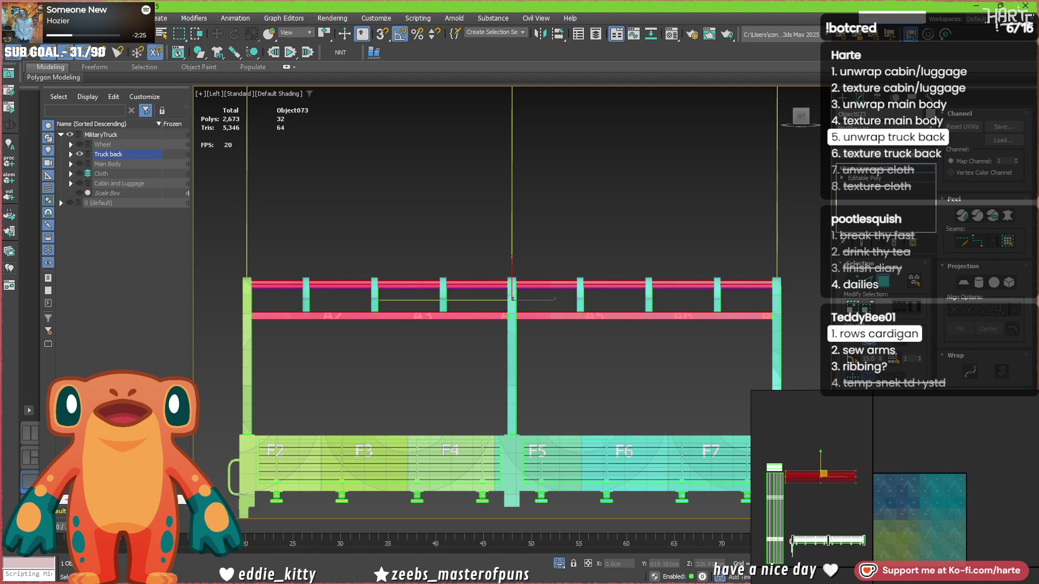
left_click(676, 282)
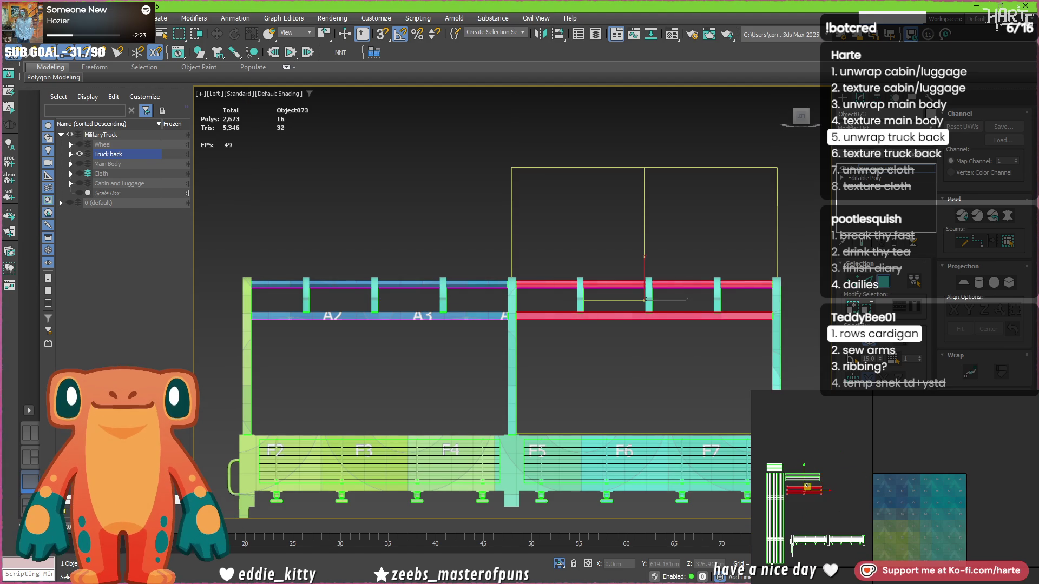
left_click(798, 522)
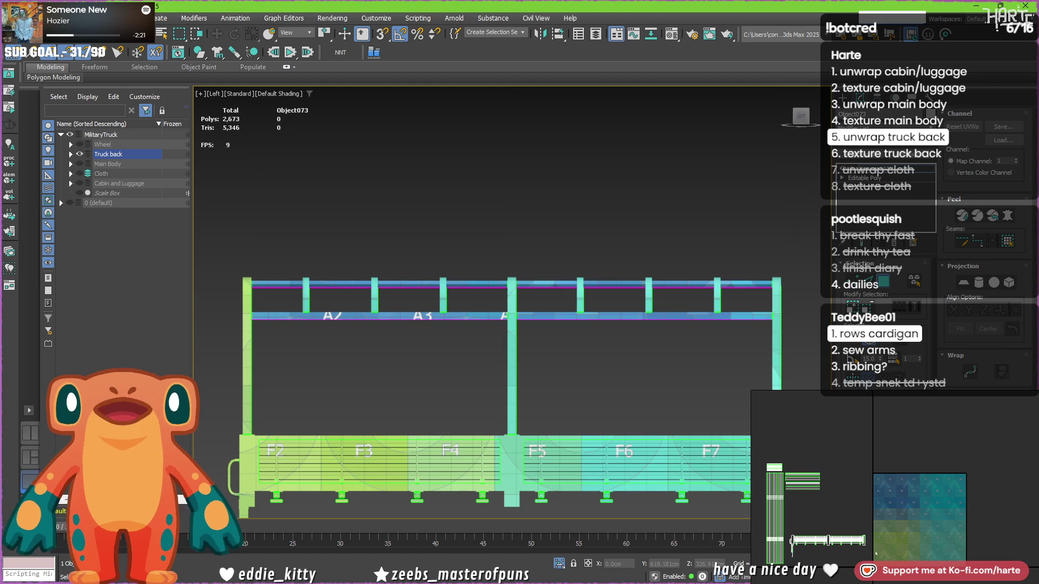
left_click_drag(799, 523, 790, 518)
middle_click_drag(414, 349, 468, 404, "alt")
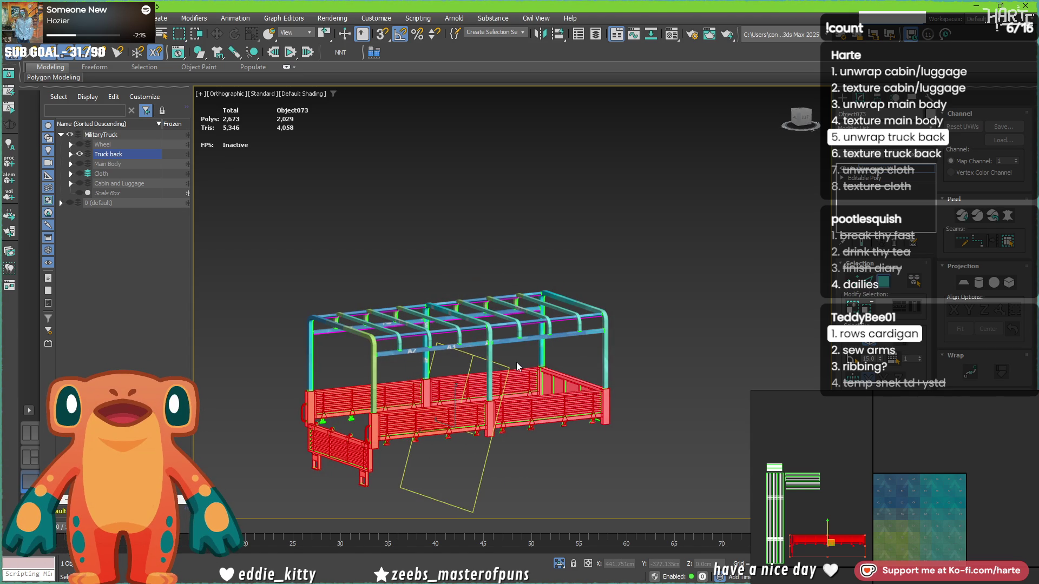
Select the faces of the first two slatted side panels.
scroll(460, 449, "up", 3)
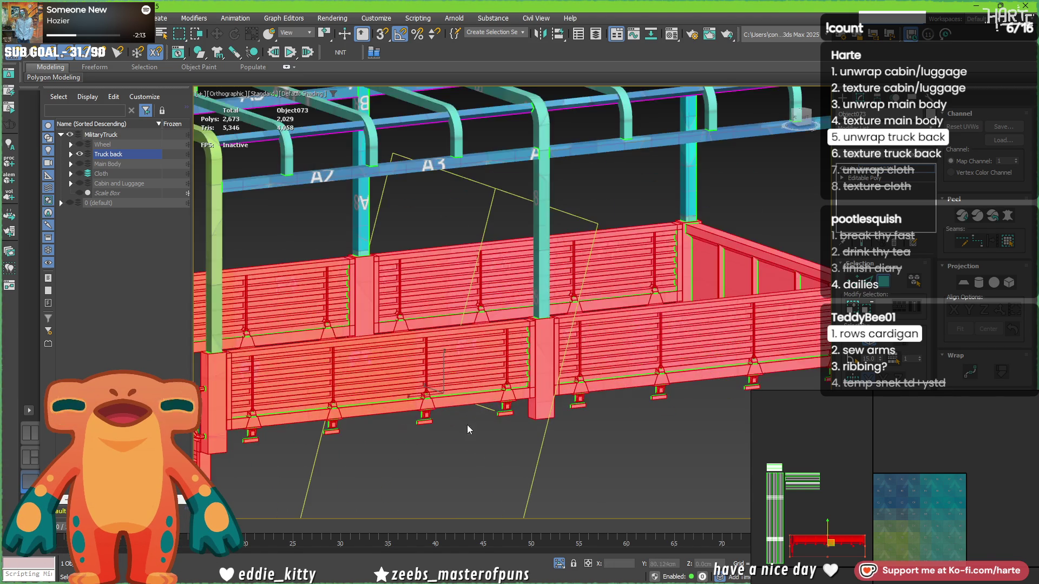
scroll(471, 379, "up", 4)
middle_click_drag(476, 335, 572, 257)
left_click(547, 188)
middle_click_drag(547, 189, 535, 220, "alt")
scroll(535, 221, "down", 5)
left_click(703, 173, "ctrl")
scroll(479, 248, "down", 2)
middle_click_drag(479, 248, 503, 238, "alt")
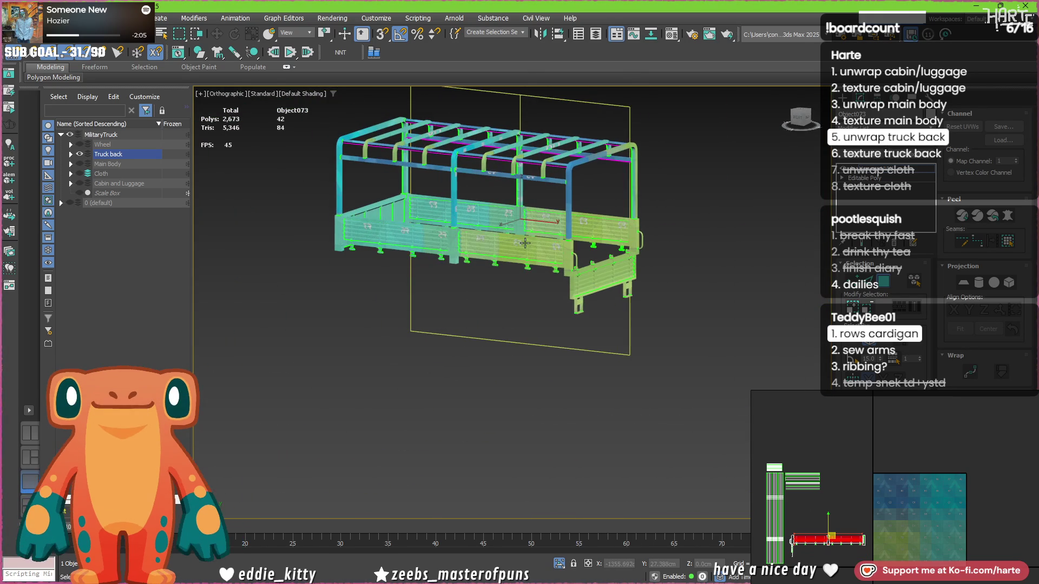
Add the remaining slatted panels, the tailgate and the right end panel, undoing the left end panel.
left_click(511, 246, "ctrl")
left_click(545, 215, "ctrl")
left_click(487, 218, "ctrl")
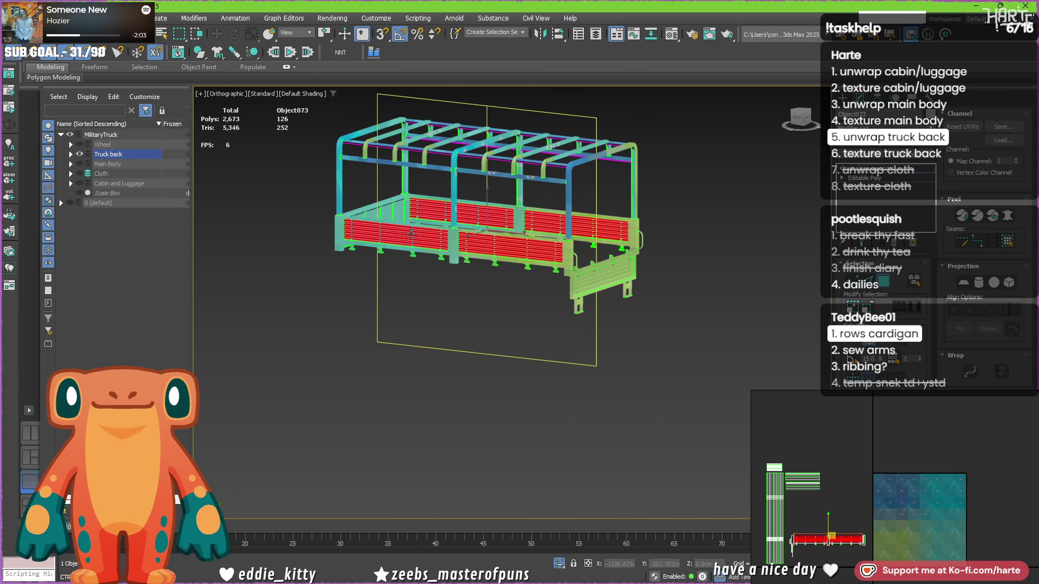
left_click(382, 219, "ctrl")
middle_click_drag(382, 218, 387, 247, "alt")
key("ctrl+z")
mouse_move(596, 277)
middle_mouse_down("alt")
mouse_move(471, 283)
mouse_move(671, 282)
mouse_move(572, 321)
mouse_move(541, 313)
middle_mouse_up("alt")
scroll(470, 280, "up", 3)
left_click(480, 297, "ctrl")
left_click(661, 270, "ctrl")
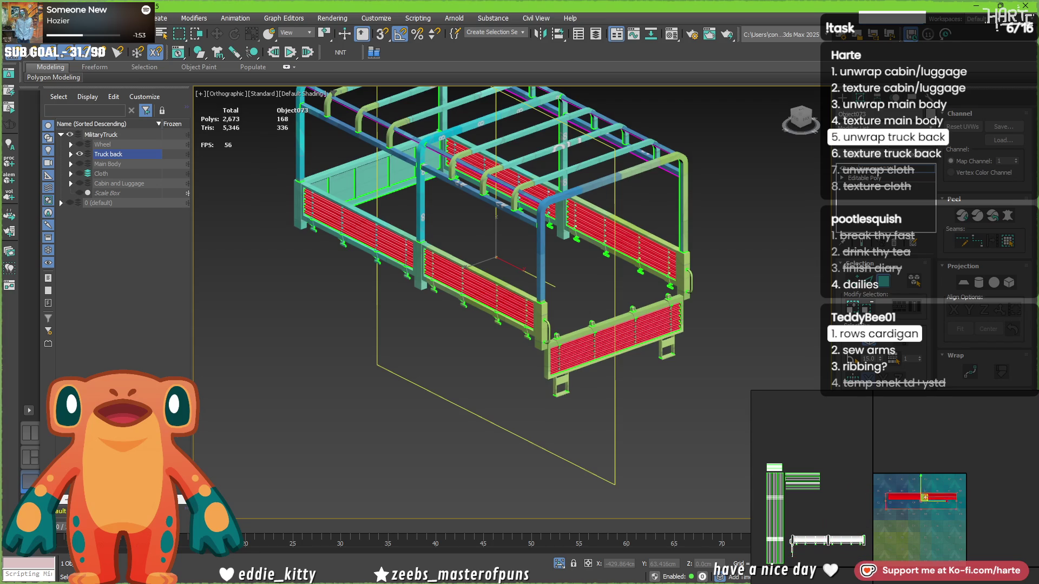
scroll(923, 509, "up", 2)
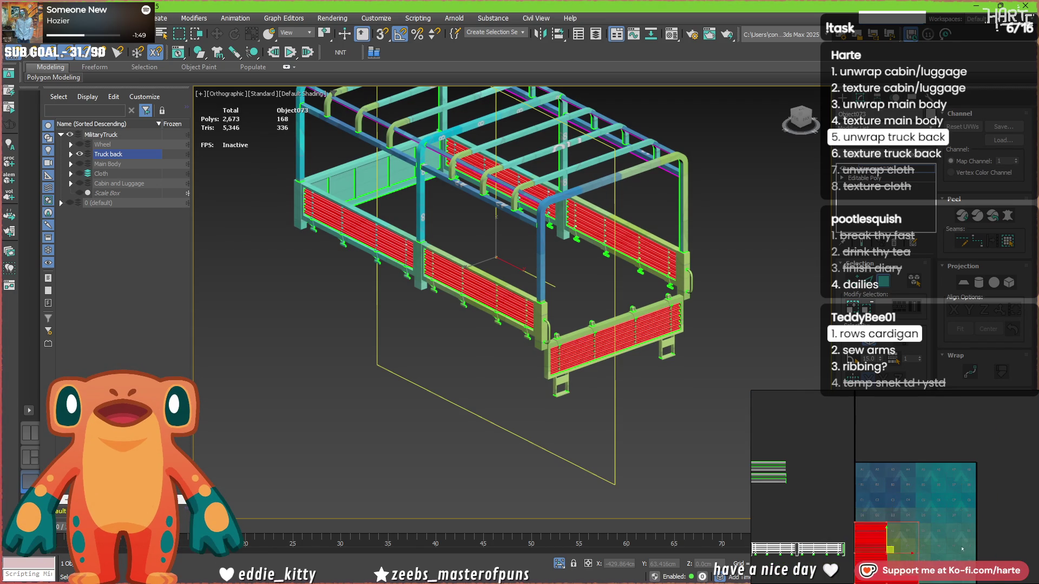
scroll(978, 549, "up", 3)
Box-select the slat board UVs in the UV editor and scale them up across the checker grid.
left_click(942, 511)
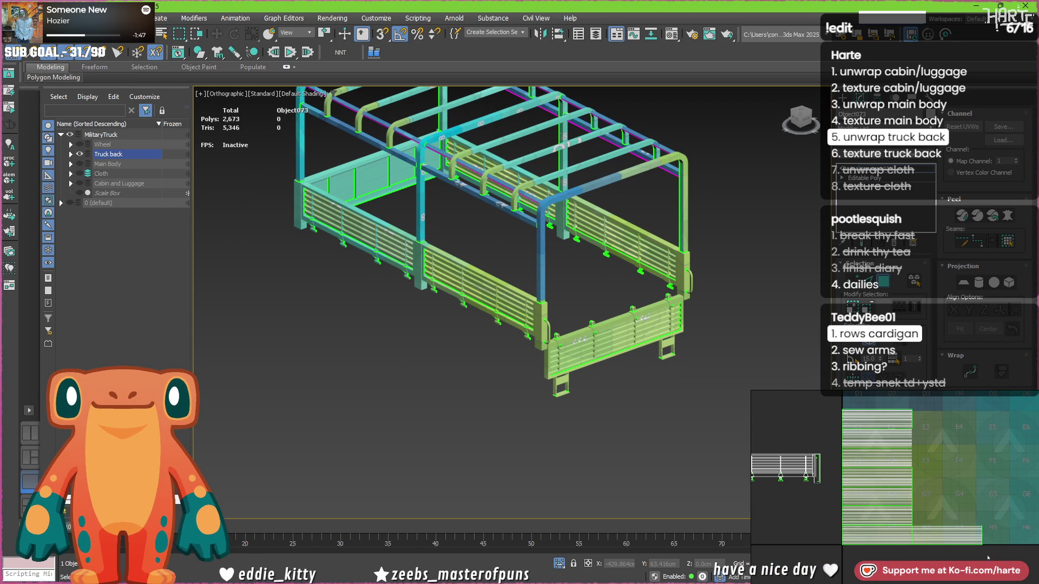
left_click_drag(987, 556, 838, 403)
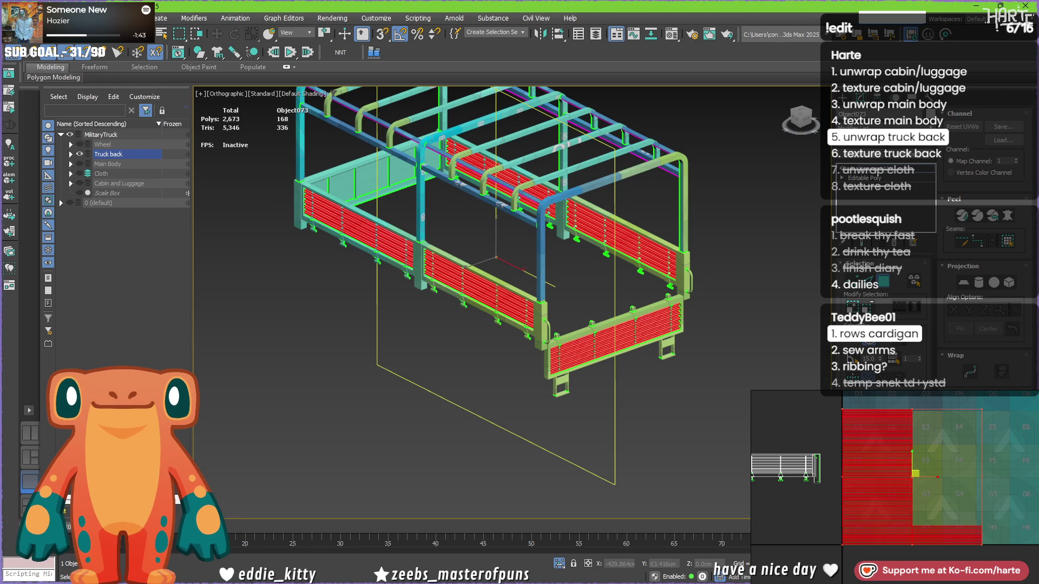
scroll(978, 549, "down", 5)
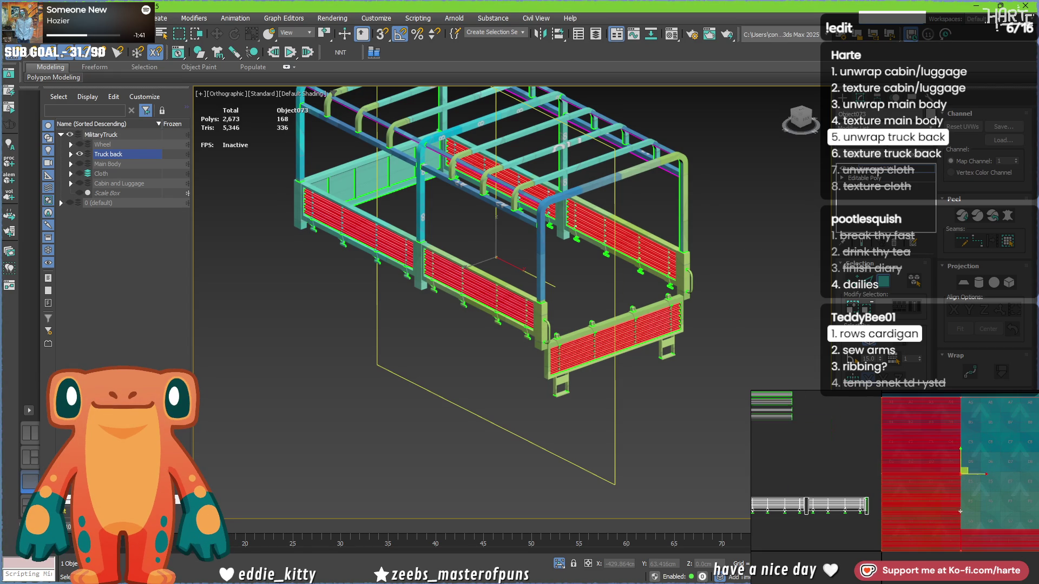
left_click(978, 549)
scroll(968, 550, "up", 5)
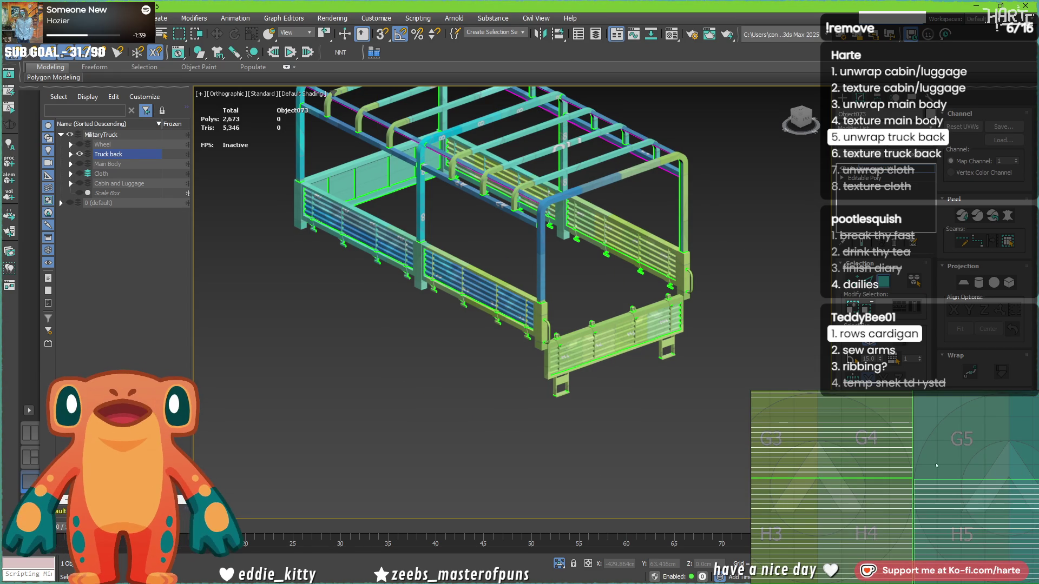
Orbit and zoom around the tailgate and bottom rail to inspect the checker on the boards.
middle_click_drag(249, 344, 657, 281, "alt")
scroll(622, 316, "up", 8)
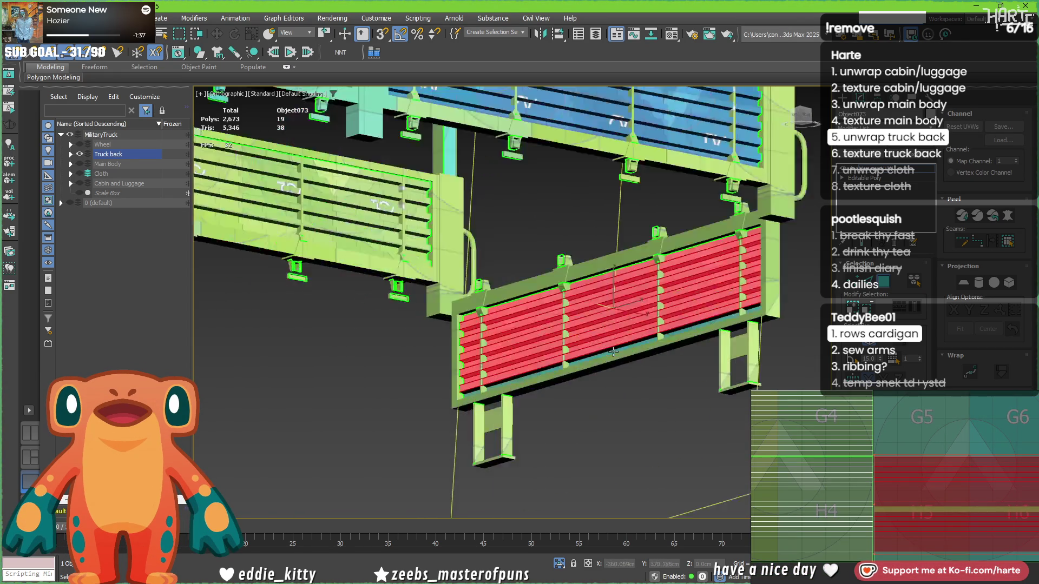
middle_click_drag(622, 316, 592, 352, "alt")
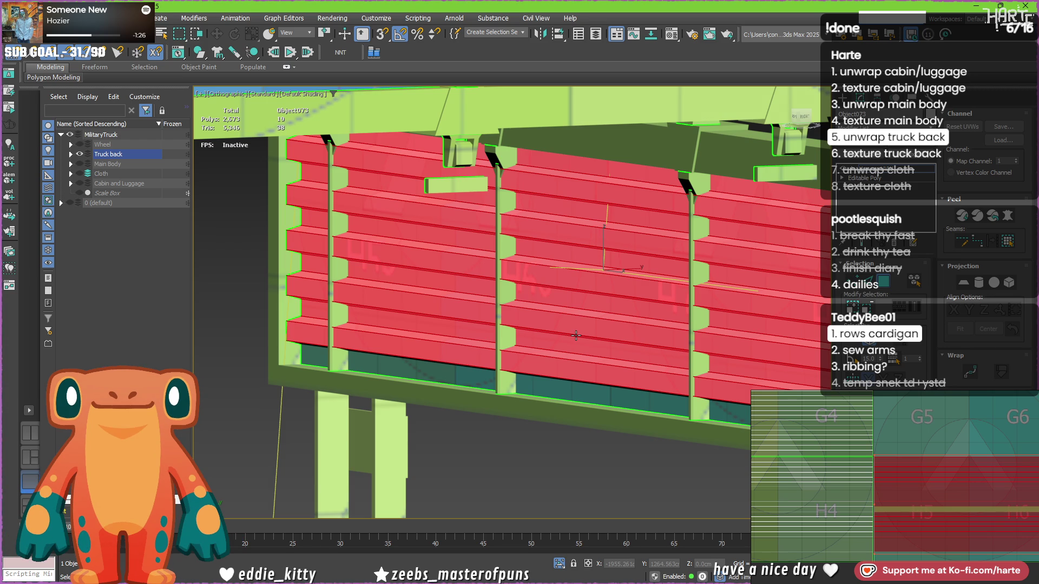
scroll(575, 335, "down", 3)
mouse_move(515, 432)
middle_mouse_down()
mouse_move(517, 315)
mouse_move(569, 289)
mouse_move(644, 312)
mouse_move(624, 307)
middle_mouse_up()
scroll(517, 315, "up", 3)
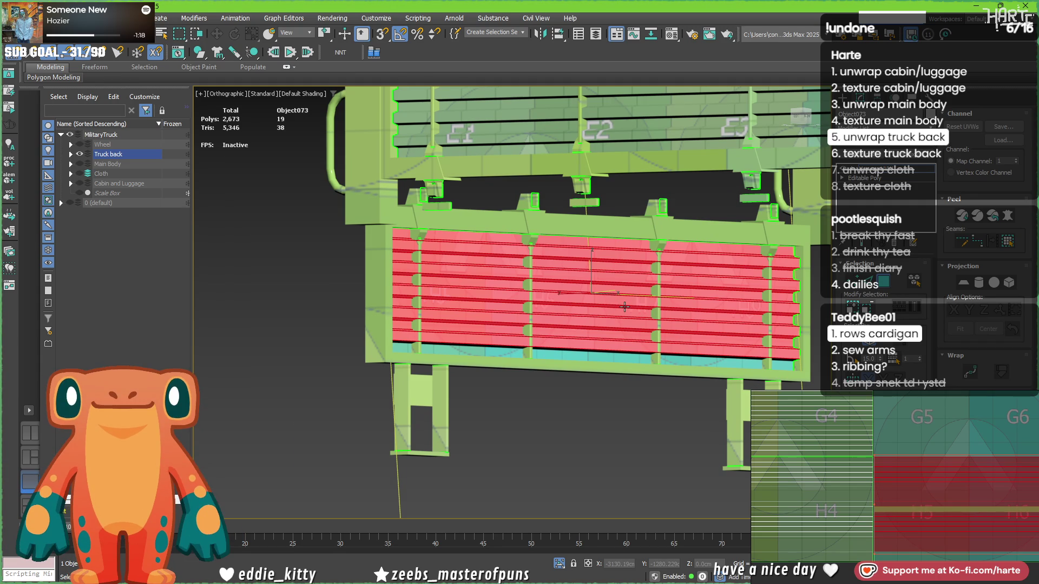
scroll(624, 306, "up", 3)
scroll(411, 166, "up", 3)
scroll(410, 166, "up", 3)
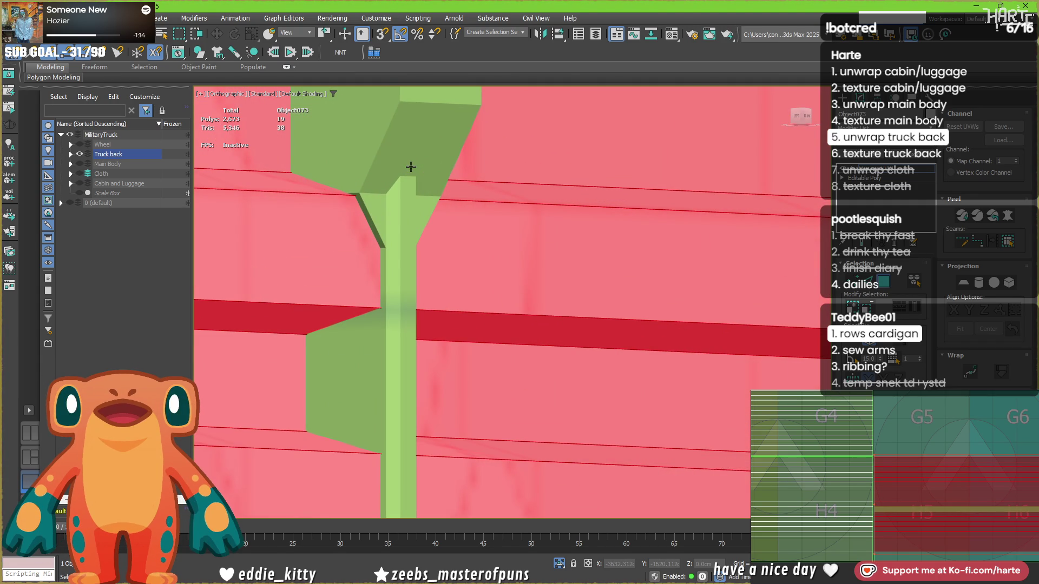
scroll(411, 167, "down", 5)
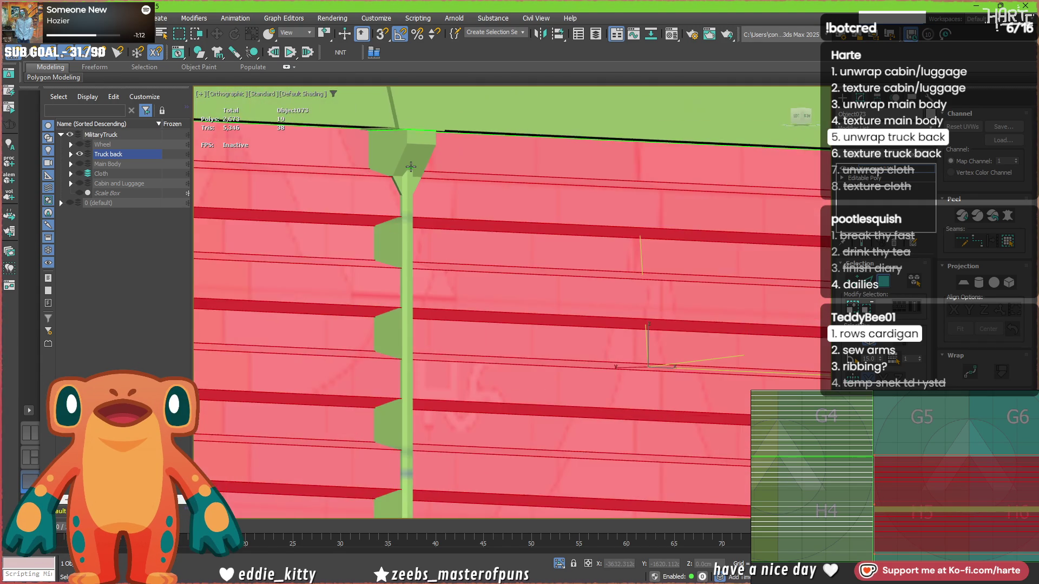
mouse_move(422, 186)
middle_mouse_down("alt")
mouse_move(352, 352)
mouse_move(407, 342)
mouse_move(415, 352)
middle_mouse_up("alt")
scroll(523, 318, "up", 5)
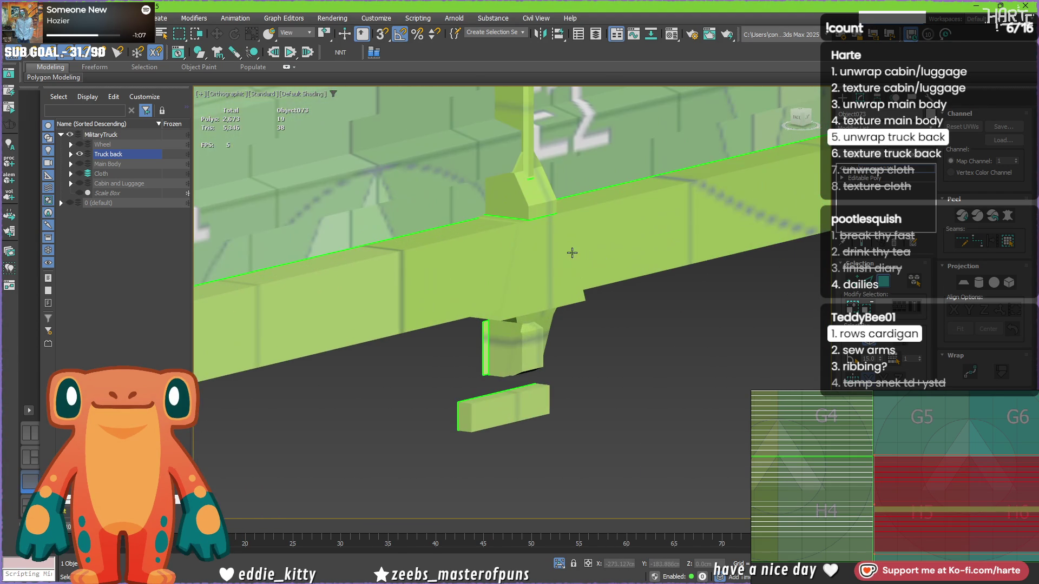
Select the trapezoid bracket polygon beneath board E2 and turn on Edged Faces with F4.
left_click(551, 264)
mouse_move(551, 264)
middle_mouse_down("alt")
mouse_move(534, 248)
mouse_move(513, 281)
middle_mouse_up("alt")
key("F4")
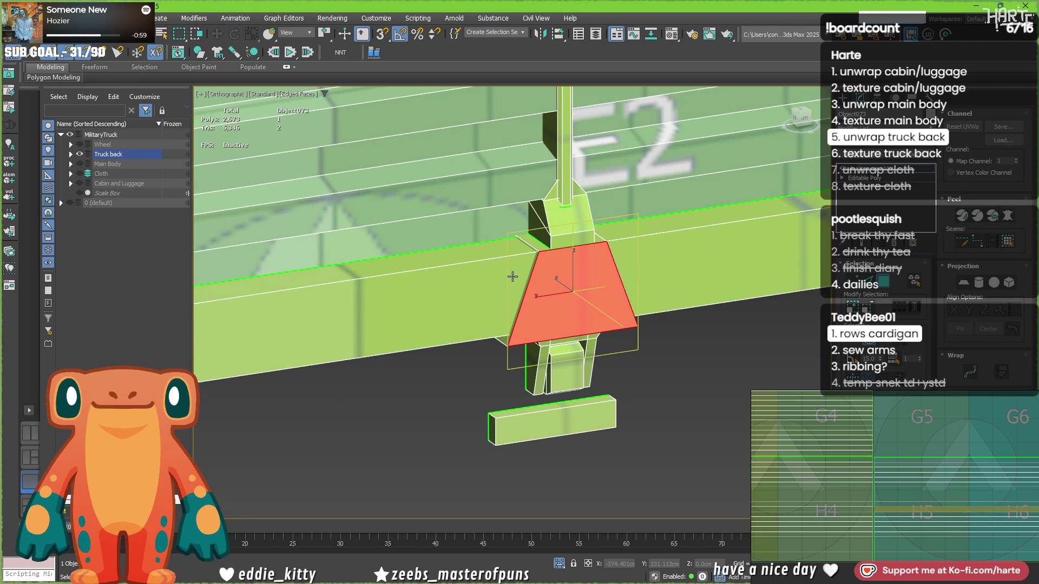
scroll(513, 276, "down", 5)
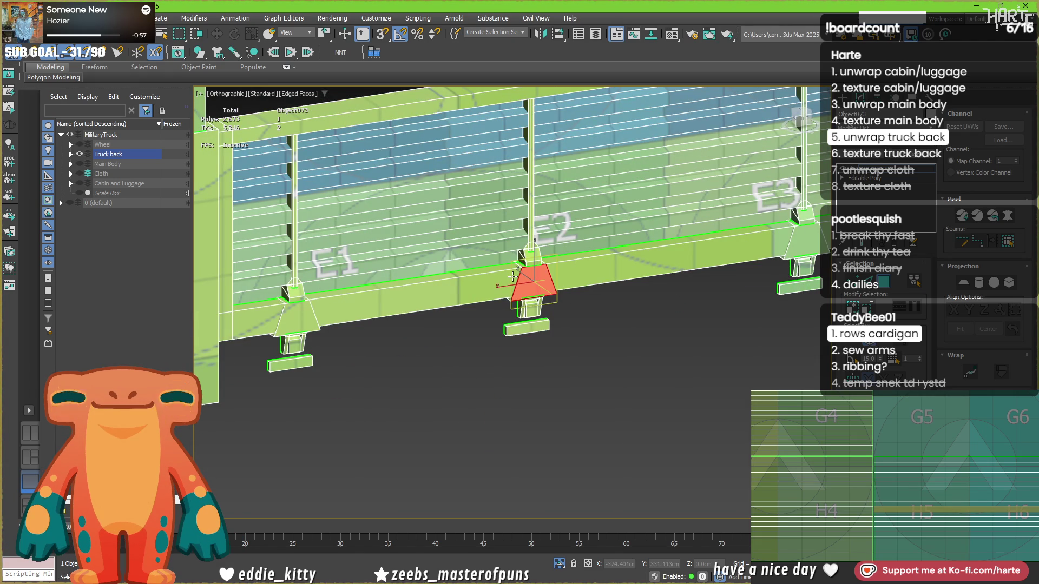
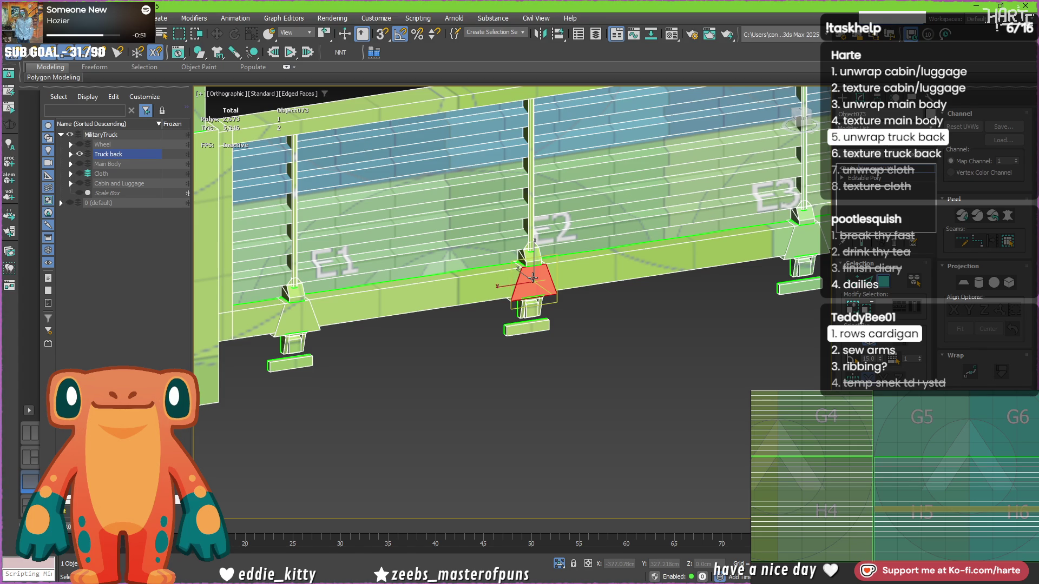
Select the whole slatted wall element of the truck back.
left_click(482, 276)
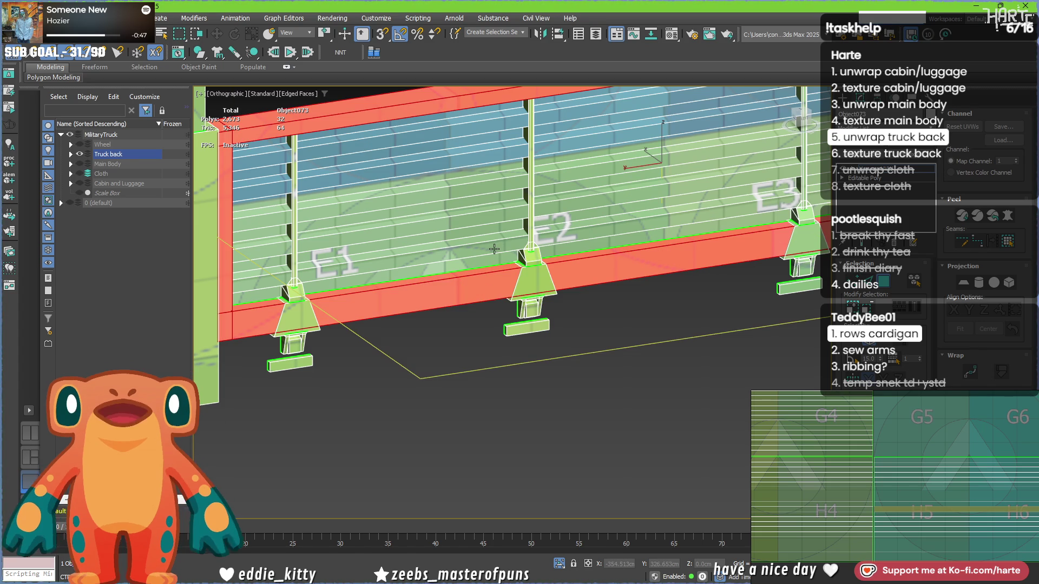
right_click(454, 313)
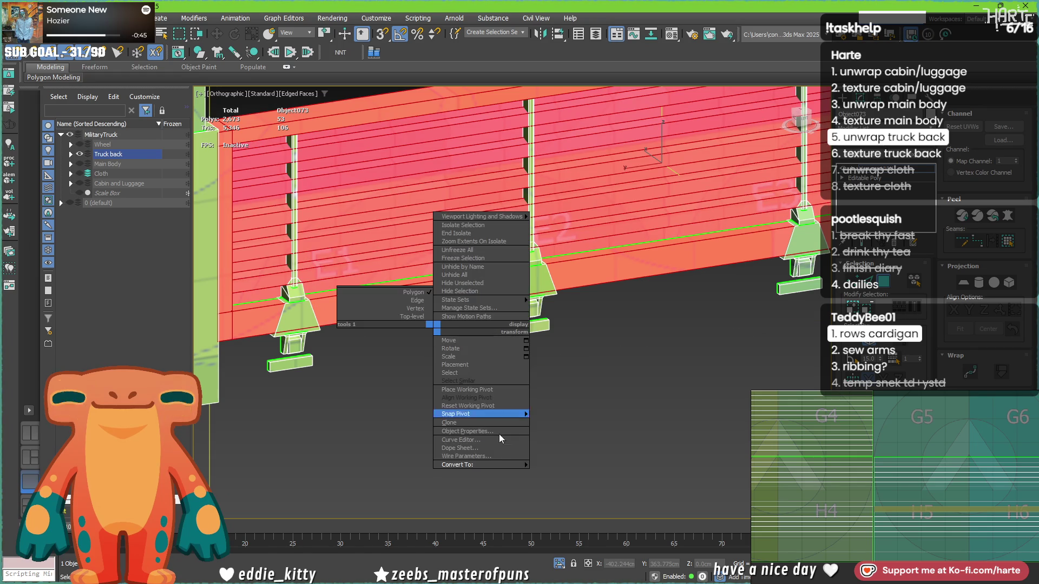
left_click(577, 472)
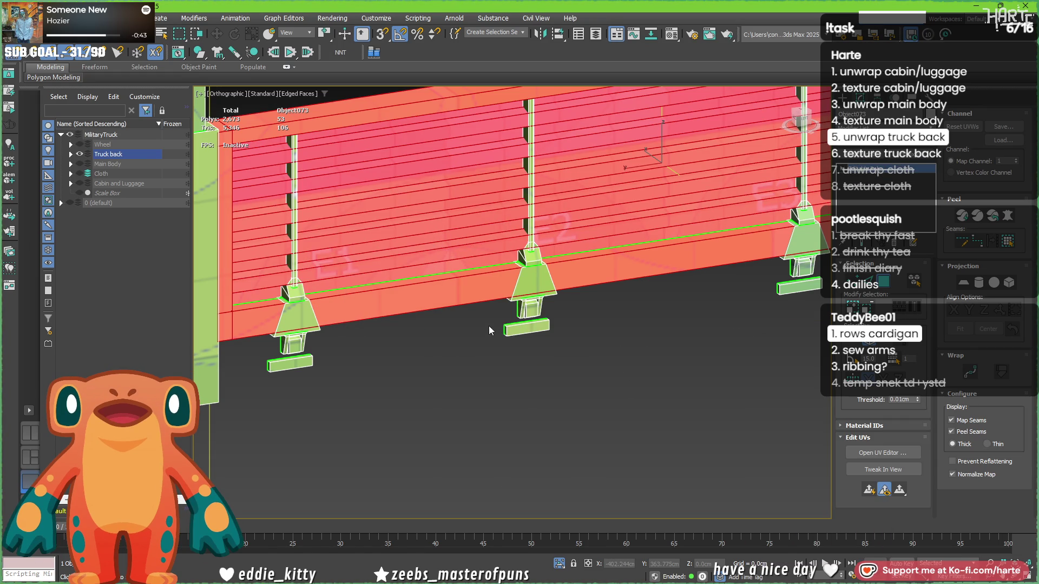
key("4")
middle_click_drag(433, 315, 395, 373)
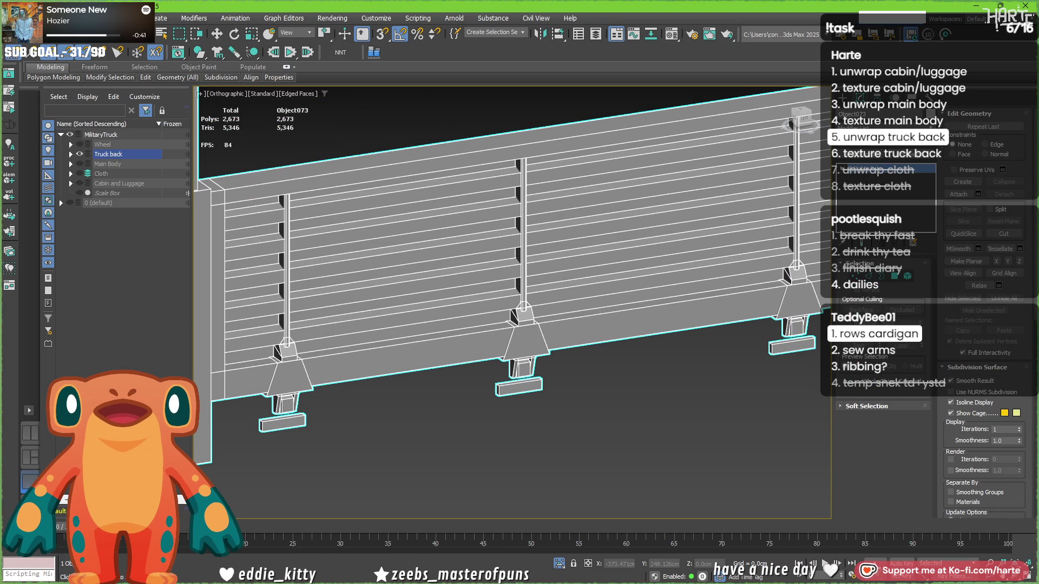
In Element mode, add the four vertical posts to the selection, leaving out the bottom feet plates.
left_click(907, 276)
scroll(373, 388, "down", 2)
mouse_move(373, 388)
middle_mouse_down("alt")
mouse_move(311, 373)
mouse_move(345, 371)
mouse_move(369, 385)
middle_mouse_up("alt")
scroll(320, 393, "up", 2)
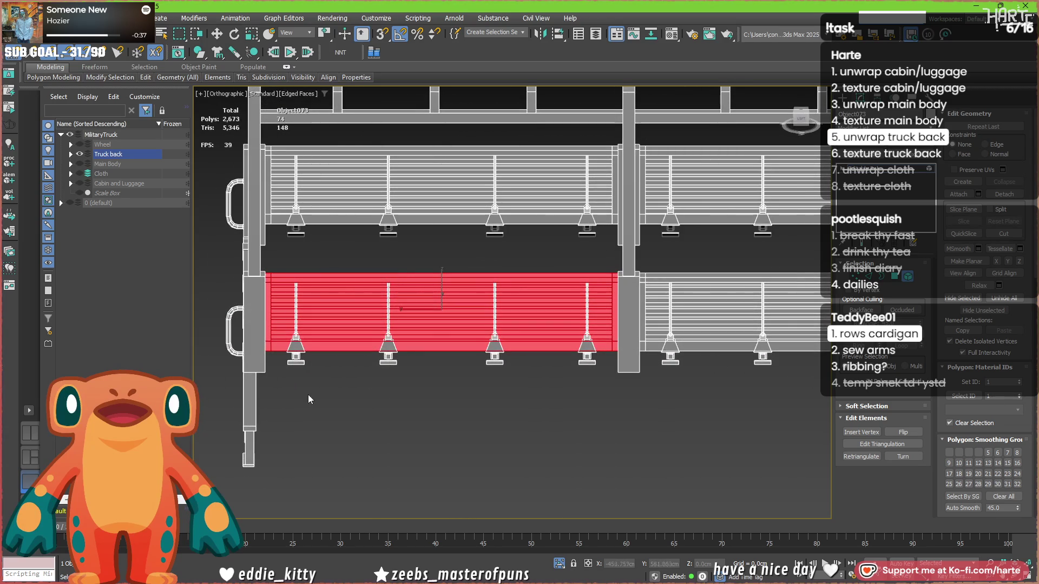
left_click_drag(293, 390, 587, 366, "ctrl")
left_click_drag(257, 375, 259, 374, "ctrl")
left_click_drag(674, 368, 674, 368, "alt")
mouse_move(674, 368)
middle_mouse_down("alt")
mouse_move(666, 397)
mouse_move(515, 384)
middle_mouse_up("alt")
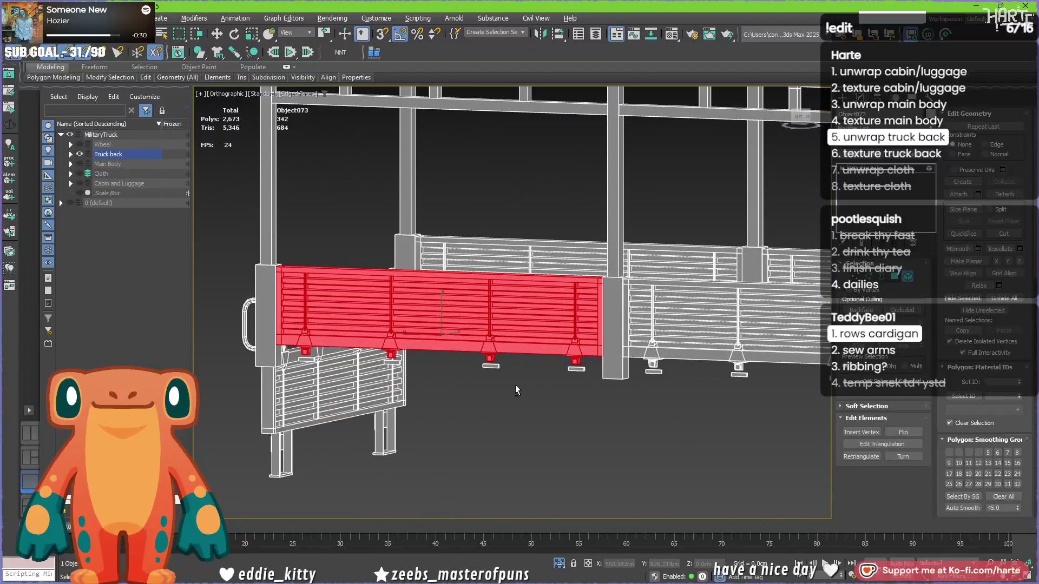
Detach the wall and posts as a clone, Object078, and isolate it.
left_click(999, 196)
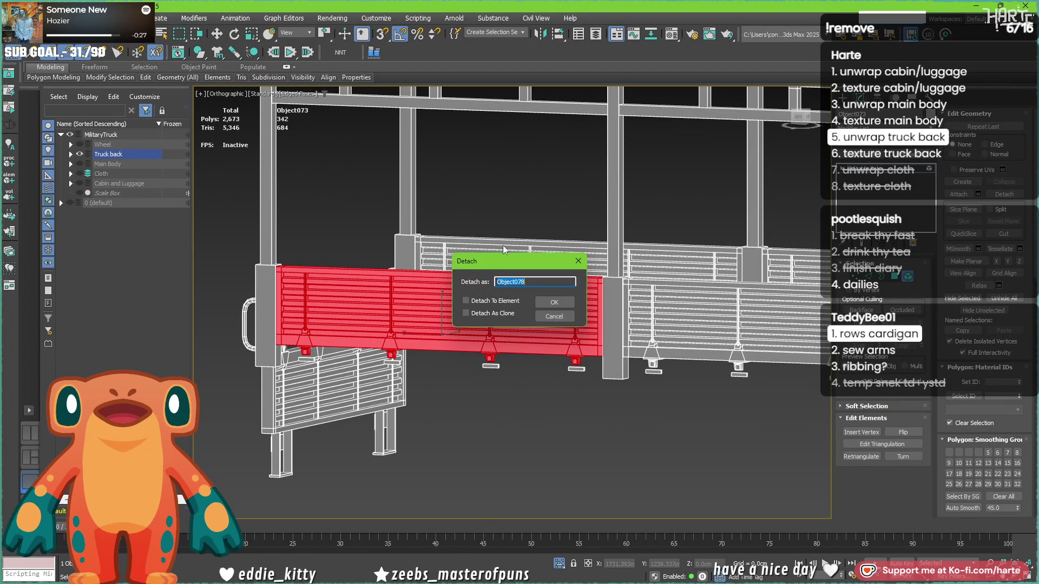
left_click(553, 303)
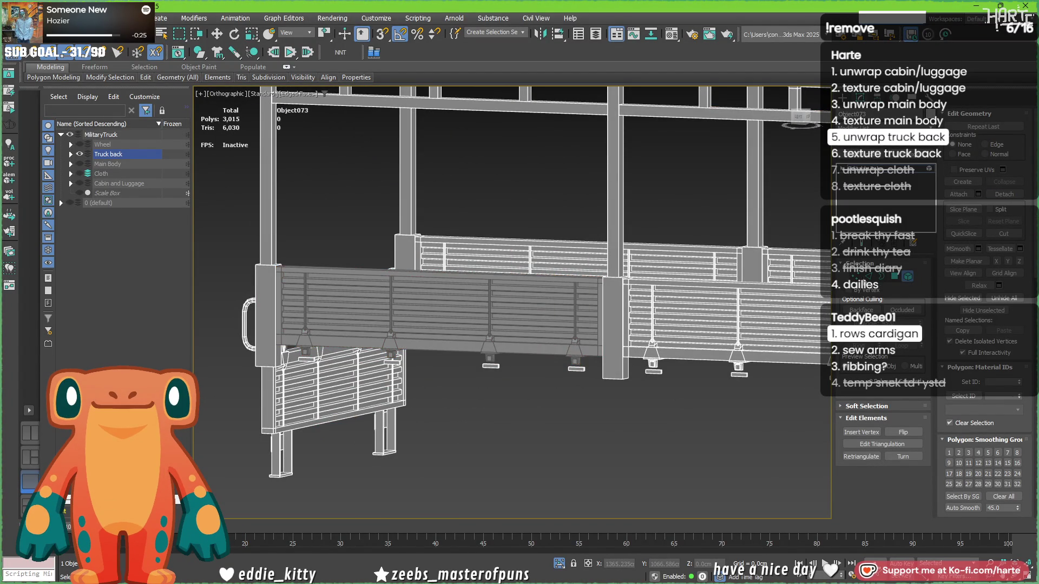
left_click(908, 277)
left_click(443, 319)
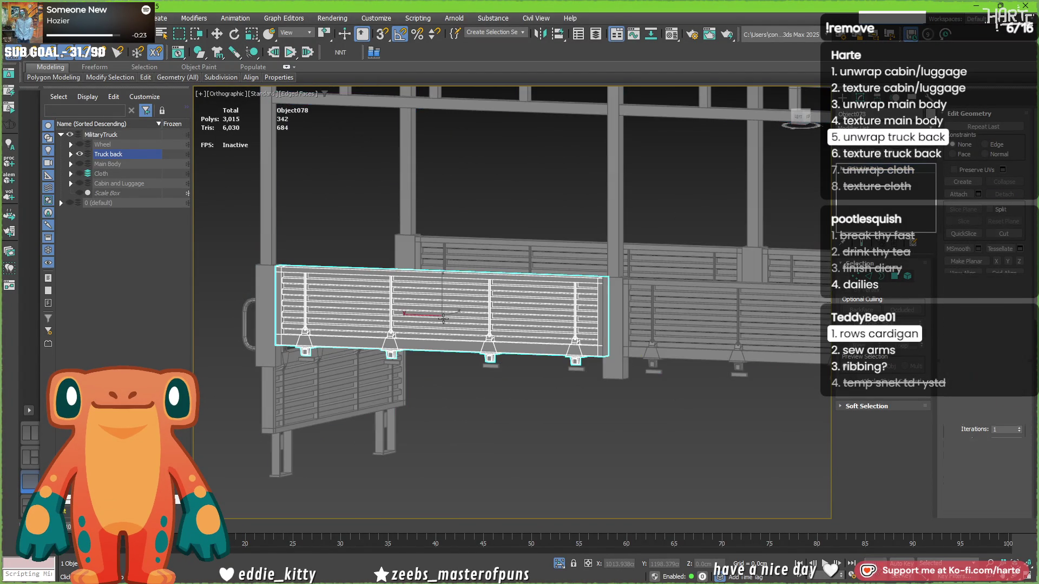
key("alt+q")
middle_click_drag(474, 349, 443, 339, "alt")
left_click(860, 177)
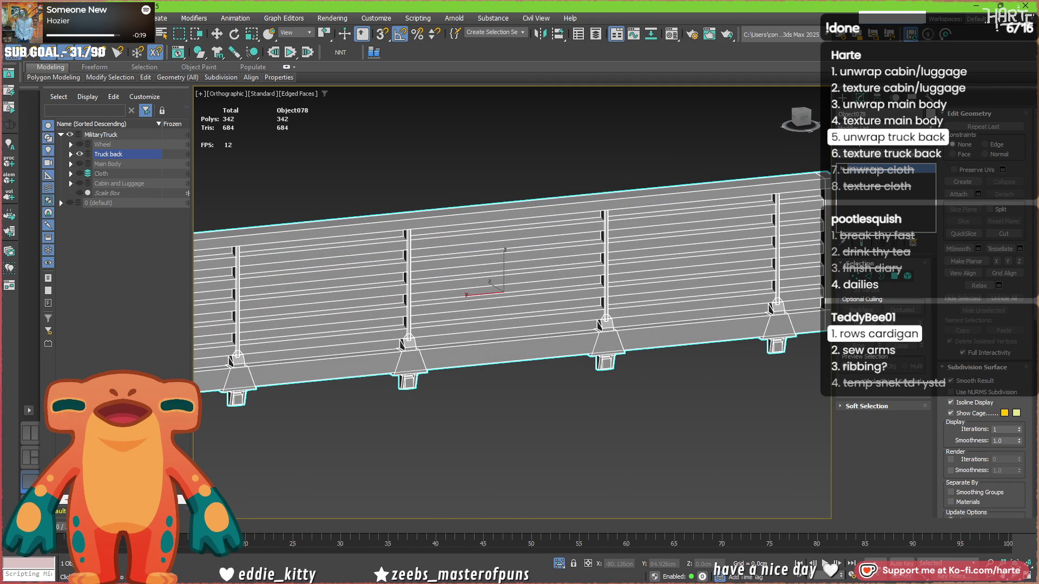
Open the UV editor and inspect Object078's UV face layout.
left_click(881, 452)
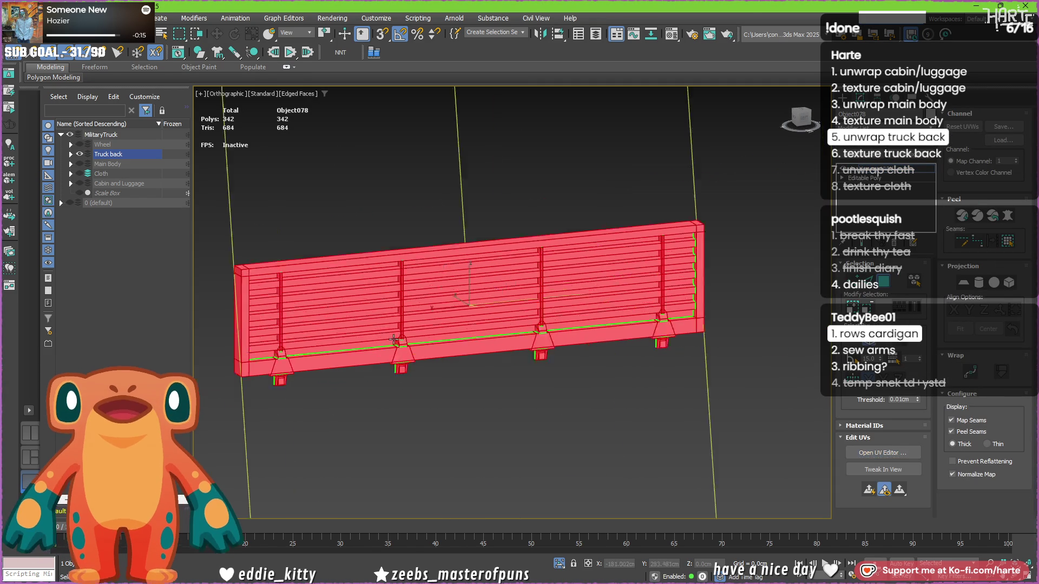
scroll(399, 341, "down", 5)
scroll(399, 342, "up", 2)
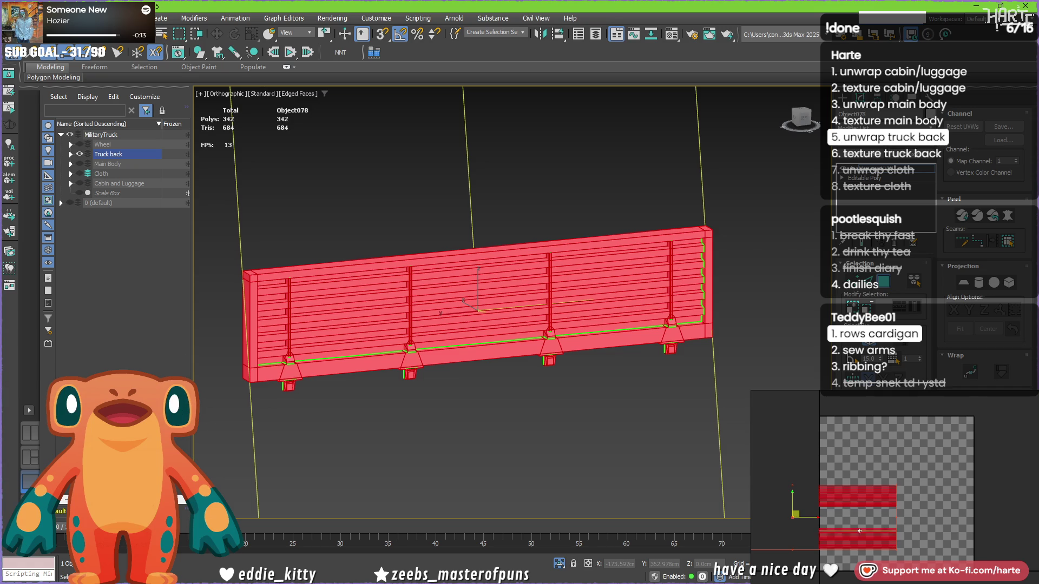
middle_click_drag(842, 523, 883, 507)
scroll(866, 517, "up", 2)
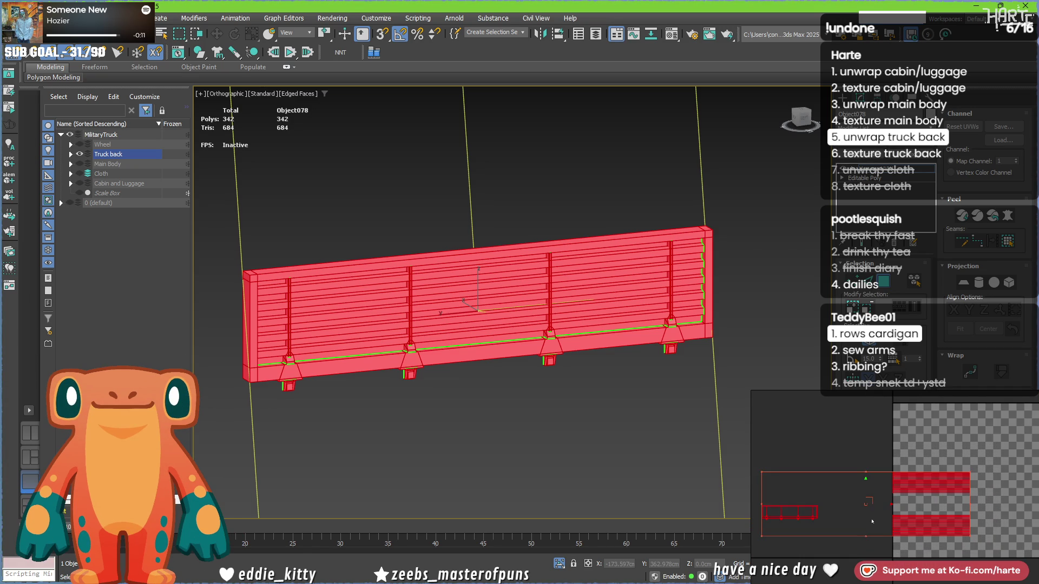
left_click(875, 510)
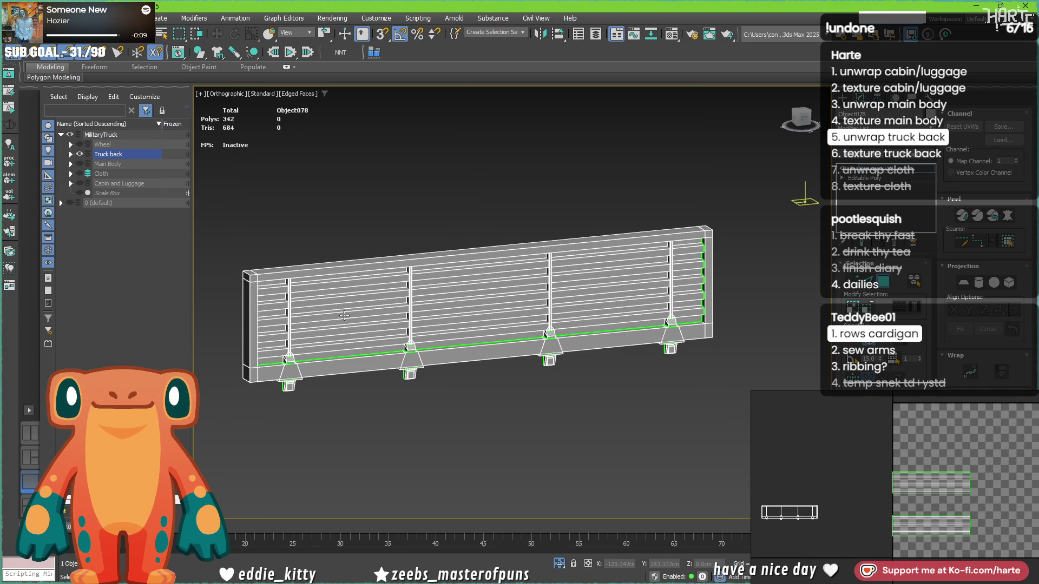
Convert Object078 to an editable poly and return to object level.
right_click(349, 199)
mouse_move(400, 336)
left_click(463, 344)
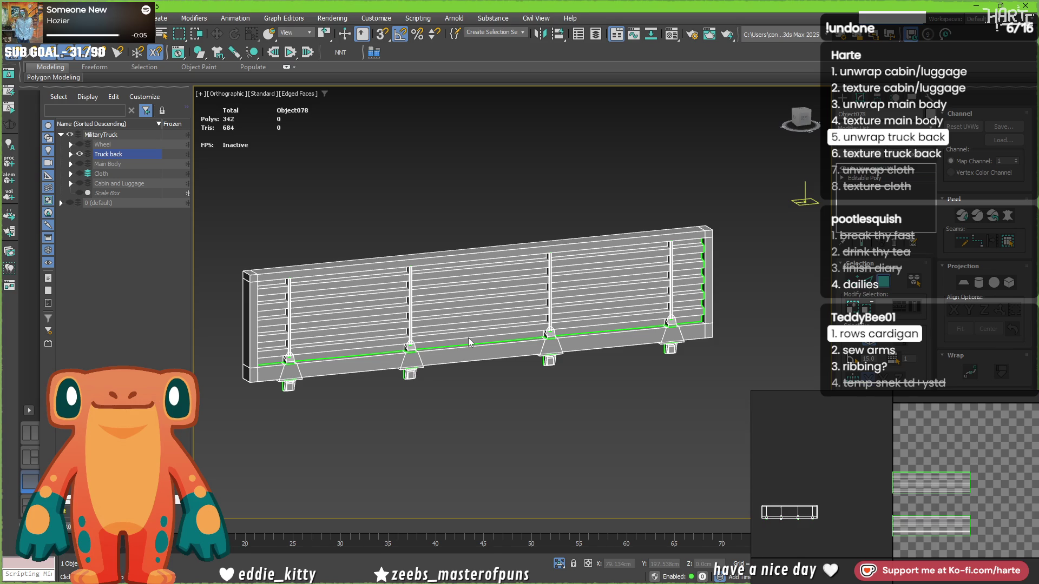
key("6")
right_click(277, 214)
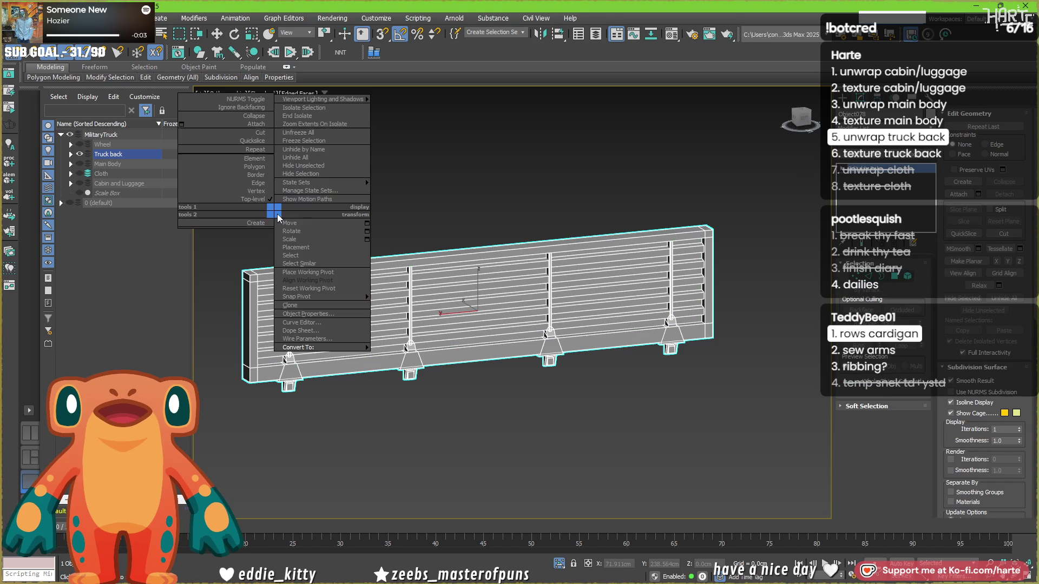
Clone the panel as a copy, Object079, and rename it Test_high.
left_click(304, 305)
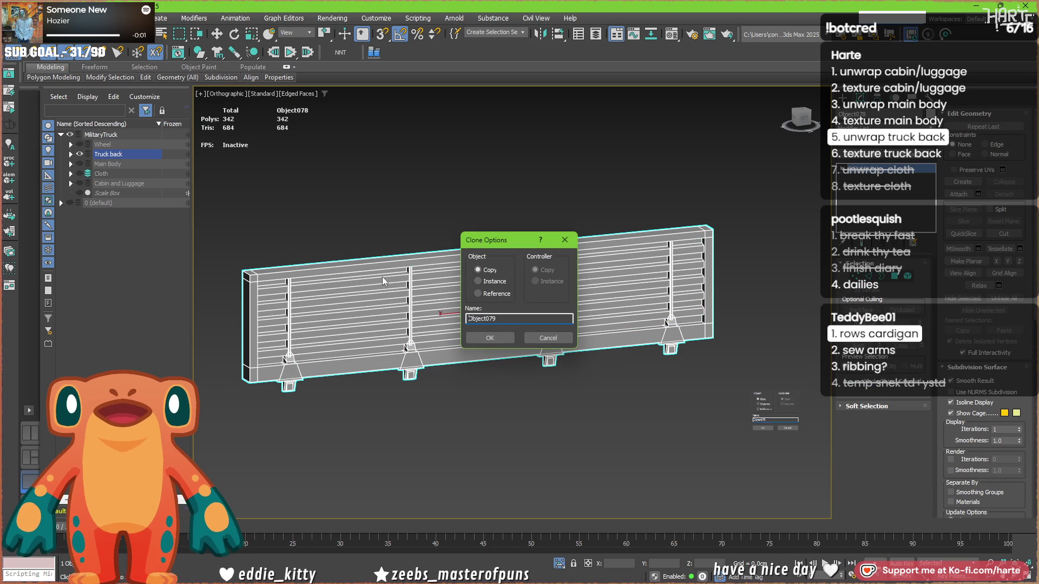
left_click(489, 338)
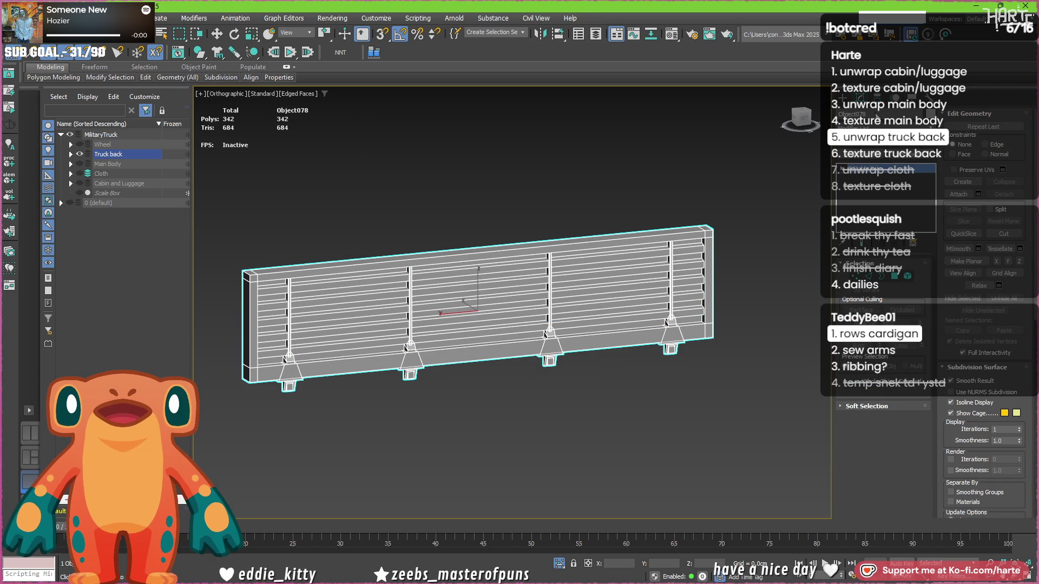
left_click(70, 154)
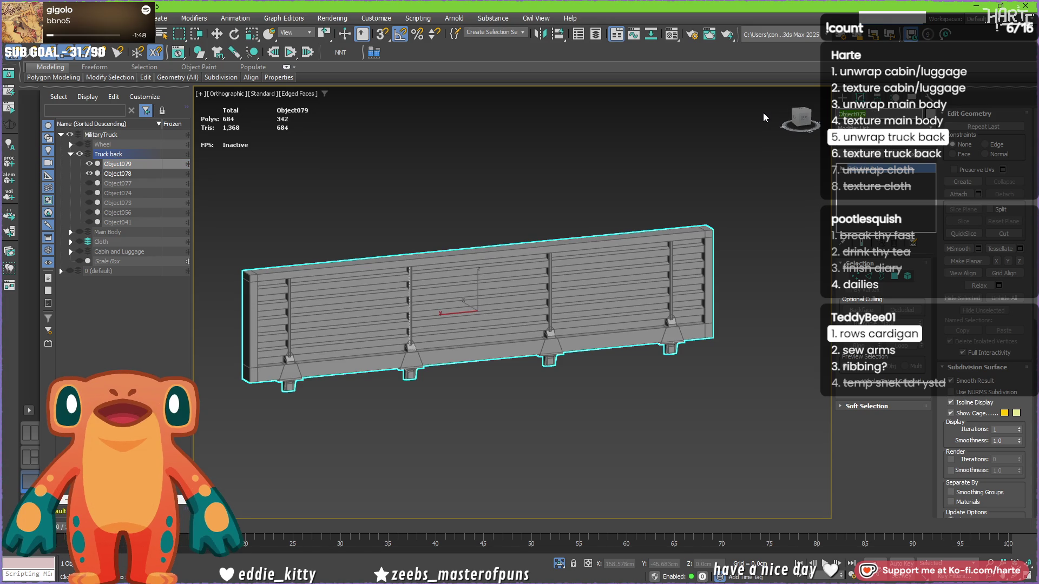
type("Test_high")
key("Return")
Rename Object078 to Test_low.
left_click(116, 172)
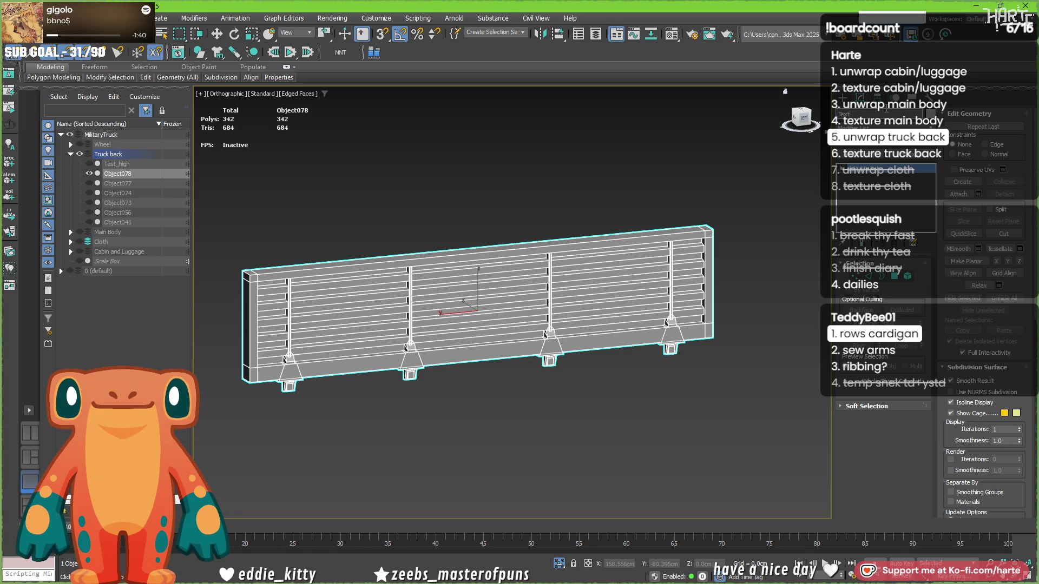
type("Test_low")
key("Return")
scroll(325, 360, "up", 2)
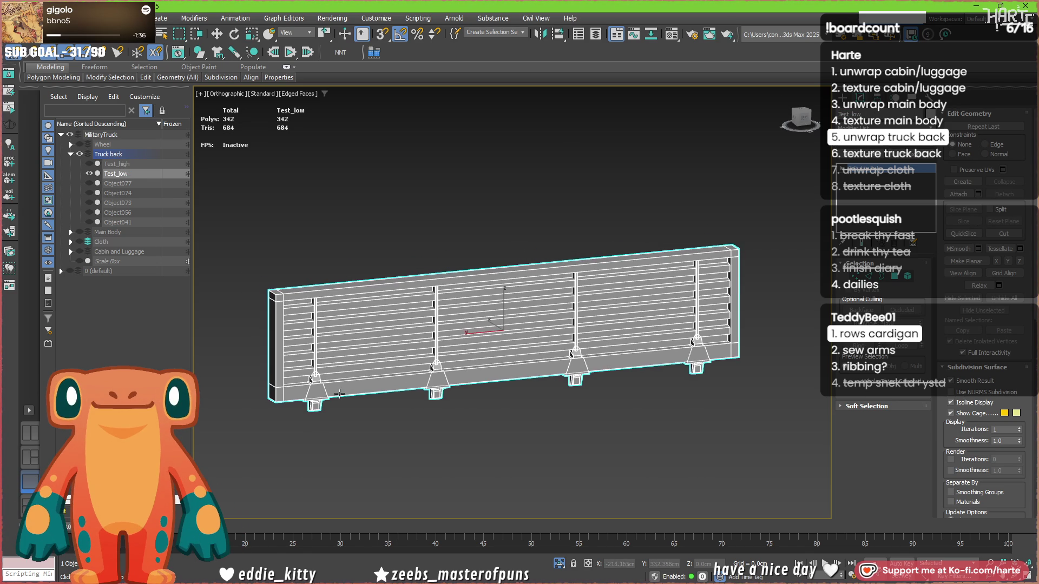
Delete the front plank panel element from Test_low.
left_click(904, 276)
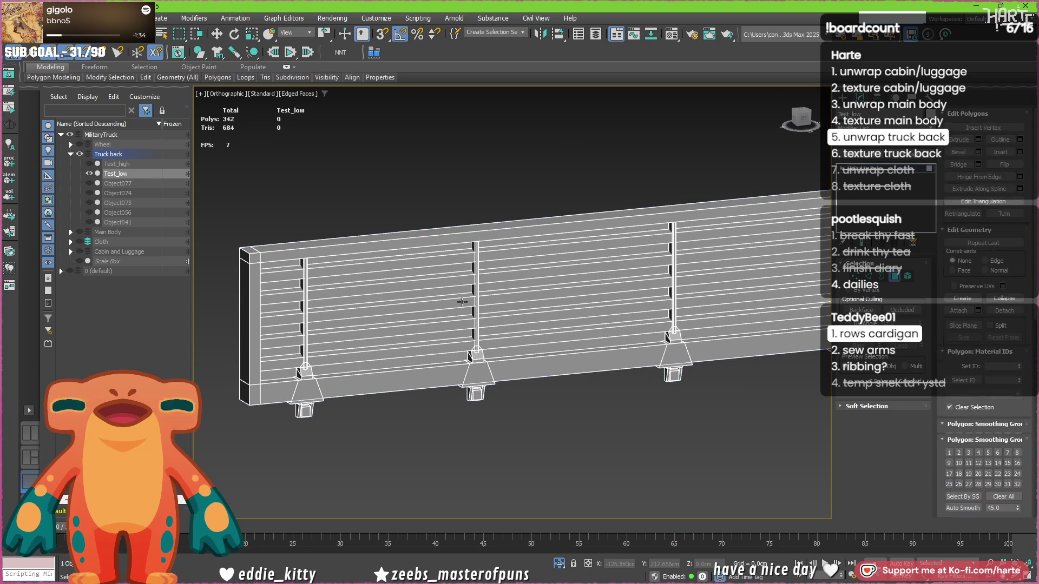
left_click(559, 250)
left_click(560, 296, "shift")
middle_click_drag(559, 296, 524, 307, "alt")
left_click(525, 298)
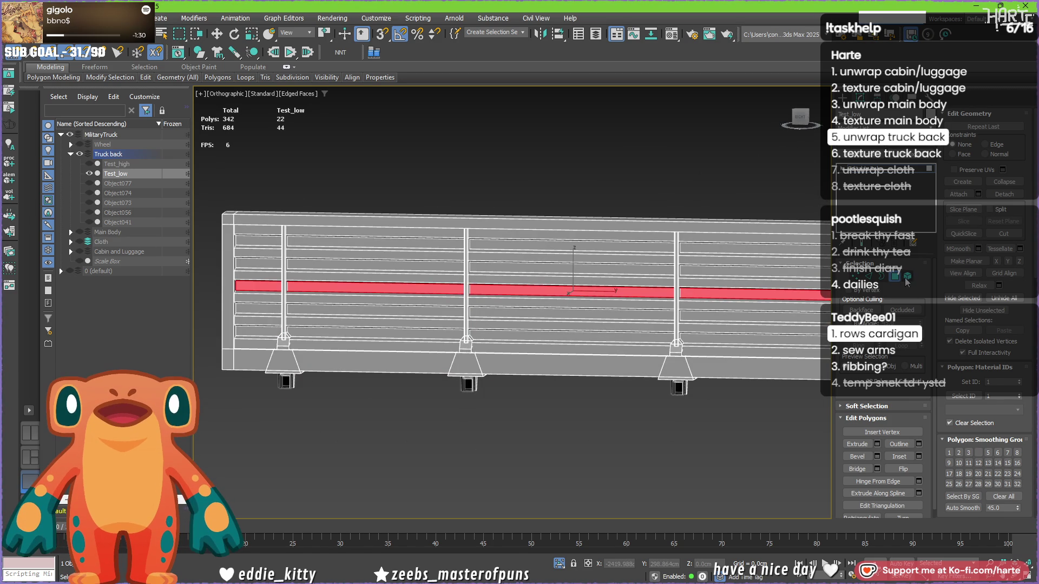
key("5")
left_click(620, 274)
key("Delete")
Delete the four vertical posts together with their bases.
mouse_move(617, 274)
middle_mouse_down("alt")
mouse_move(533, 295)
mouse_move(595, 313)
mouse_move(453, 325)
middle_mouse_up("alt")
left_click_drag(358, 303, 535, 301)
left_click_drag(776, 287, 774, 292)
scroll(755, 327, "up", 8)
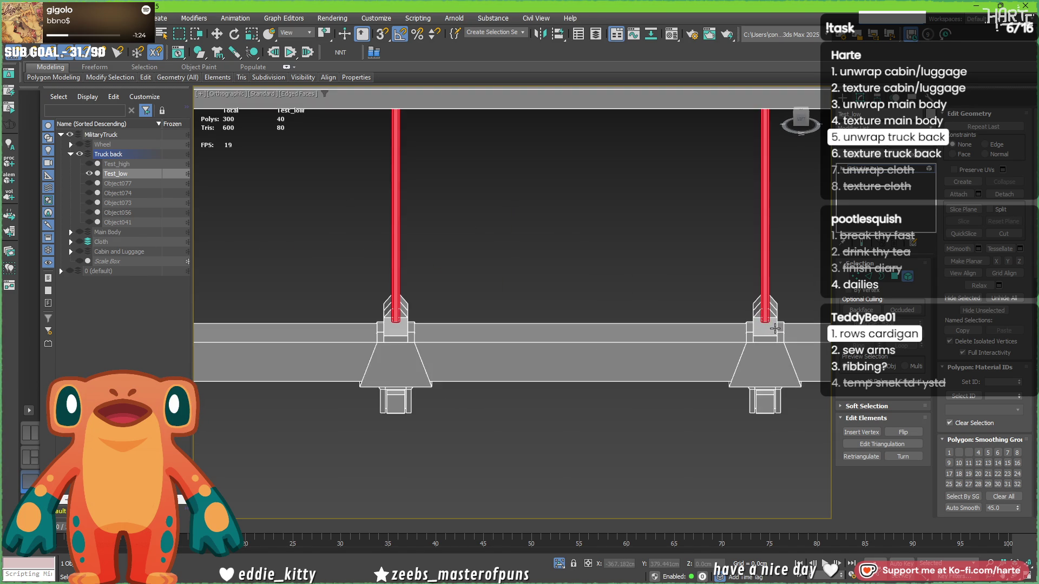
scroll(760, 325, "down", 6)
mouse_move(760, 325)
middle_mouse_down("alt")
mouse_move(563, 329)
mouse_move(528, 310)
middle_mouse_up("alt")
left_click(528, 310, "ctrl")
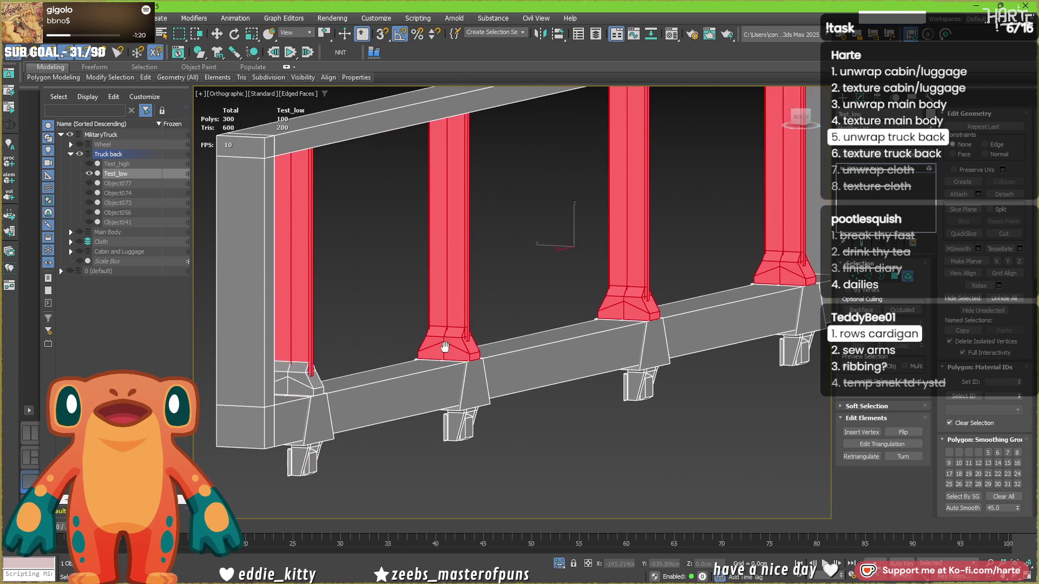
scroll(433, 336, "down", 3)
mouse_move(433, 335)
middle_mouse_down("alt")
mouse_move(343, 368)
mouse_move(401, 377)
mouse_move(376, 385)
mouse_move(397, 393)
mouse_move(487, 381)
middle_mouse_up("alt")
key("Delete")
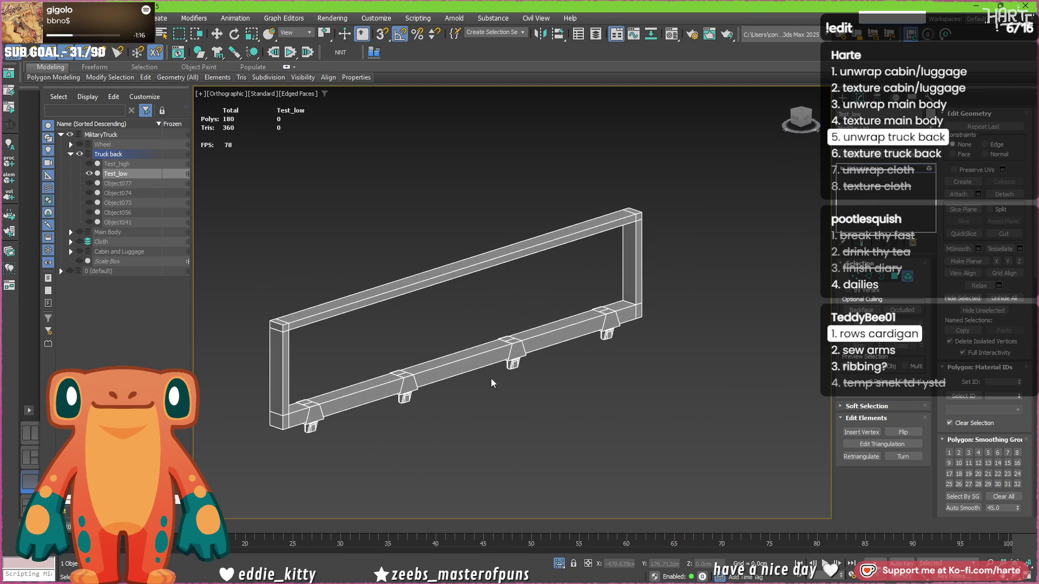
In edge mode, select parallel edges along the beam top.
scroll(647, 292, "up", 3)
scroll(532, 344, "up", 3)
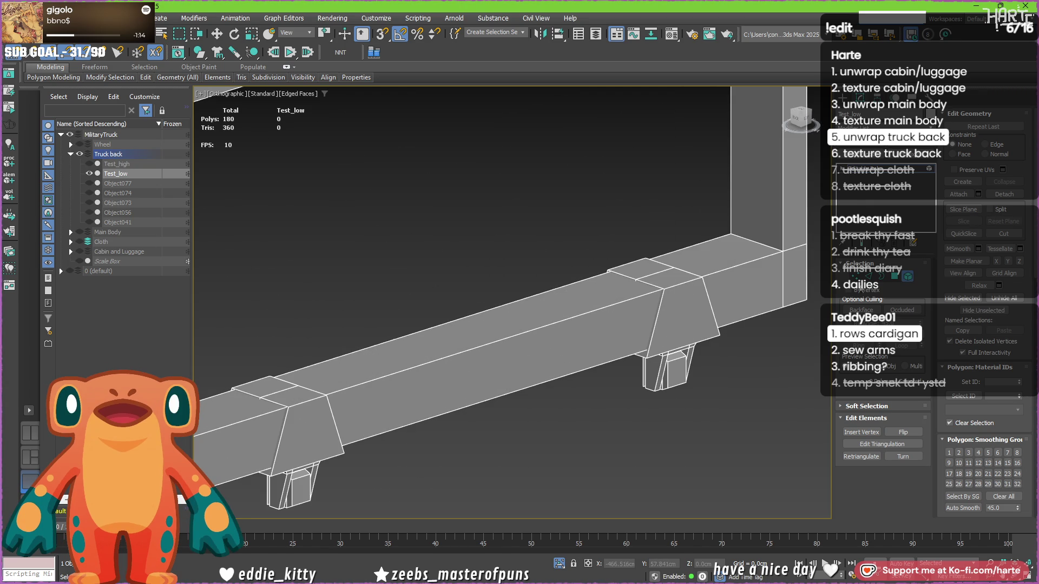
key("2")
left_click(654, 273)
left_click(283, 391, "shift")
scroll(256, 426, "down", 4)
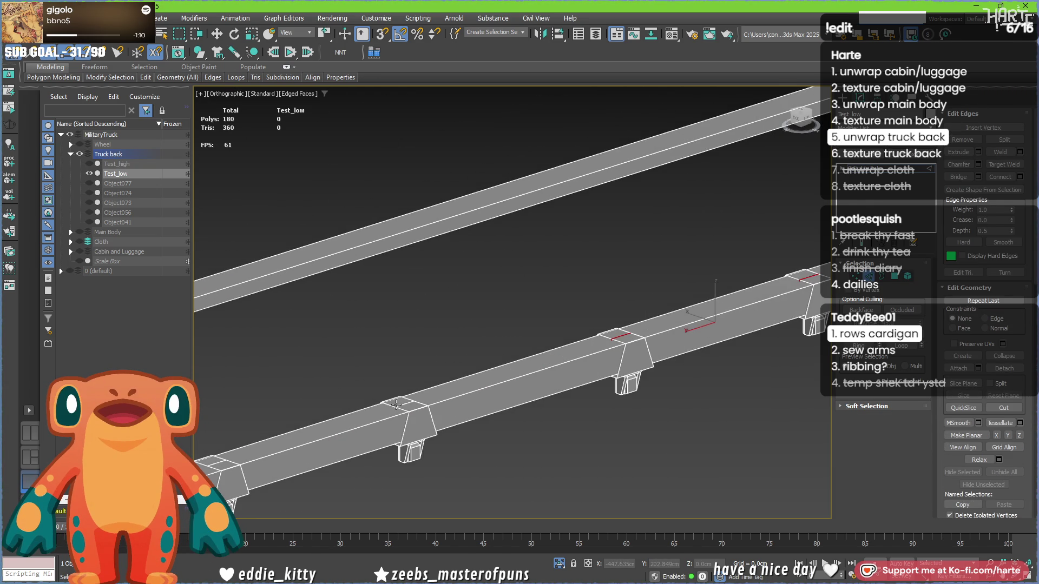
scroll(289, 445, "down", 5)
scroll(386, 414, "up", 10)
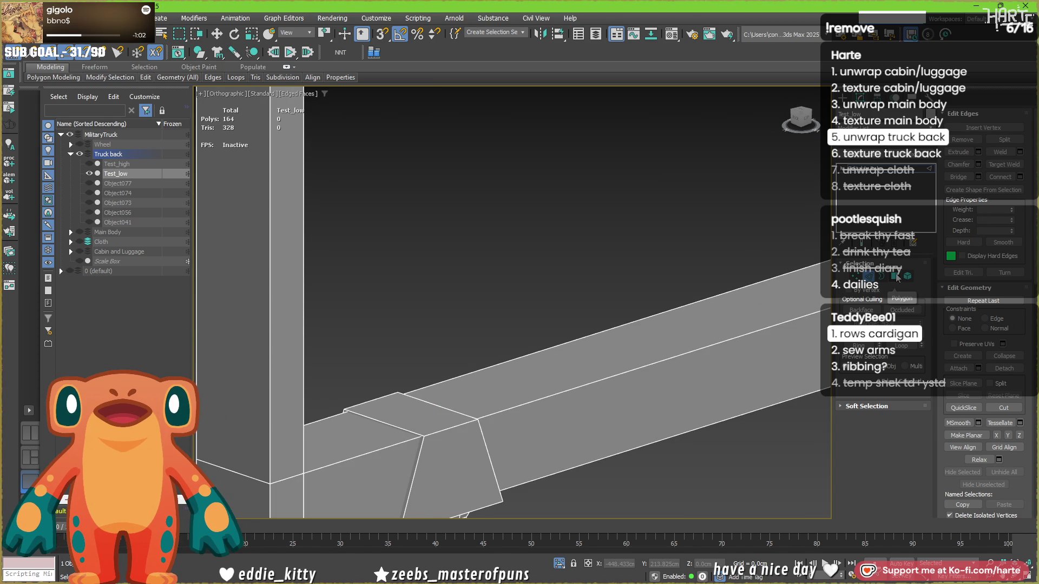
scroll(499, 317, "down", 5)
Loop-select the inner faces around the frame, starting from a lower-rail edge.
left_click(606, 299)
mouse_move(606, 299)
middle_mouse_down()
mouse_move(582, 303)
mouse_move(529, 363)
mouse_move(251, 207)
middle_mouse_up()
key("4")
double_click(251, 206)
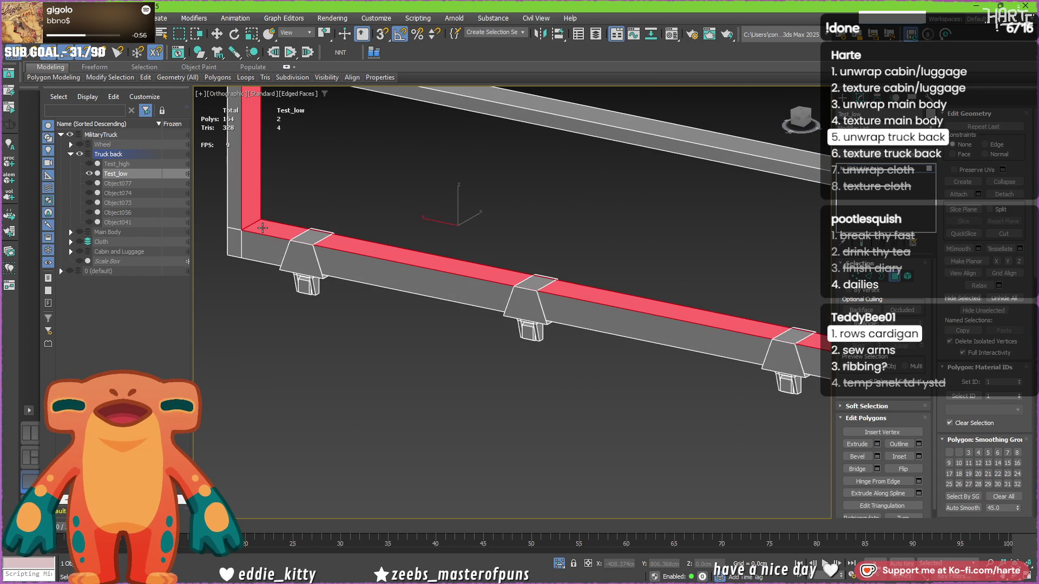
Delete the inner faces and cap the open border they leave.
middle_click_drag(343, 264, 329, 353)
key("Delete")
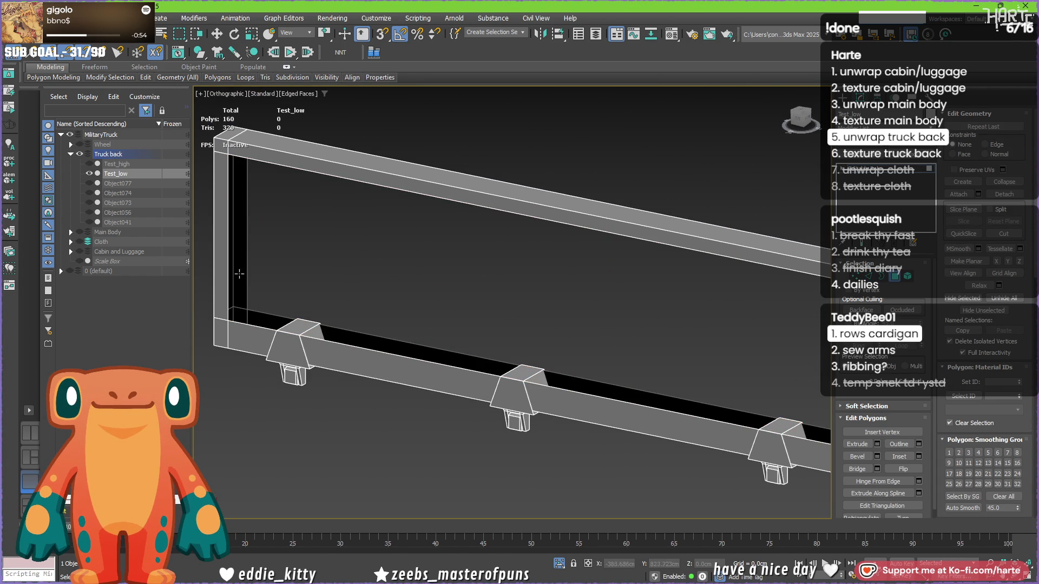
left_click_drag(215, 281, 472, 301)
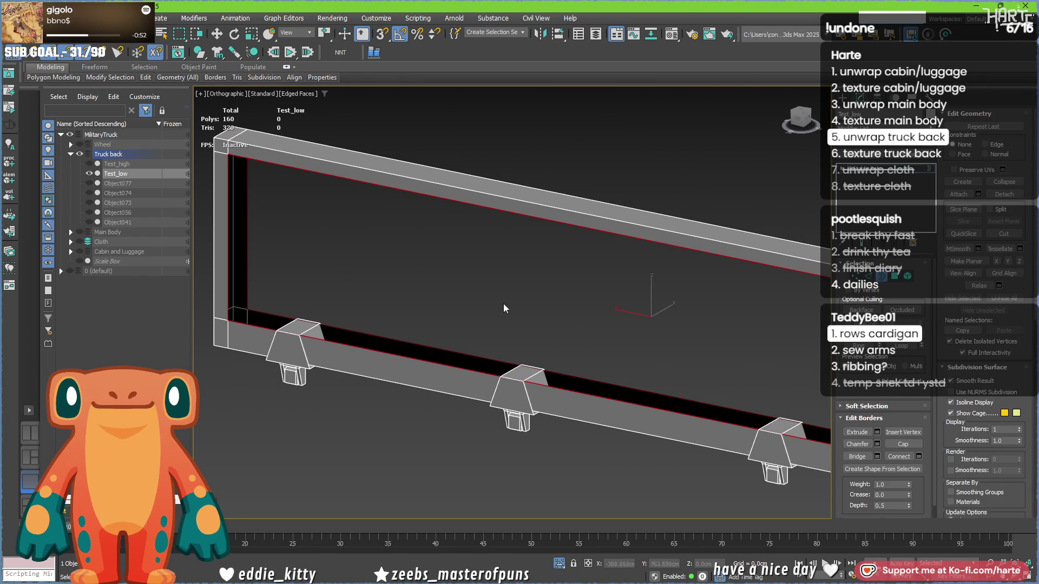
left_click(898, 441)
key("z")
mouse_move(487, 303)
middle_mouse_down("alt")
mouse_move(468, 330)
mouse_move(320, 387)
mouse_move(381, 395)
middle_mouse_up("alt")
scroll(468, 330, "up", 3)
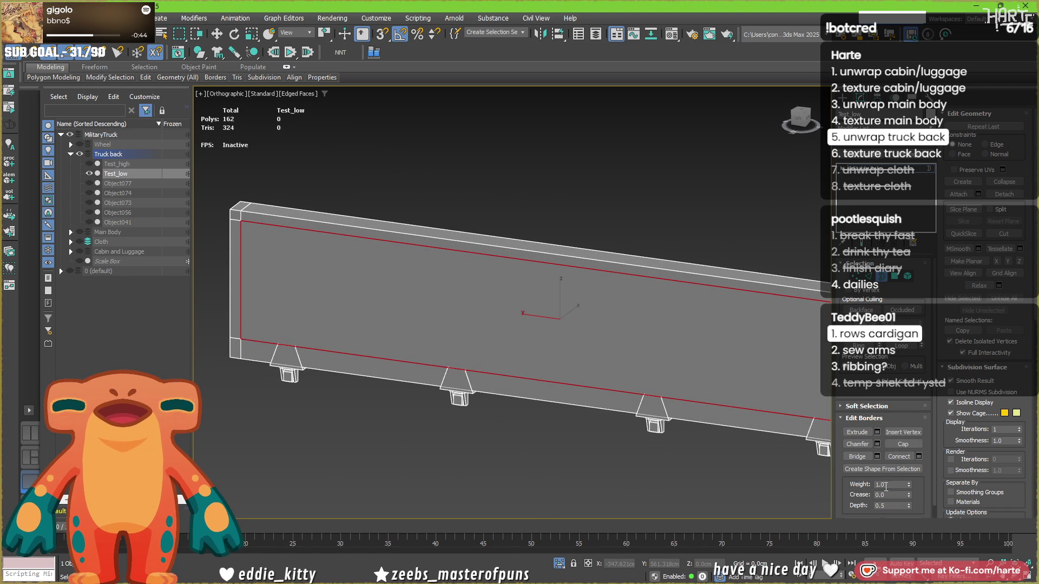
Inspect the capped panel's edges from a steep diagonal view, then return to object level.
left_click(868, 276)
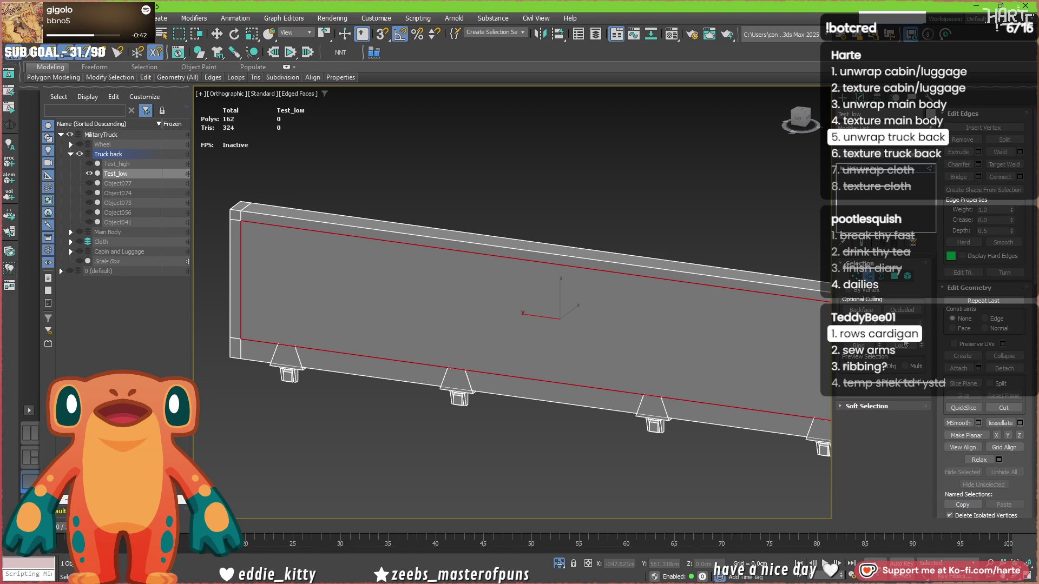
scroll(541, 314, "down", 3)
mouse_move(541, 314)
middle_mouse_down("alt")
mouse_move(611, 302)
mouse_move(670, 374)
mouse_move(566, 383)
mouse_move(526, 349)
mouse_move(520, 376)
mouse_move(455, 357)
mouse_move(463, 344)
mouse_move(415, 326)
mouse_move(388, 334)
mouse_move(597, 418)
middle_mouse_up("alt")
scroll(521, 377, "up", 4)
scroll(520, 377, "up", 3)
scroll(521, 377, "down", 3)
scroll(462, 363, "down", 5)
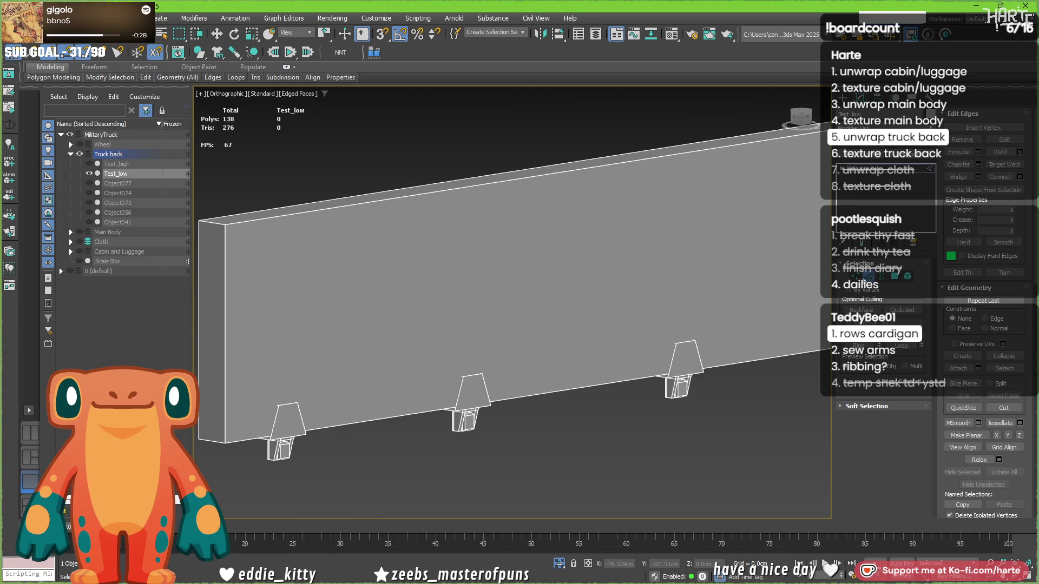
key("2")
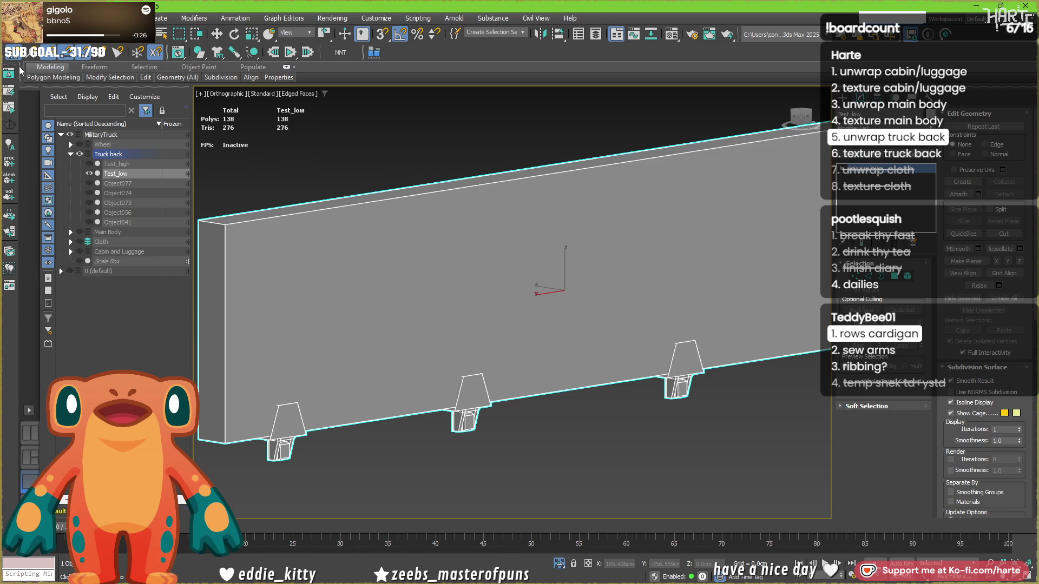
Open the File menu and close it without exporting.
left_click(11, 18)
mouse_move(139, 203)
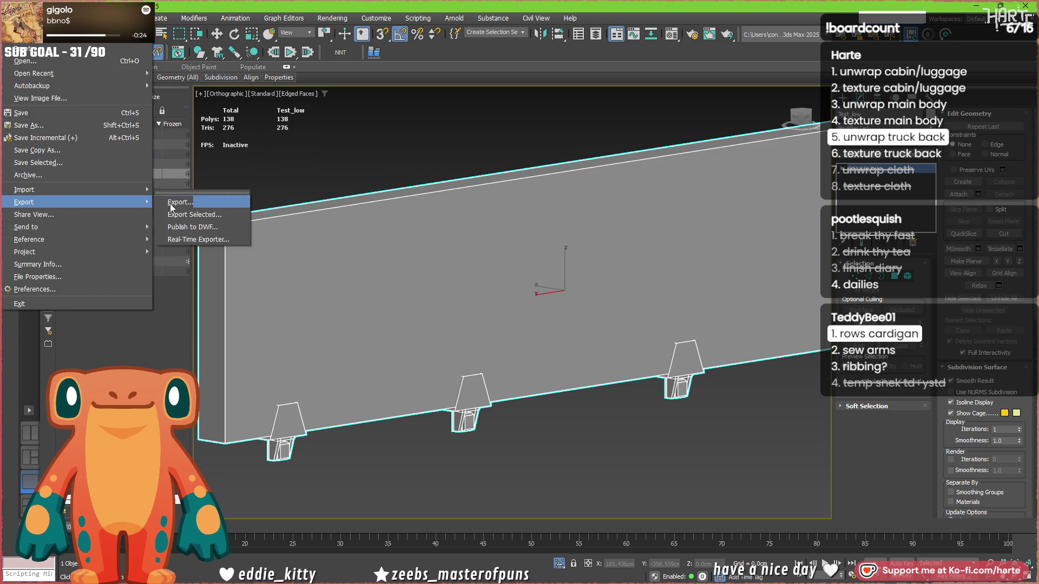
left_click(189, 215)
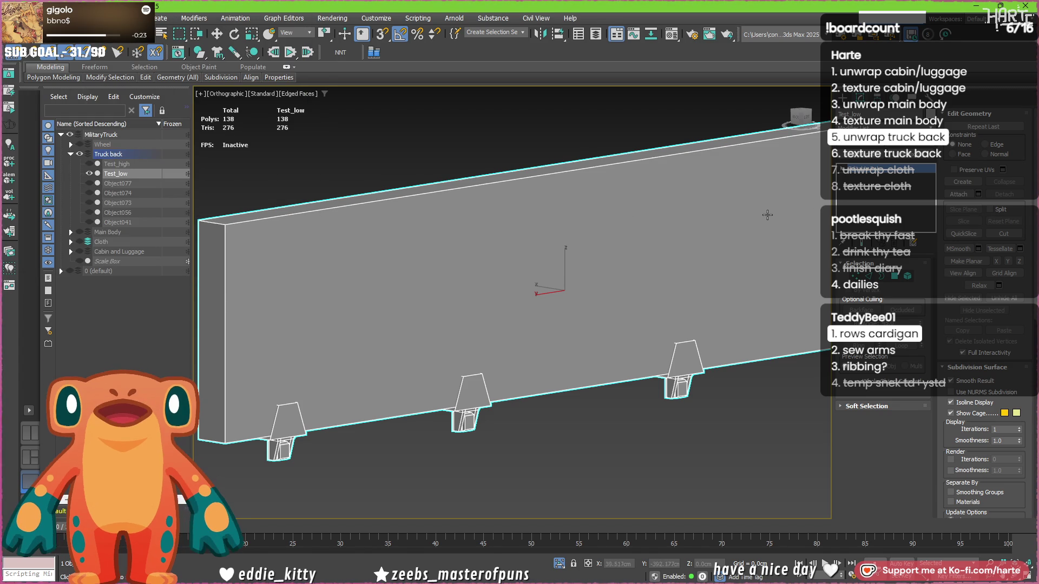
Add an Unwrap UVW modifier to Test_low and open the UV editor with all faces selected.
key("u")
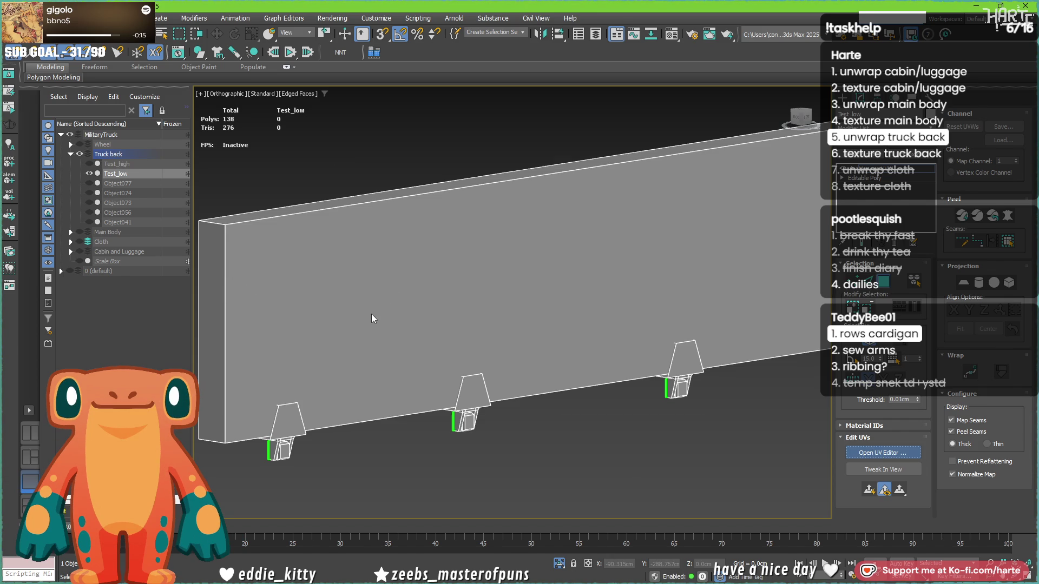
left_click(883, 452)
key("z")
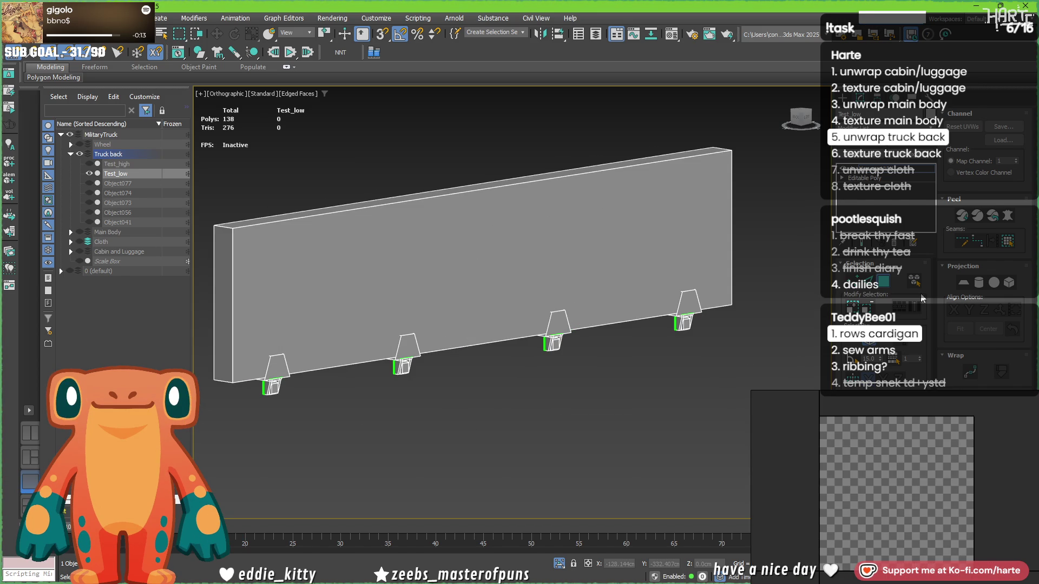
left_click(449, 241)
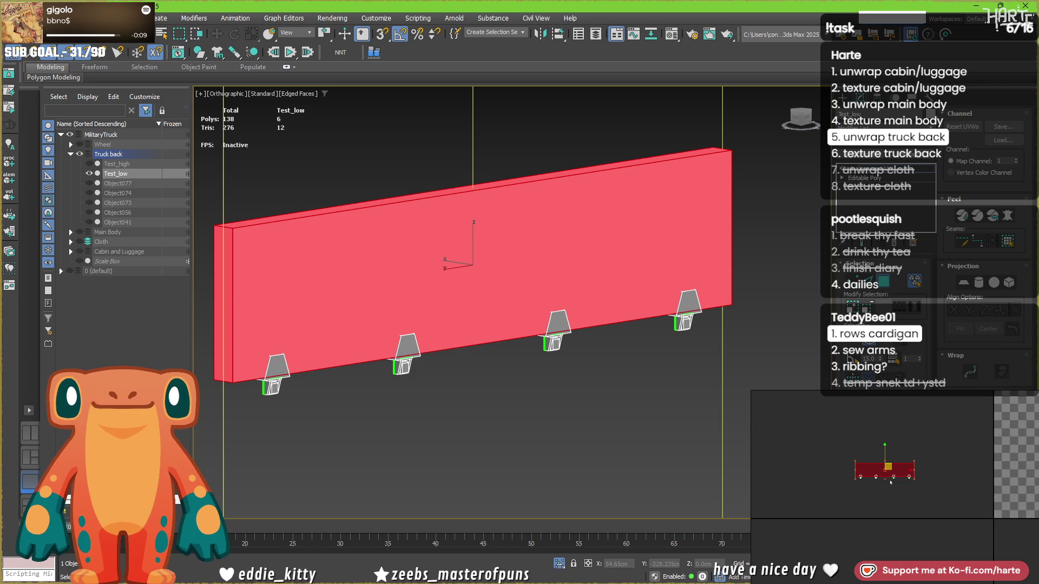
middle_click_drag(244, 240, 275, 274)
Select the top-left, bottom-left and long bottom edges of the panel as seams.
key("2")
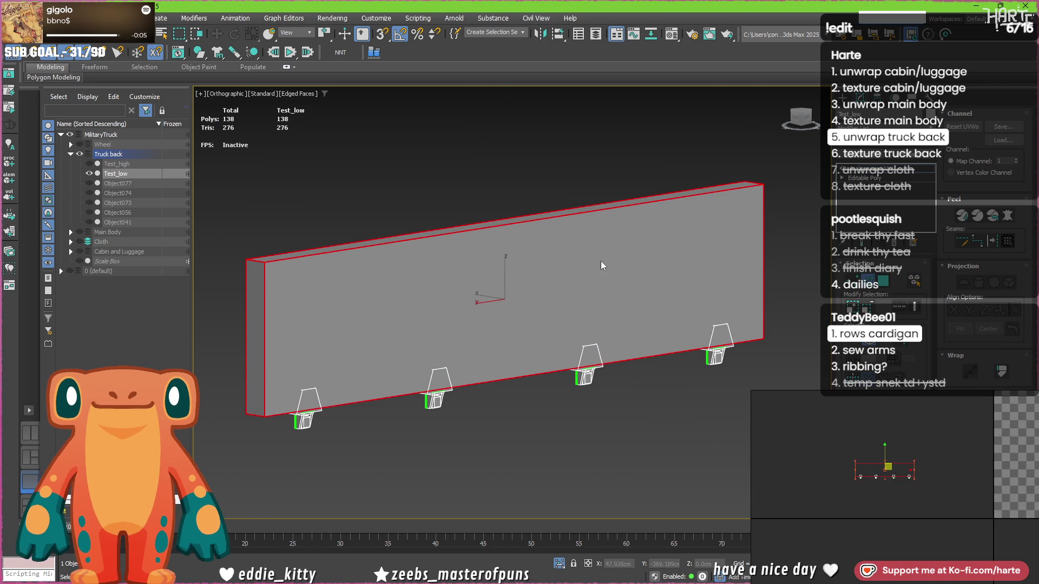
left_click(260, 261)
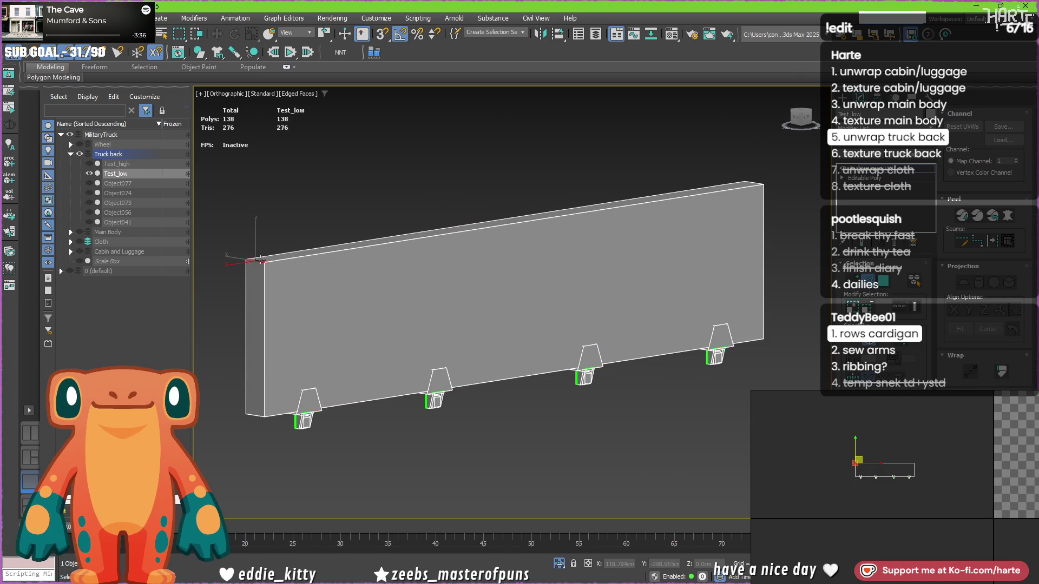
left_click(255, 415)
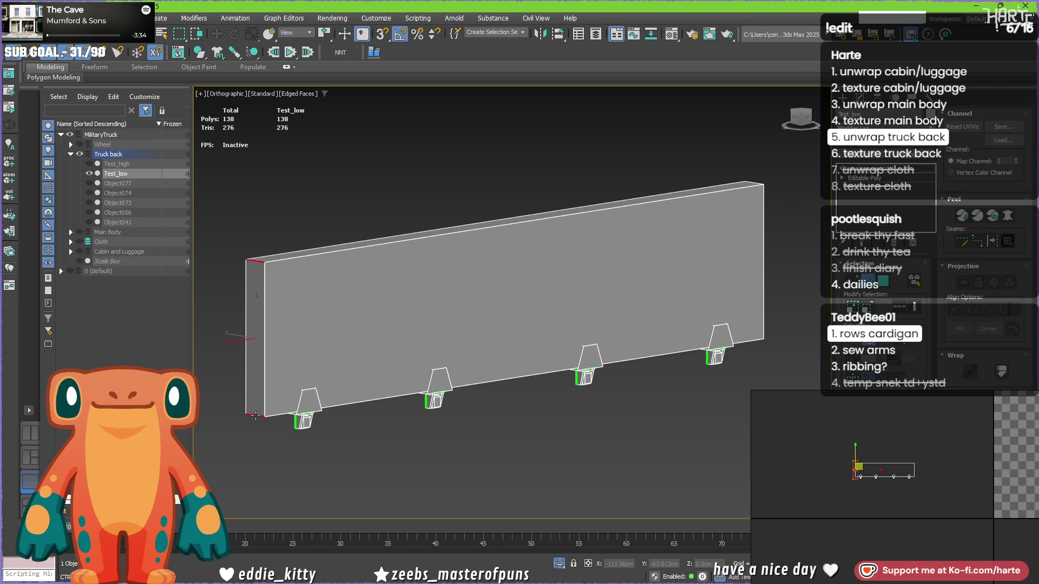
mouse_move(381, 306)
middle_mouse_down("alt")
mouse_move(612, 322)
mouse_move(738, 354)
middle_mouse_up("alt")
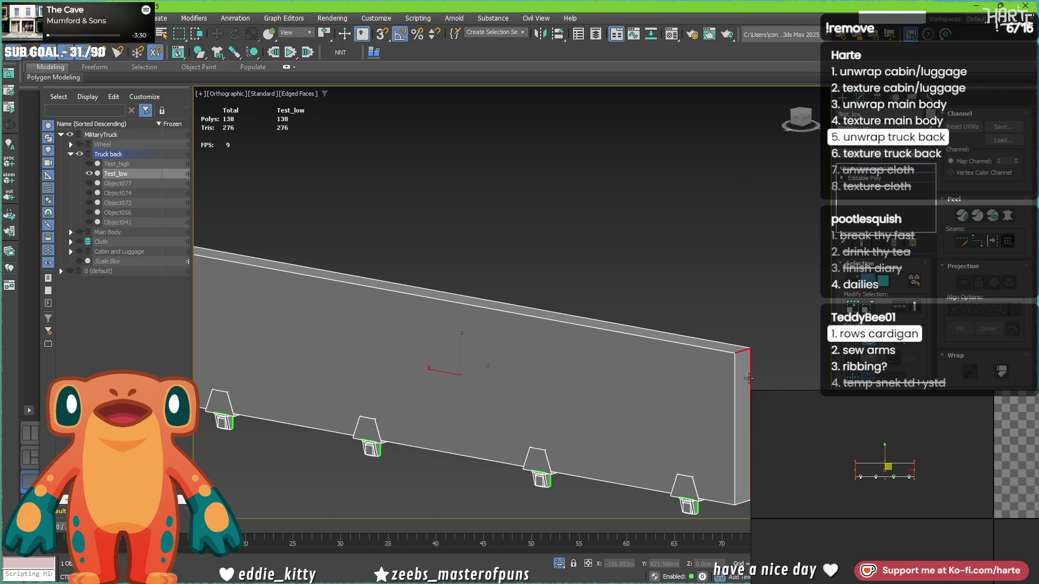
middle_click_drag(738, 501, 635, 360, "alt")
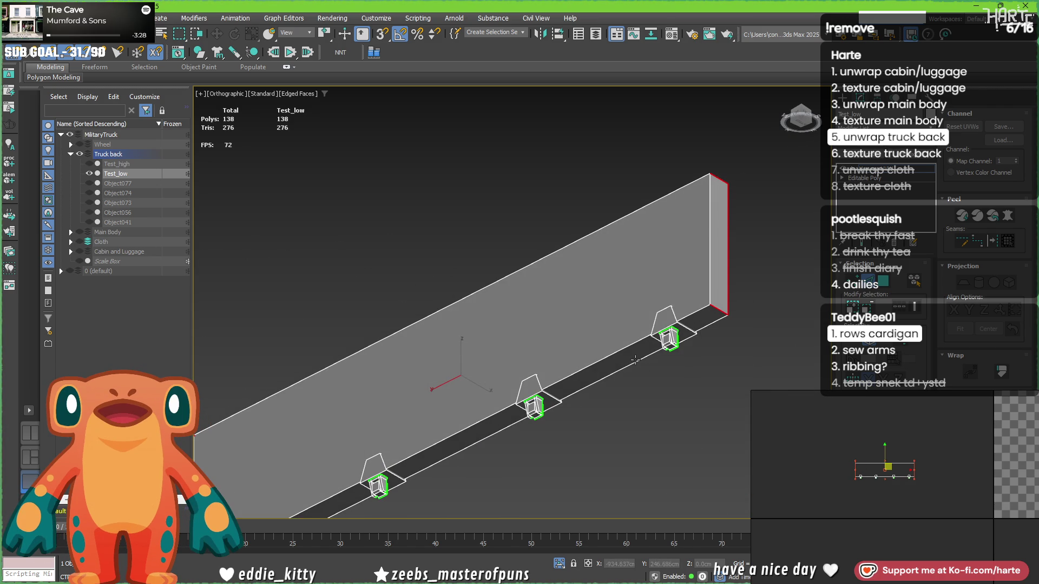
left_click(635, 361)
scroll(635, 360, "down", 2)
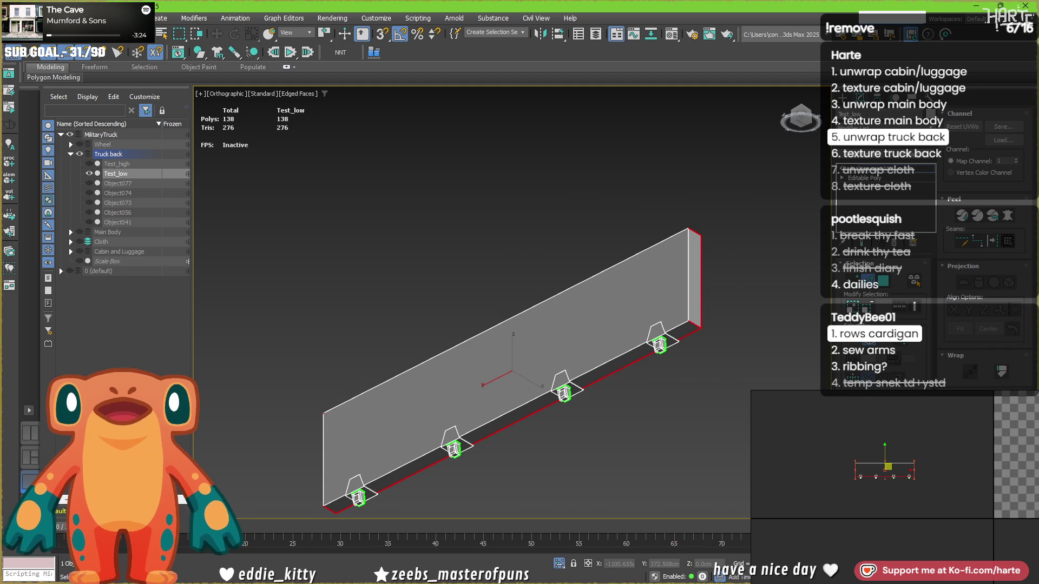
mouse_move(600, 281)
middle_mouse_down("alt")
mouse_move(530, 382)
mouse_move(565, 451)
mouse_move(686, 394)
mouse_move(522, 269)
middle_mouse_up("alt")
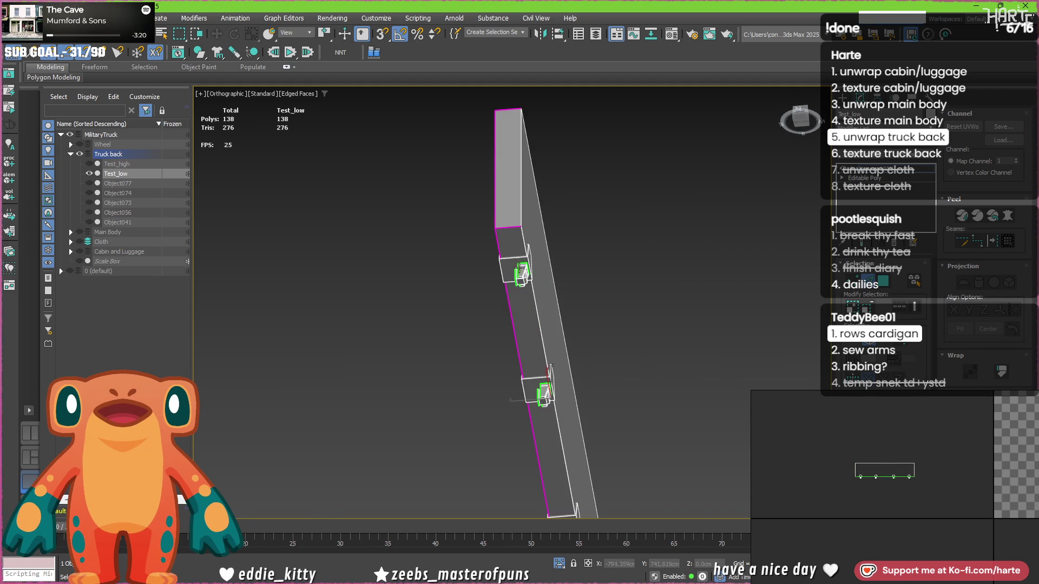
scroll(522, 269, "up", 4)
Select the panel and bracket faces for projection.
left_click(900, 273)
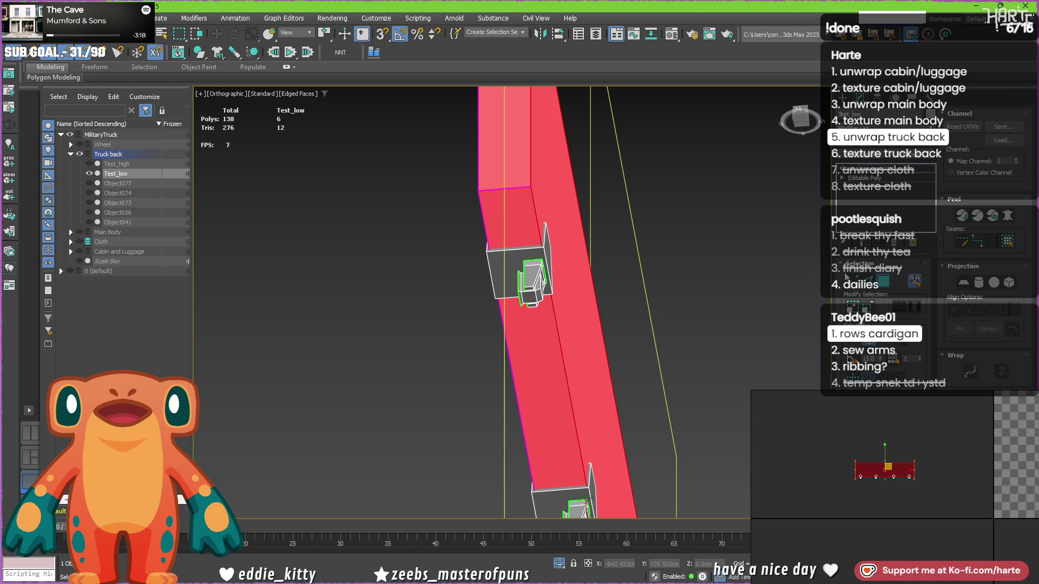
left_click(522, 274)
left_click(575, 484, "ctrl")
scroll(576, 484, "down", 2)
mouse_move(575, 484)
middle_mouse_down()
mouse_move(559, 343)
mouse_move(571, 376)
mouse_move(521, 422)
mouse_move(505, 410)
middle_mouse_up()
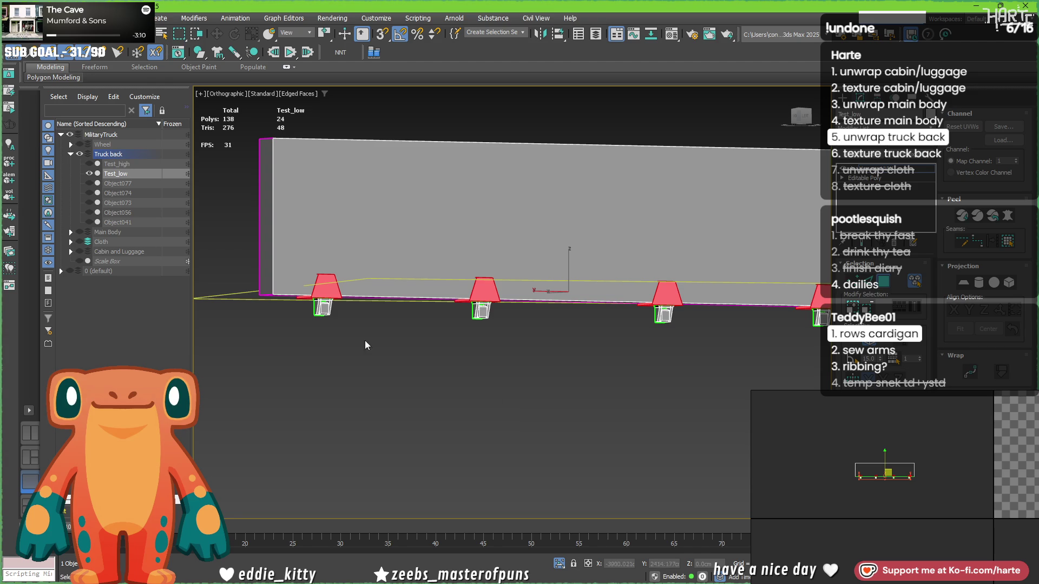
Flatten the selected faces in the UV layout and check the first bracket.
left_click(882, 502)
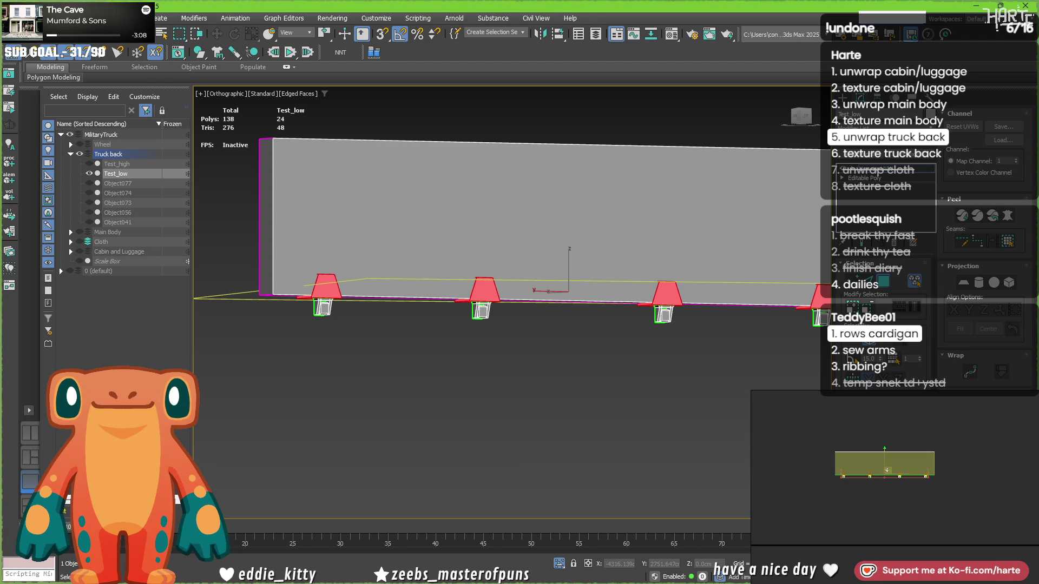
scroll(309, 312, "up", 8)
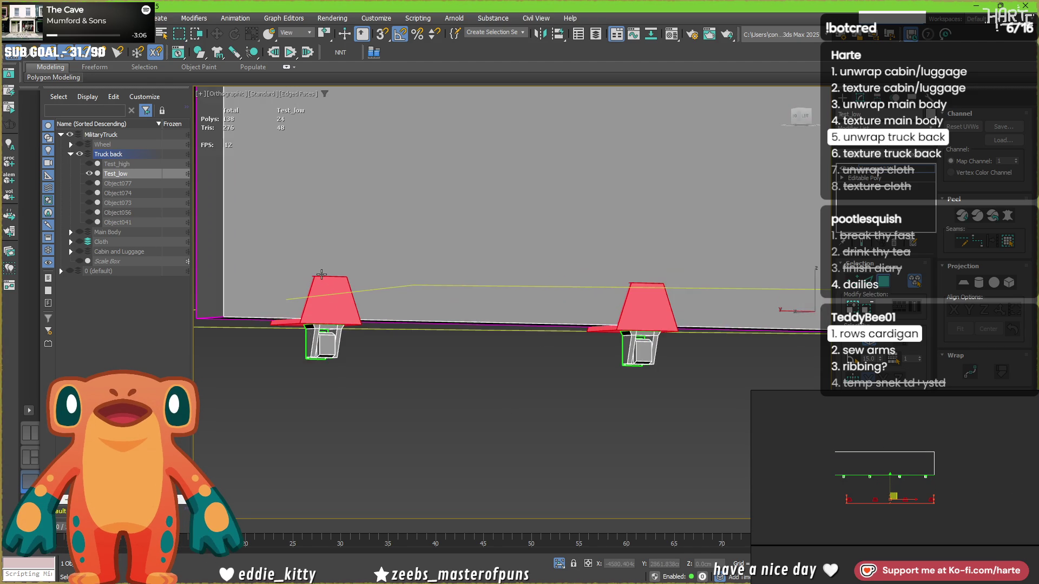
mouse_move(304, 312)
middle_mouse_down("alt")
mouse_move(311, 303)
mouse_move(304, 323)
mouse_move(365, 355)
middle_mouse_up("alt")
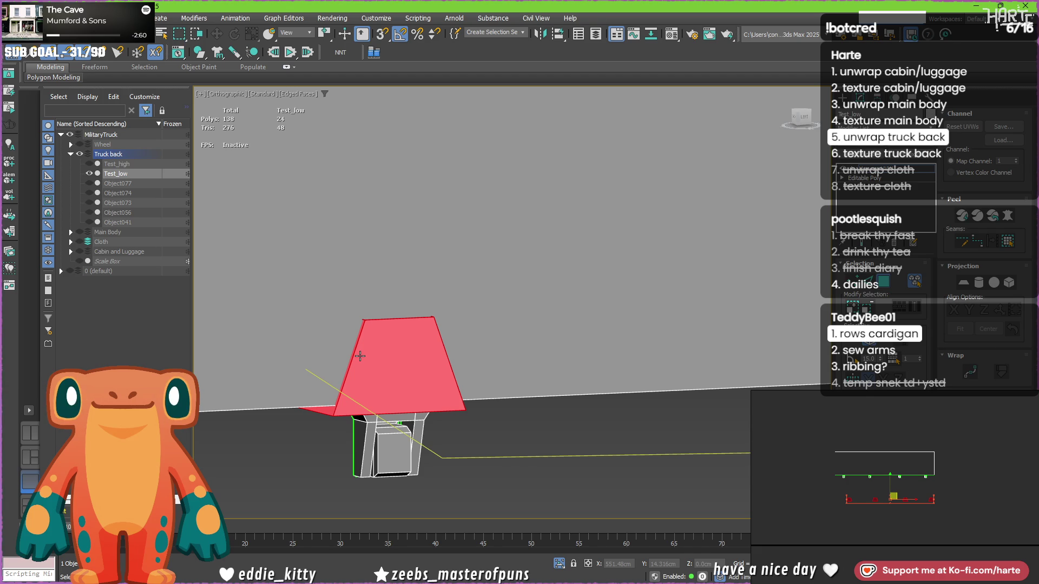
scroll(359, 356, "down", 4)
scroll(454, 347, "up", 3)
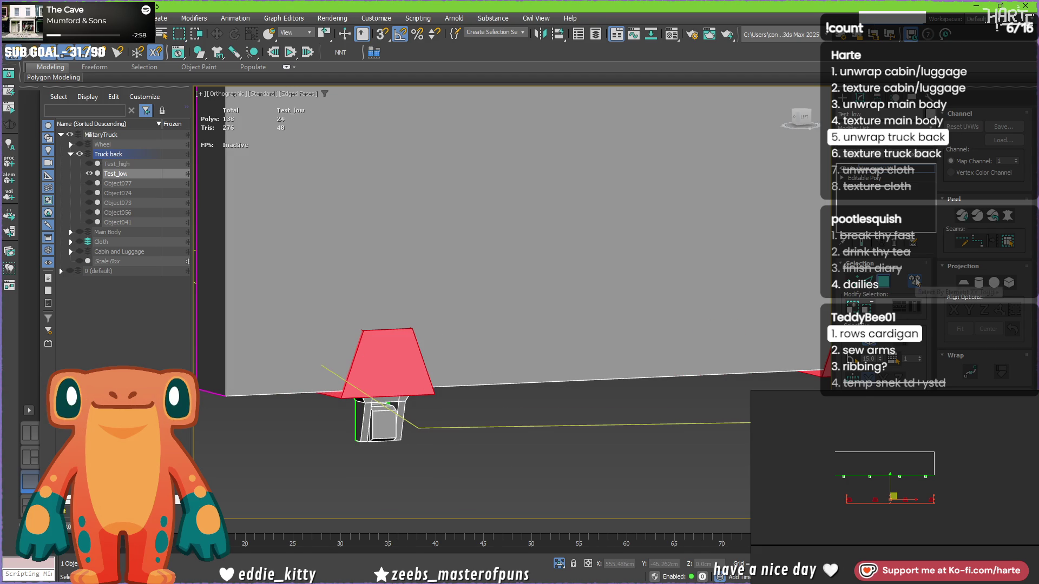
left_click(942, 518)
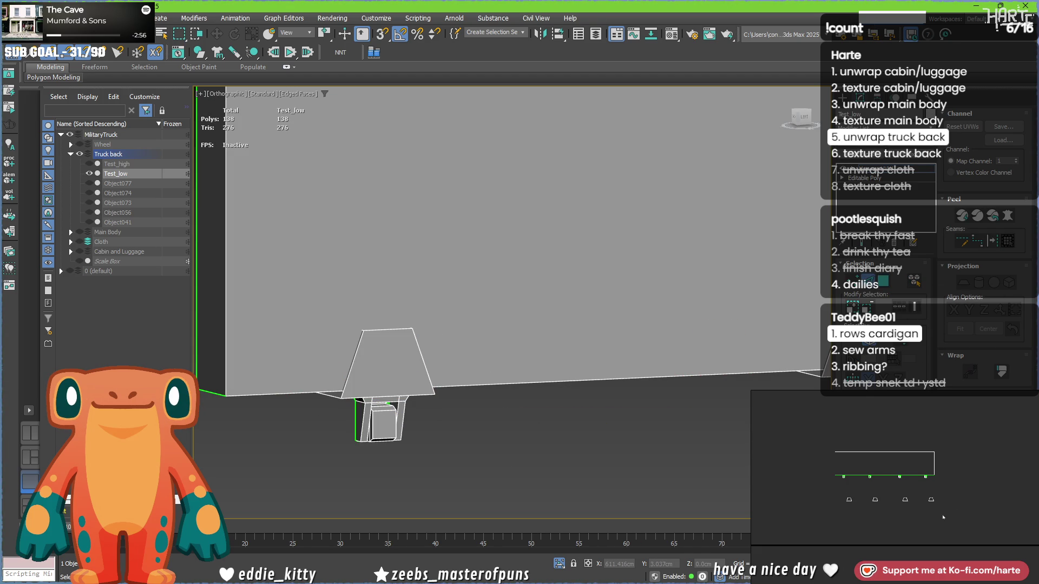
Select all four trapezoid bracket shells in the UV editor, with the whole plank in view.
middle_click_drag(828, 501, 801, 499)
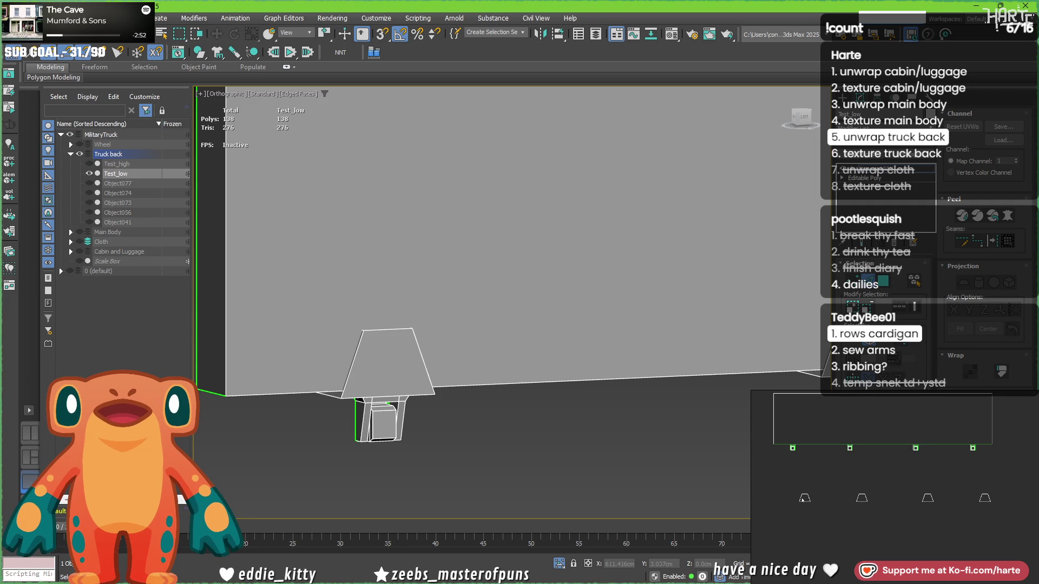
key("ctrl+a")
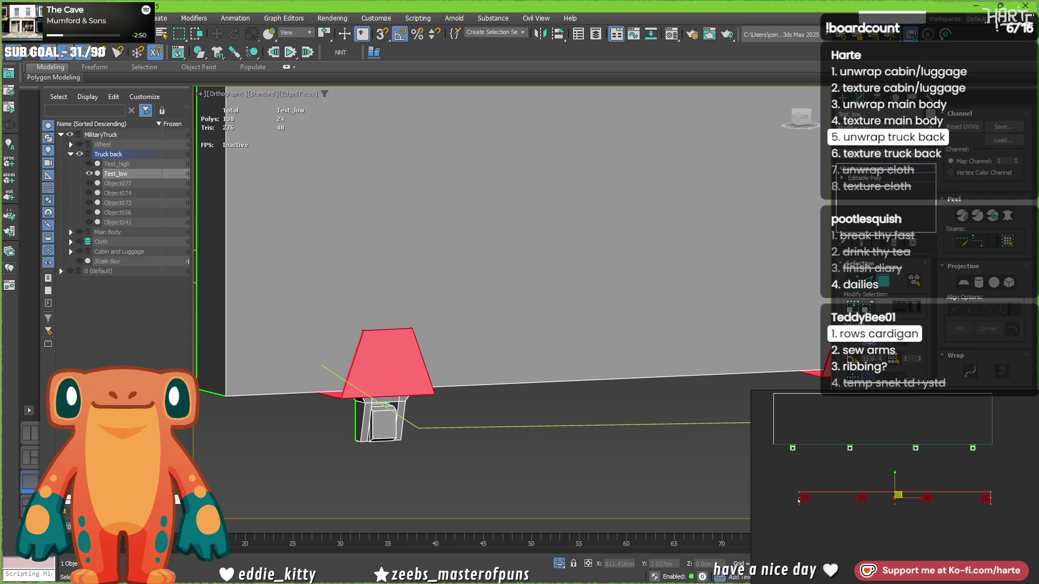
left_click(798, 500)
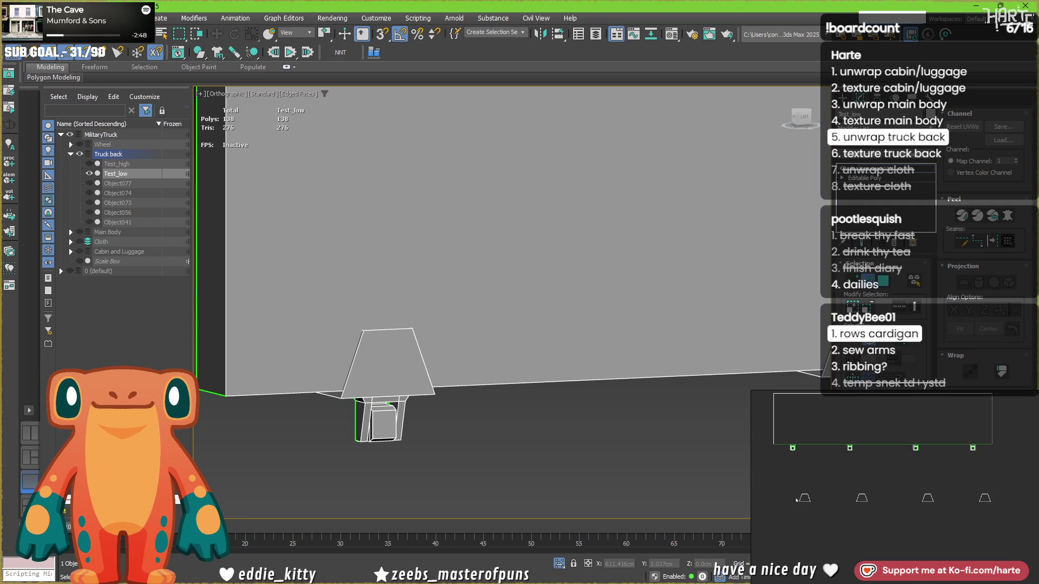
key("ctrl+a")
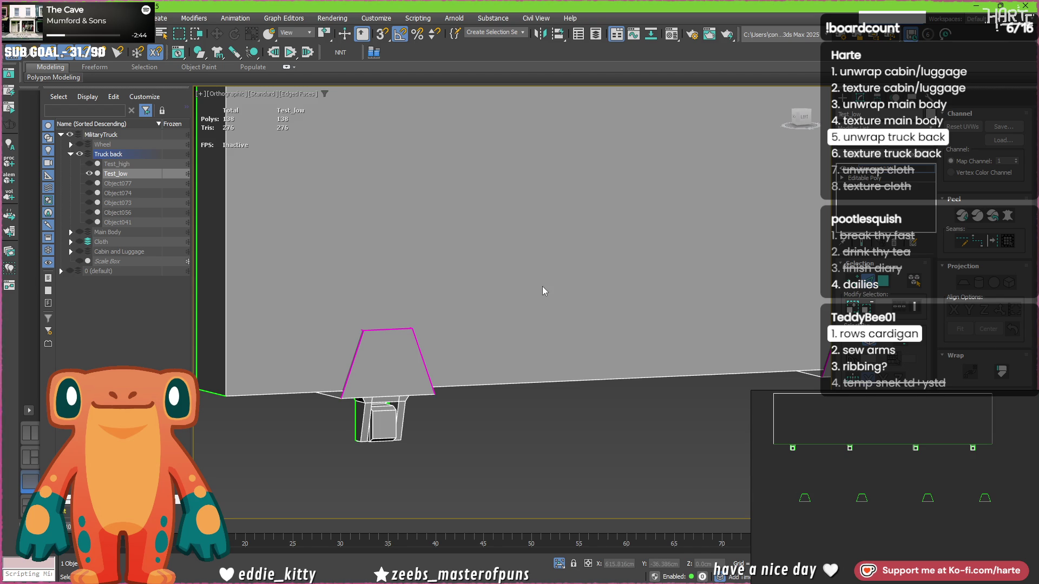
key("ctrl+a")
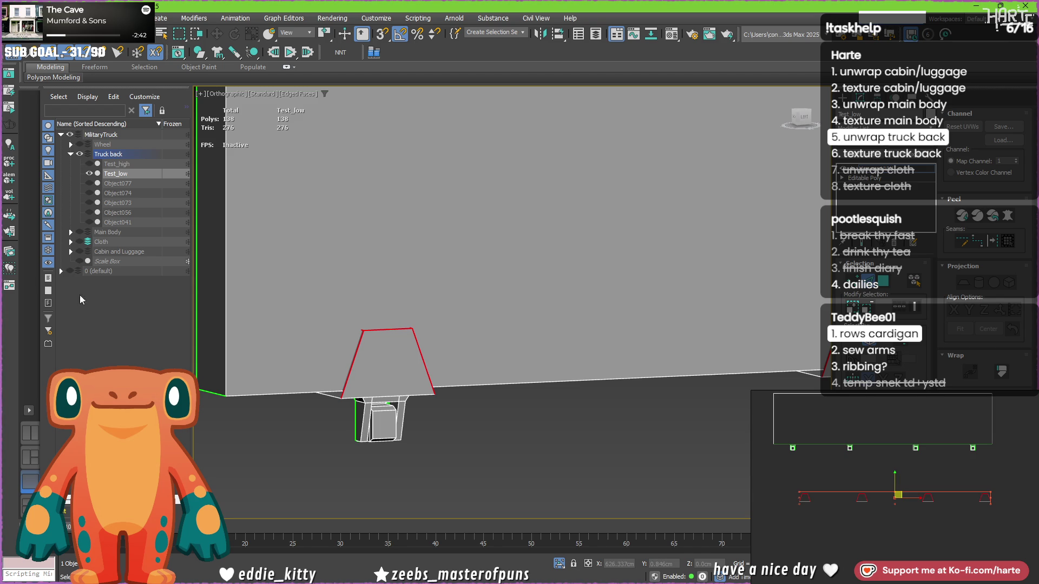
scroll(583, 319, "down", 2)
scroll(583, 317, "down", 3)
middle_click_drag(582, 317, 411, 339)
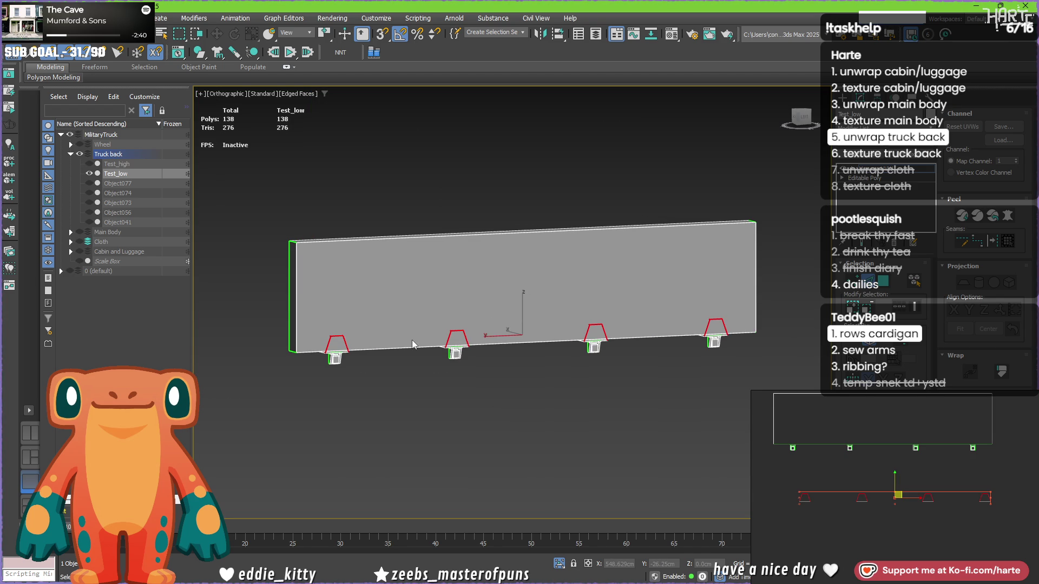
Frame the truck-back plank in Front view, orbit around it, and select the bracket pad faces.
key("f")
key("z")
scroll(411, 338, "down", 3)
scroll(433, 242, "up", 1)
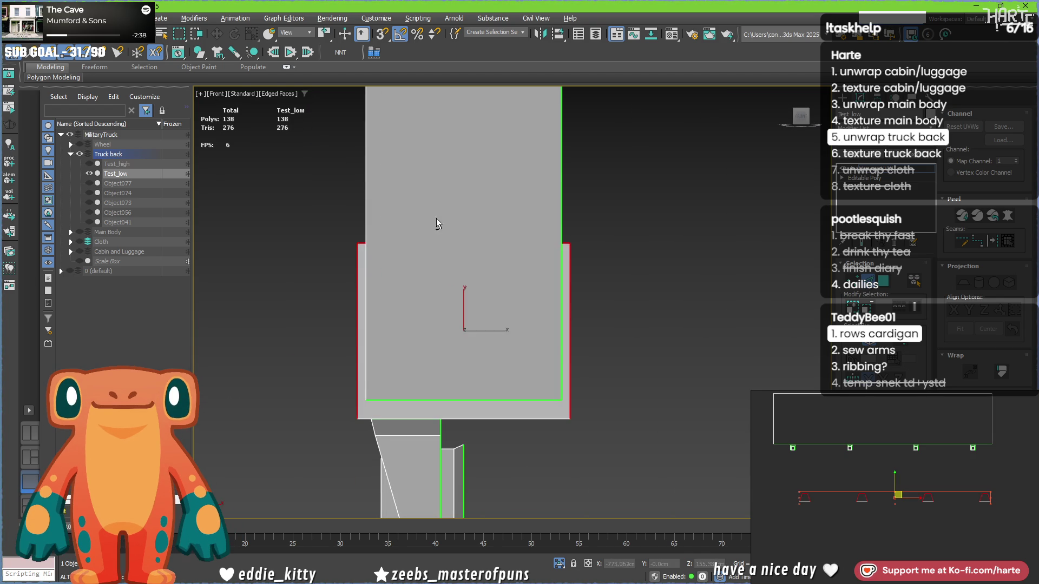
mouse_move(433, 204)
middle_mouse_down("alt")
mouse_move(442, 270)
mouse_move(434, 255)
mouse_move(563, 390)
middle_mouse_up("alt")
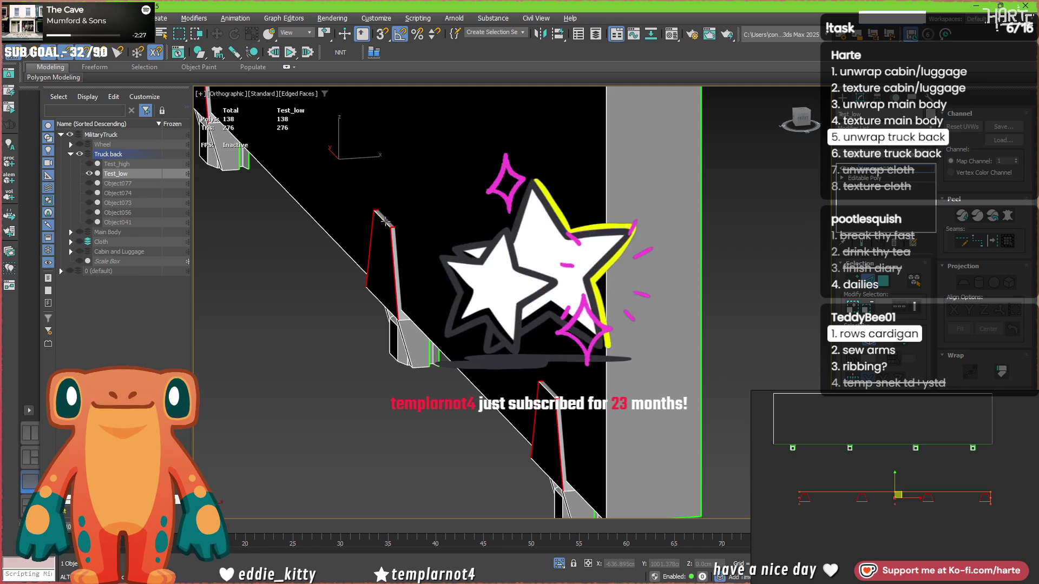
mouse_move(382, 236)
middle_mouse_down("alt")
mouse_move(400, 208)
mouse_move(425, 288)
mouse_move(596, 378)
mouse_move(583, 345)
mouse_move(492, 346)
mouse_move(528, 343)
middle_mouse_up("alt")
key("z")
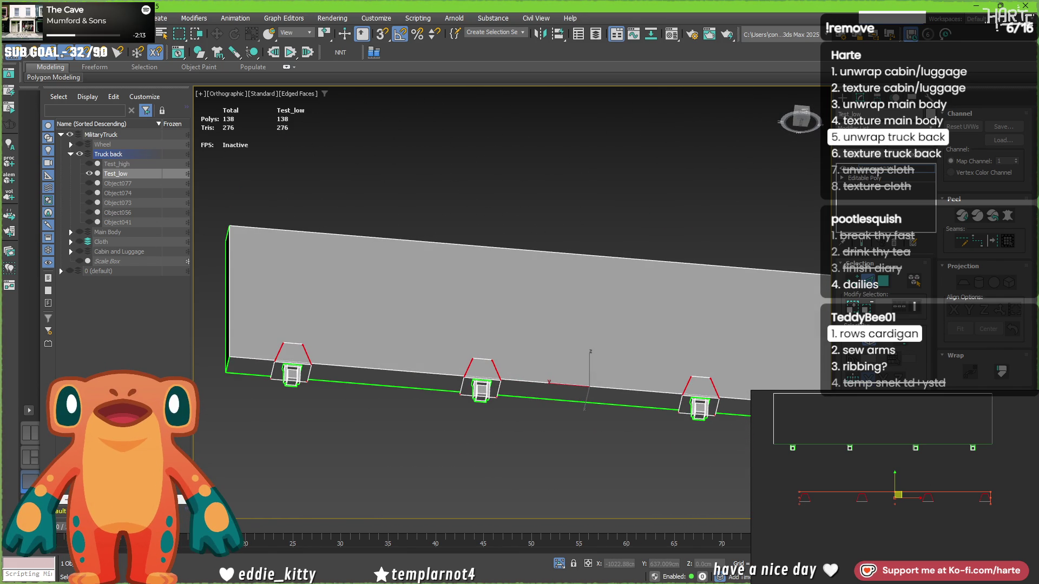
key("3")
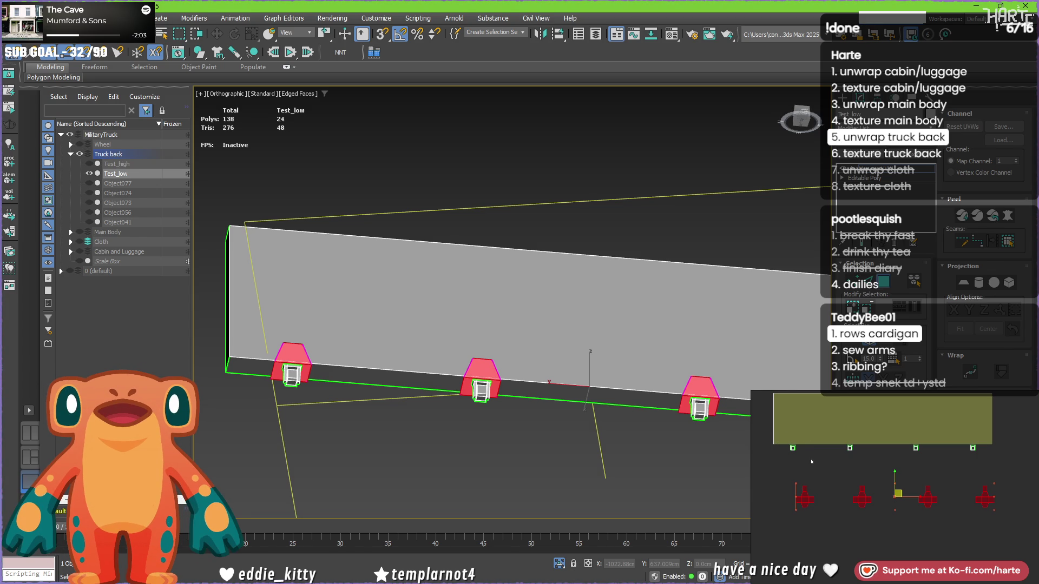
scroll(898, 505, "down", 3)
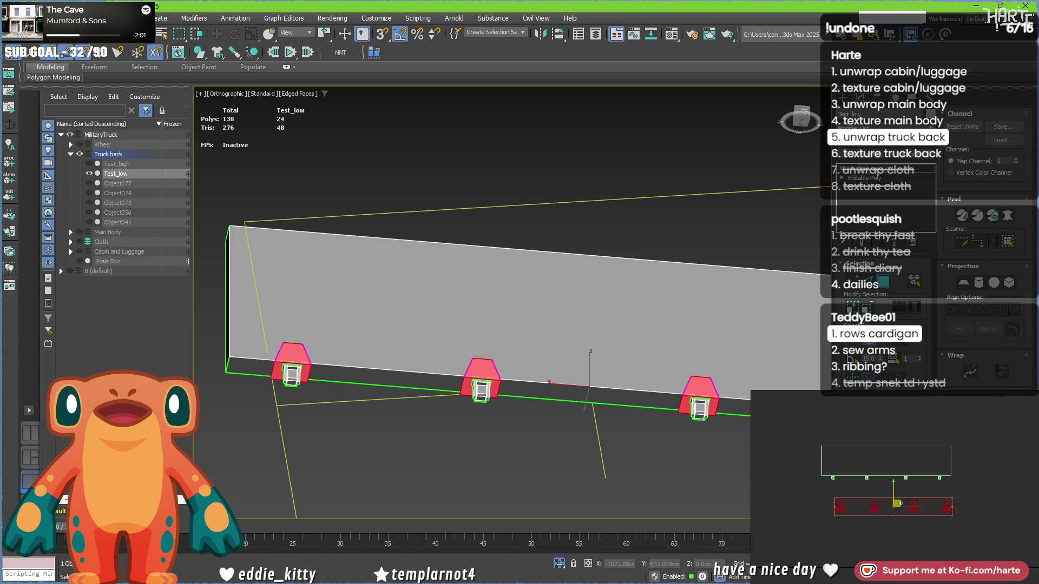
Delete the bottom strip face from the large UV rectangle.
left_click(865, 462)
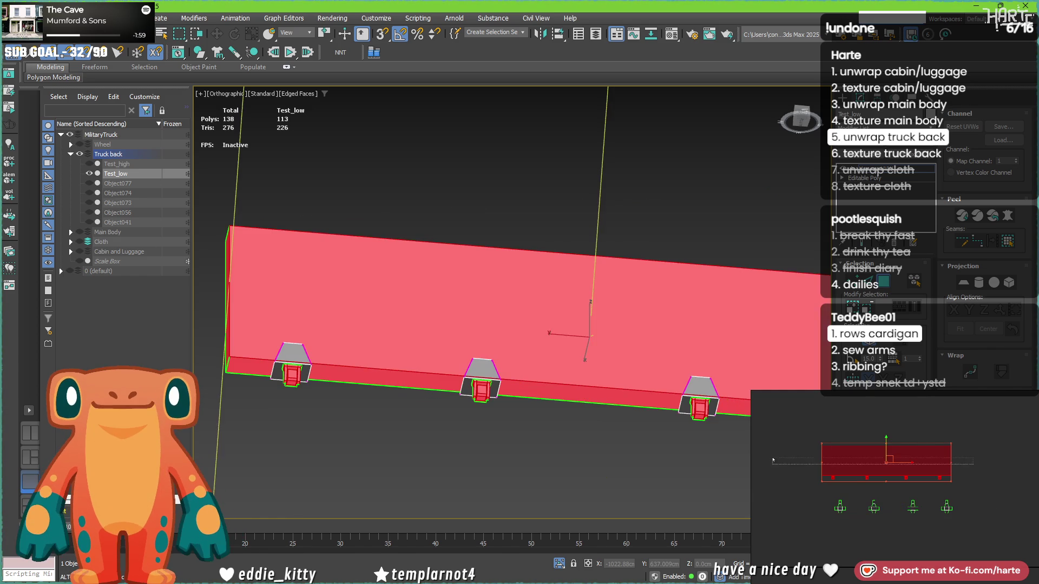
left_click(889, 477)
key("Delete")
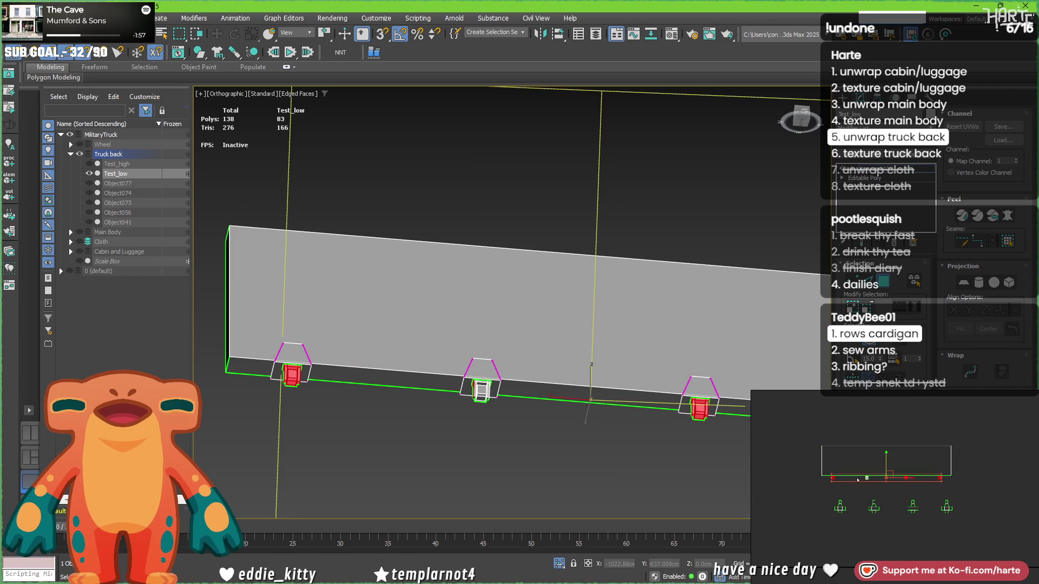
key("ctrl+z")
key("Delete")
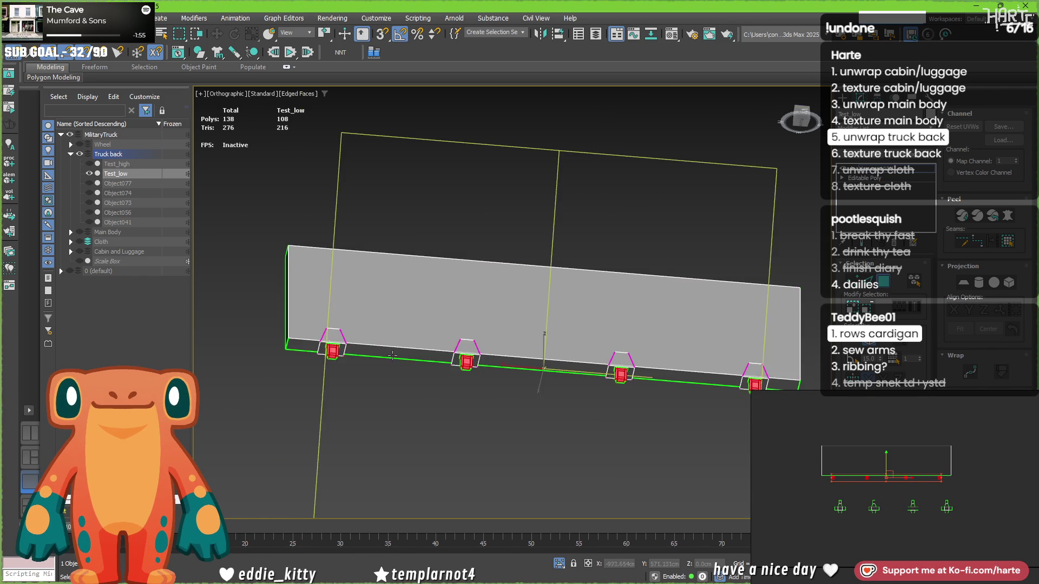
scroll(302, 362, "up", 6)
Box-project all truck-back frame faces into one UV rectangle, then select the large flat panel face.
left_click(303, 362, "alt")
middle_click_drag(302, 362, 289, 373, "alt")
mouse_move(272, 306)
middle_mouse_down("alt")
mouse_move(345, 304)
mouse_move(324, 277)
middle_mouse_up("alt")
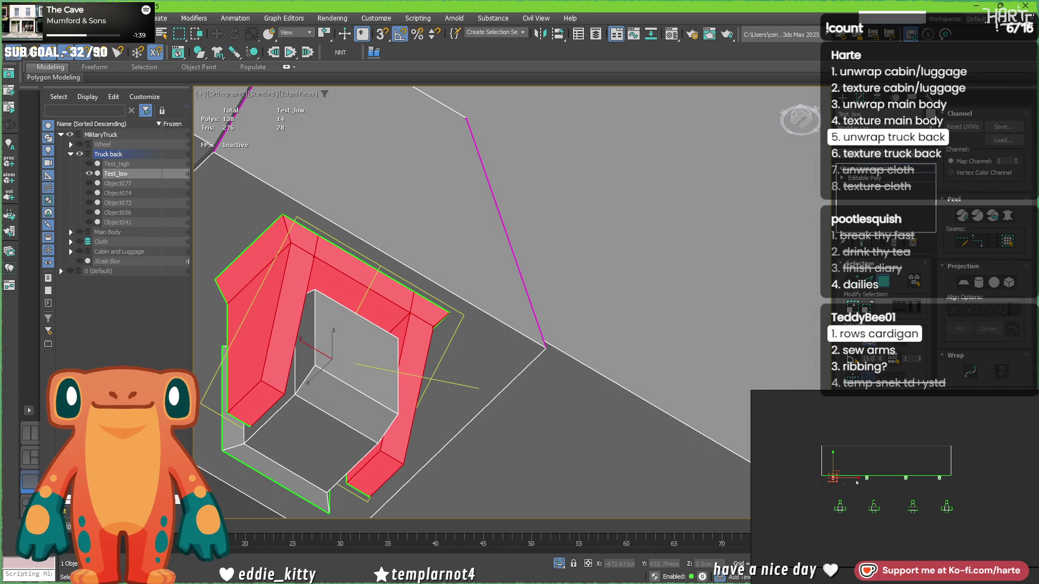
key("ctrl+a")
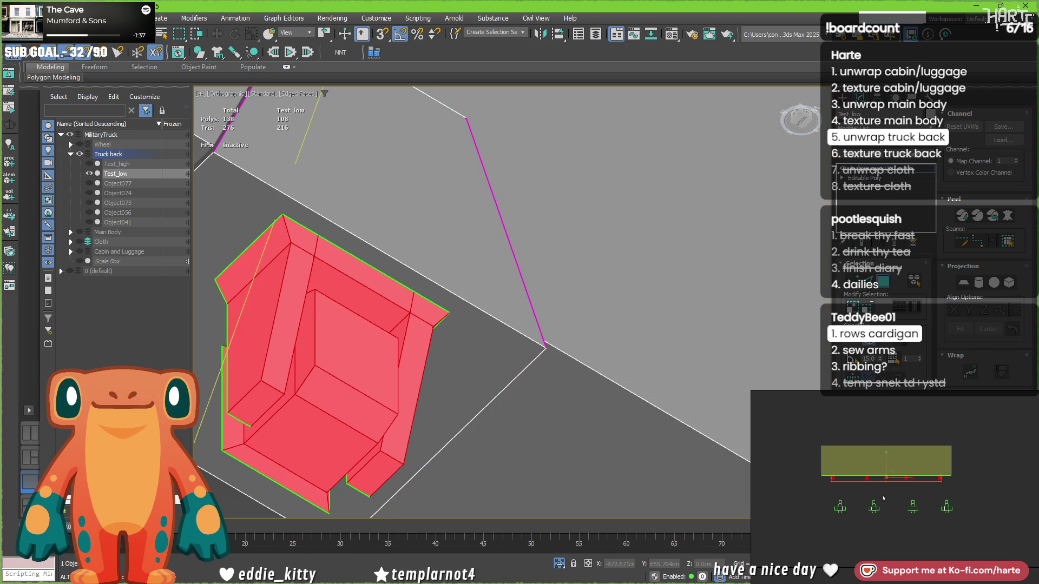
left_click(1010, 282)
left_click(1010, 283)
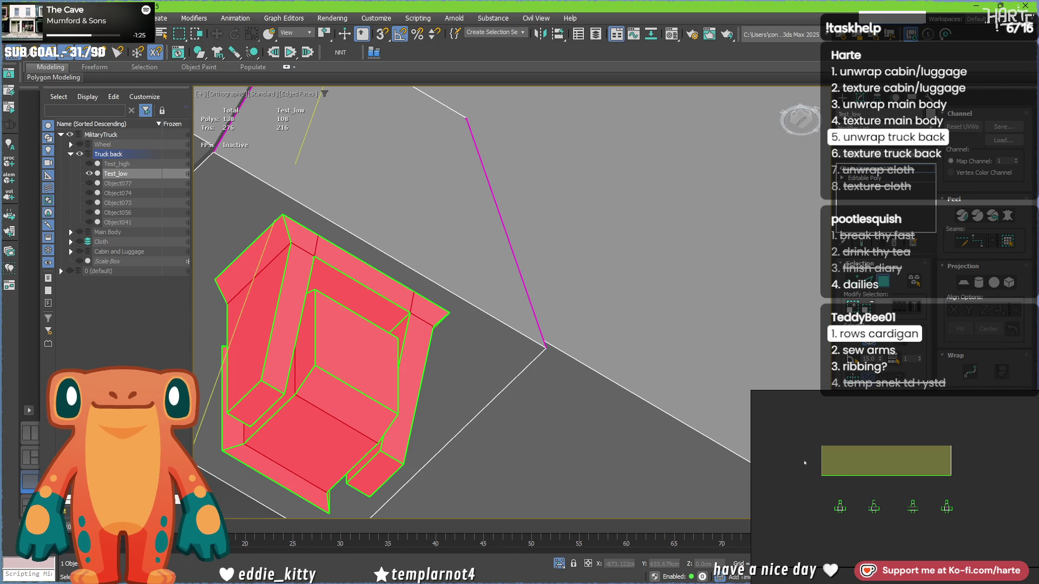
key("ctrl+z")
left_click(664, 292, "ctrl")
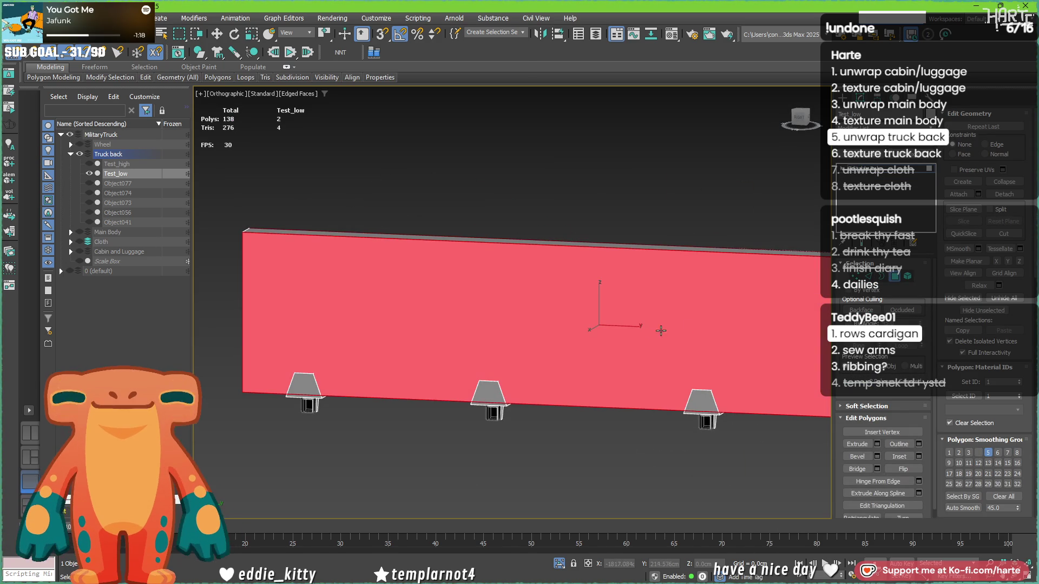
Inset the large panel face's rim and re-export Test_low over test.fbx with the default FBX settings.
left_click(918, 457)
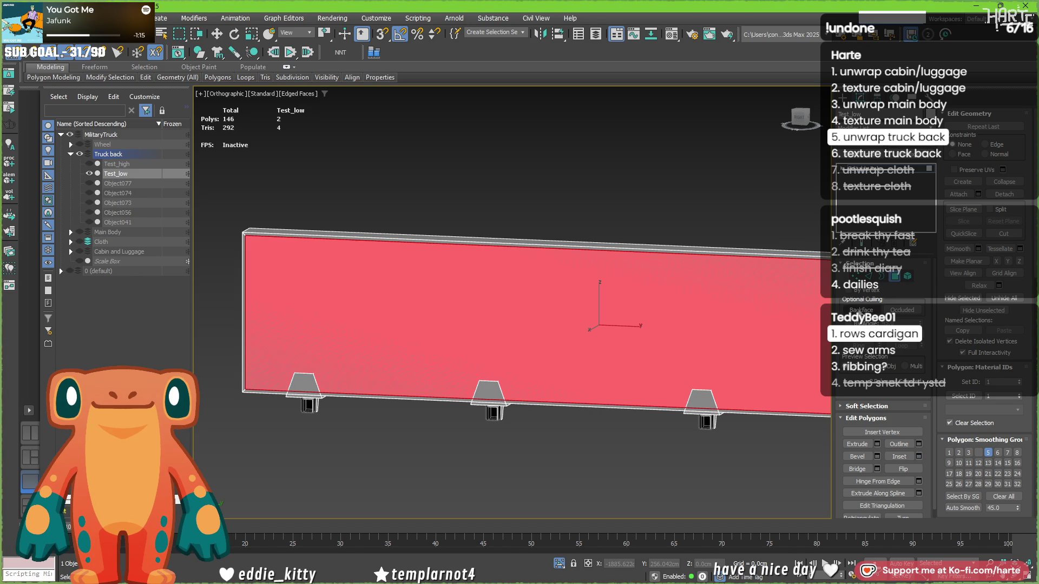
left_click(896, 277)
left_click(12, 18)
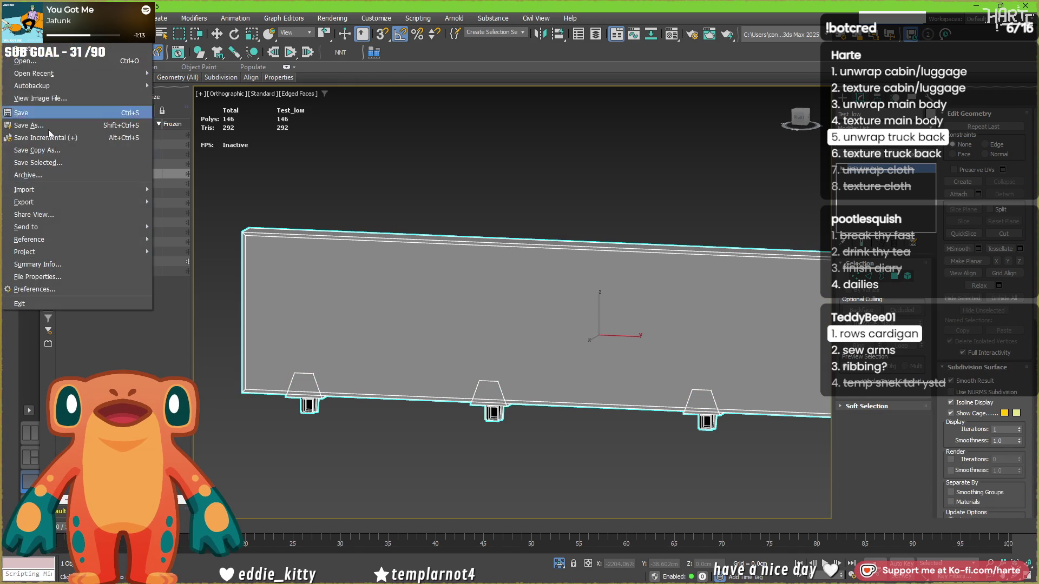
mouse_move(74, 203)
left_click(195, 221)
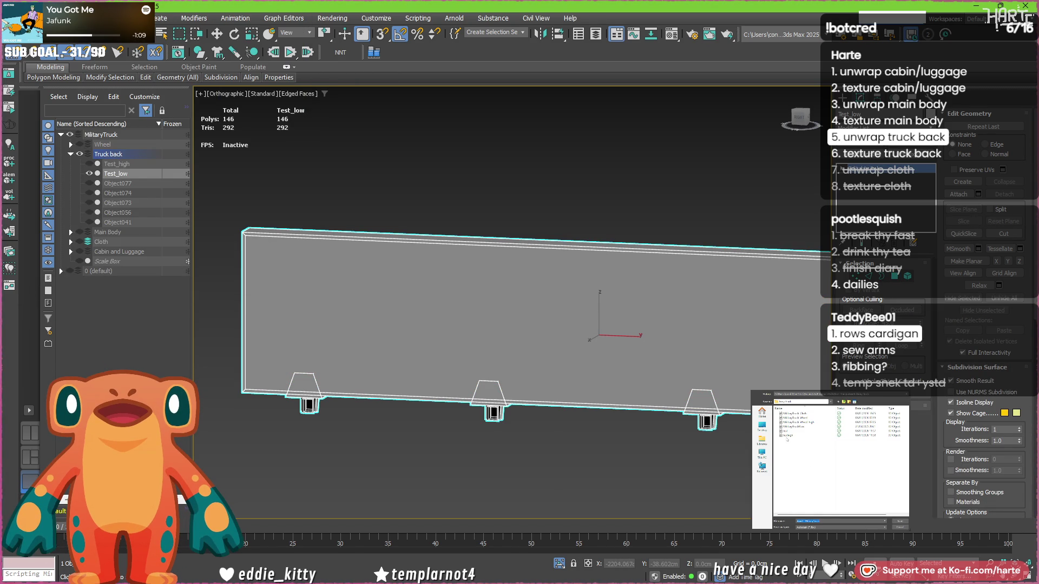
key("Return")
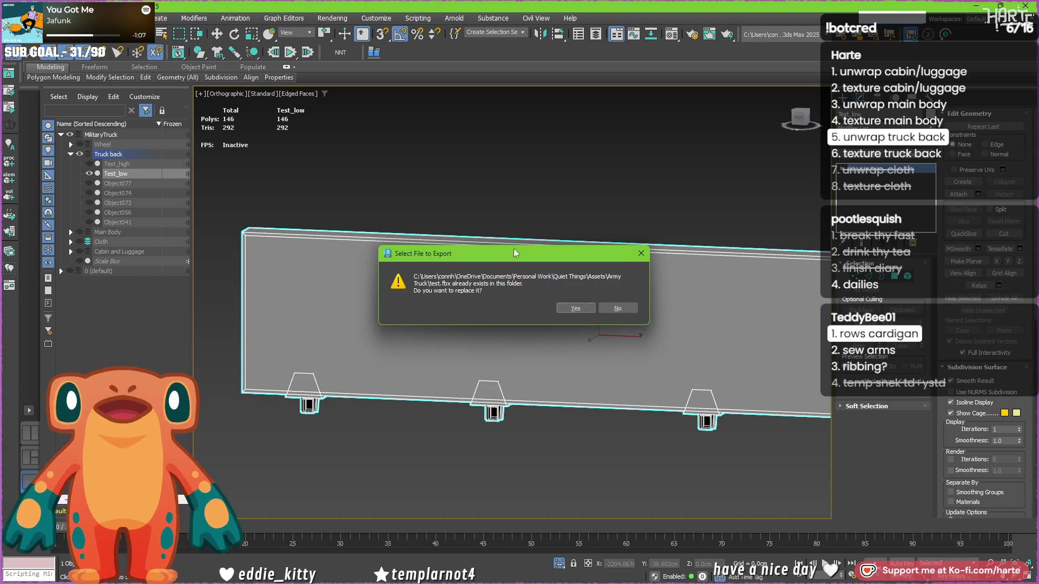
left_click(575, 308)
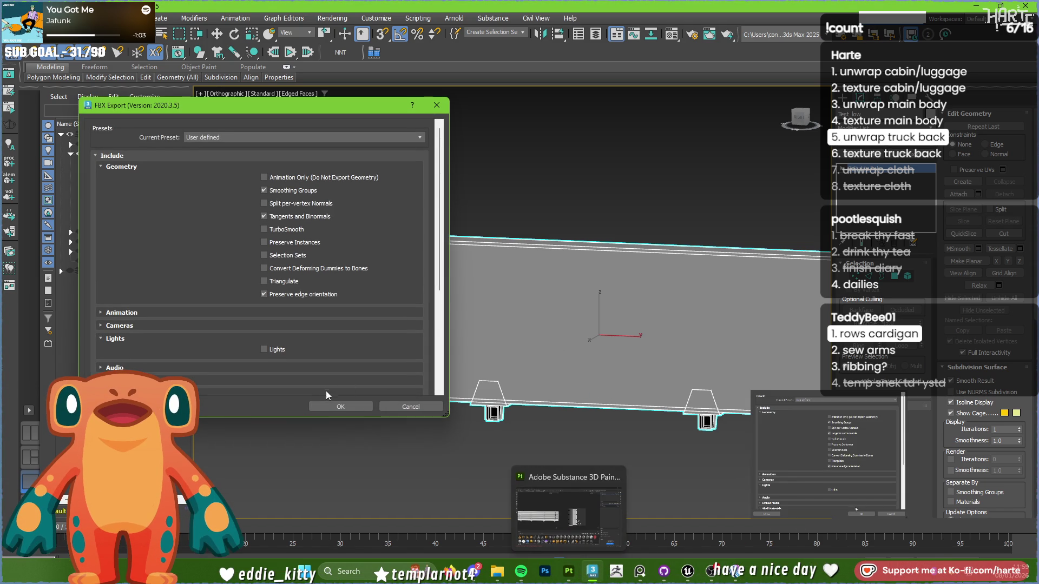
left_click(331, 404)
left_click(590, 580)
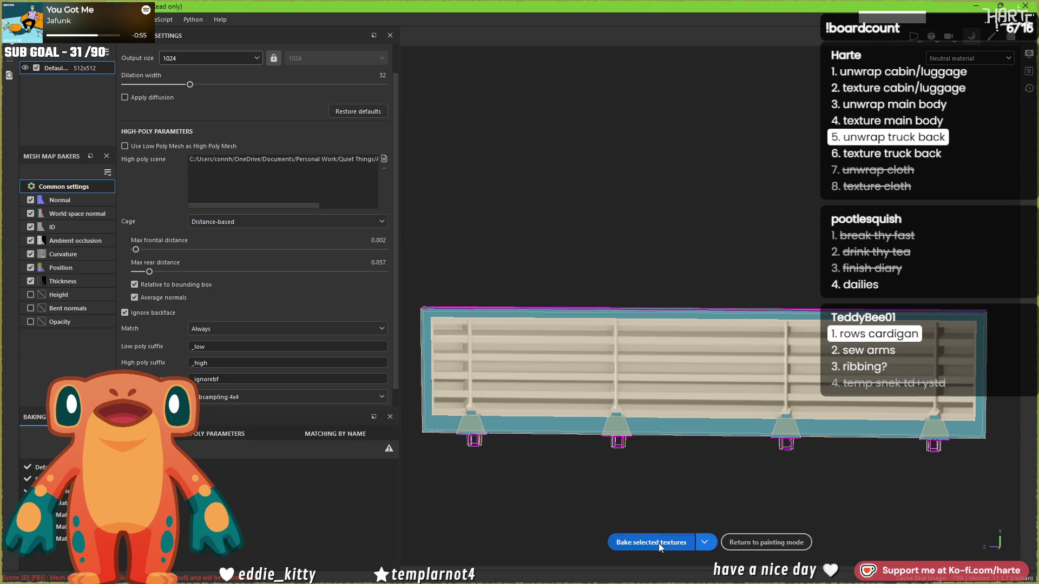
Bake all seven mesh maps for the slatted truck-back panel and return to painting mode.
left_click(658, 543)
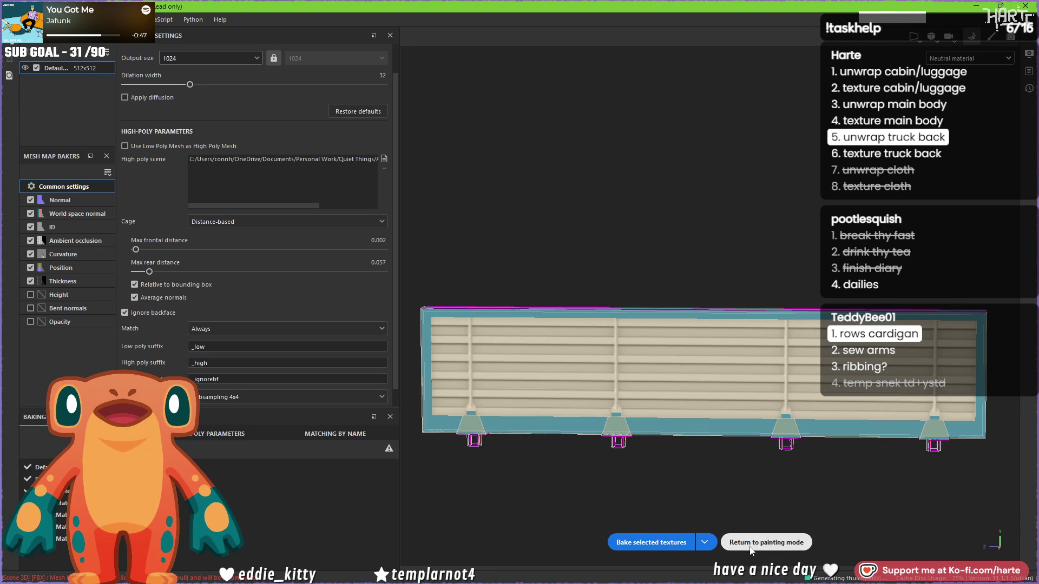
left_click(745, 541)
scroll(246, 332, "up", 5)
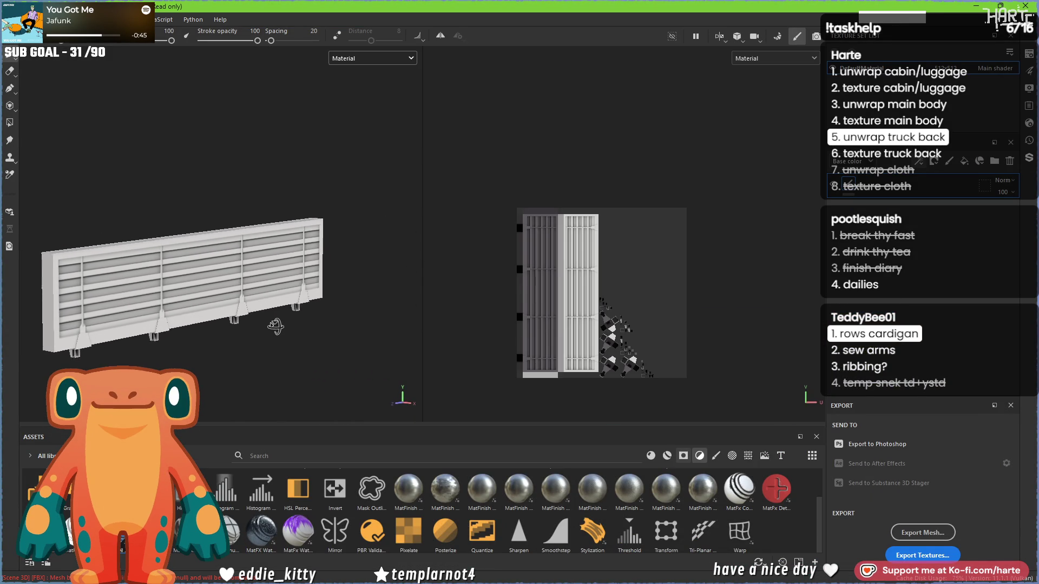
mouse_move(196, 364)
left_mouse_down("alt")
mouse_move(145, 362)
mouse_move(187, 355)
mouse_move(166, 353)
left_mouse_up("alt")
scroll(145, 361, "down", 4)
middle_click_drag(167, 353, 193, 355, "alt")
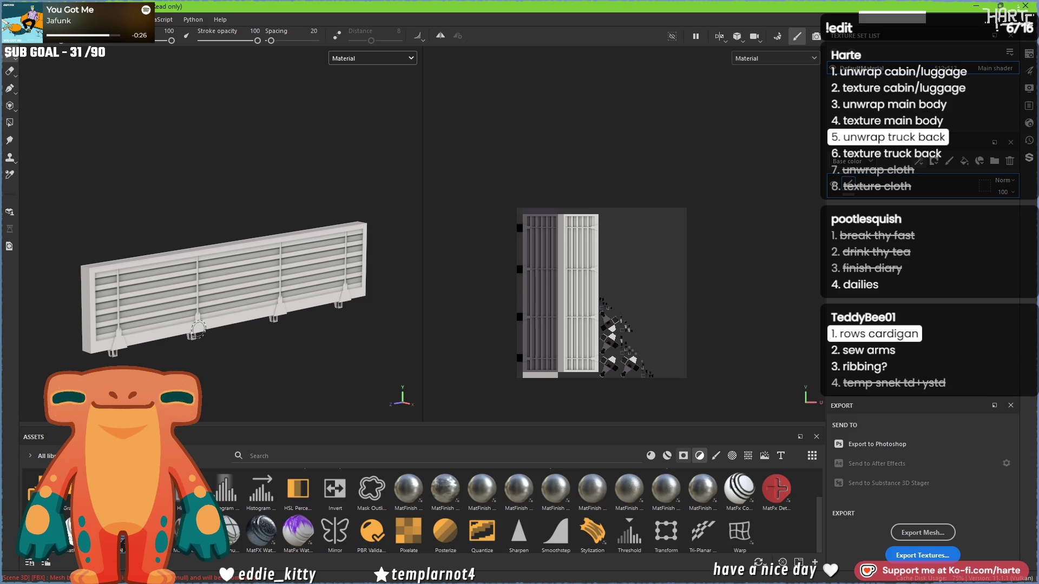
mouse_move(192, 304)
left_mouse_down("alt")
mouse_move(371, 297)
mouse_move(354, 251)
mouse_move(111, 346)
mouse_move(271, 379)
mouse_move(347, 377)
mouse_move(212, 369)
left_mouse_up("alt")
scroll(111, 346, "up", 5)
scroll(117, 346, "down", 3)
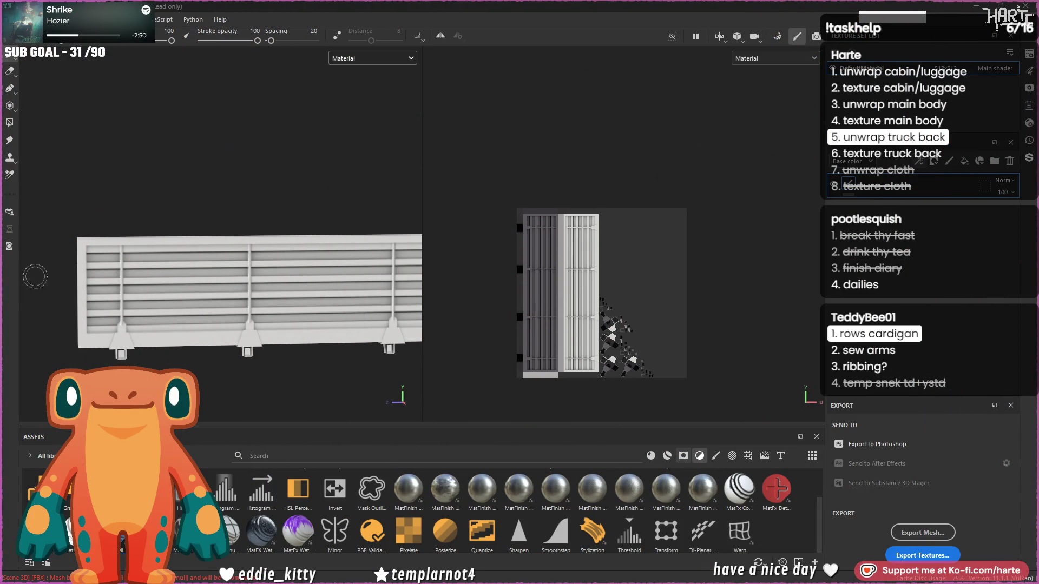
Orbit around the baked louvred panel to inspect its slats, frame rim and four brackets.
middle_click_drag(291, 312, 222, 282)
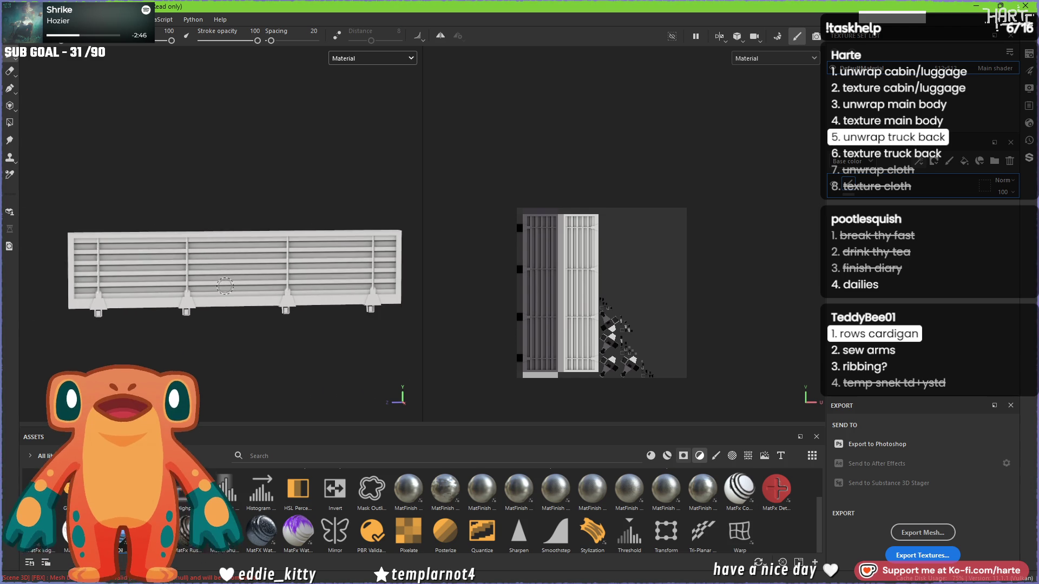
mouse_move(222, 281)
left_mouse_down("alt")
mouse_move(206, 344)
mouse_move(139, 331)
mouse_move(195, 334)
mouse_move(211, 320)
left_mouse_up("alt")
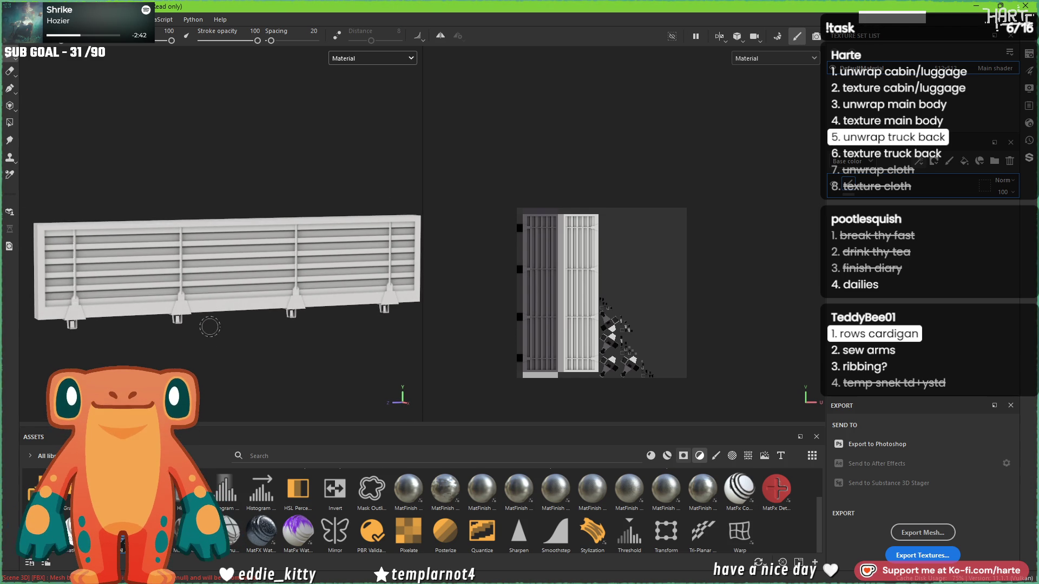
mouse_move(219, 317)
left_mouse_down("alt")
mouse_move(209, 311)
mouse_move(285, 247)
mouse_move(462, 249)
mouse_move(529, 297)
left_mouse_up("alt")
mouse_move(346, 324)
left_mouse_down("alt")
mouse_move(313, 329)
mouse_move(245, 306)
mouse_move(267, 325)
left_mouse_up("alt")
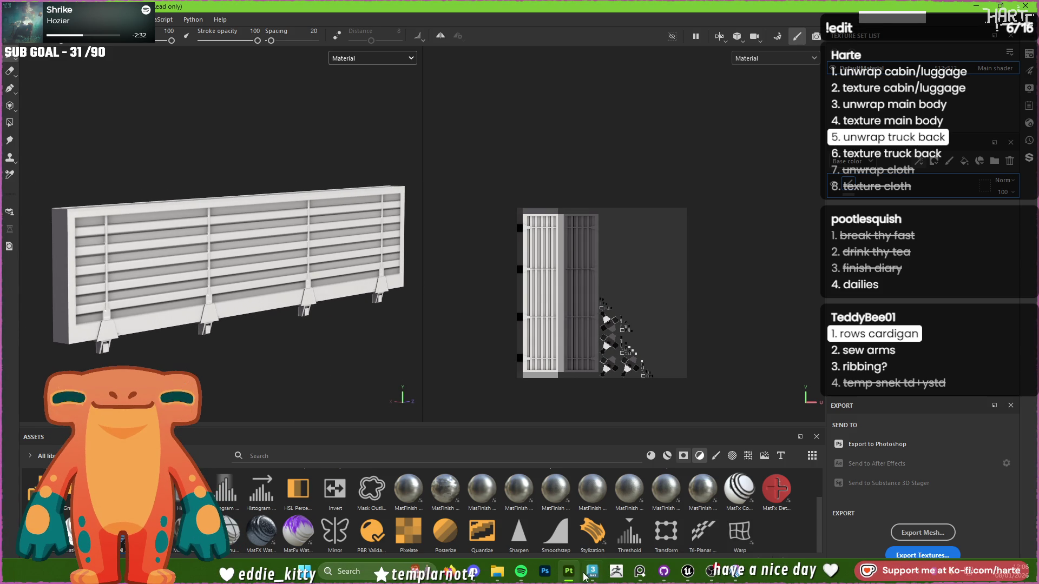
left_click(592, 570)
Show Test_high and hide Test_low to reveal the slatted mesh on its own.
left_click(89, 163)
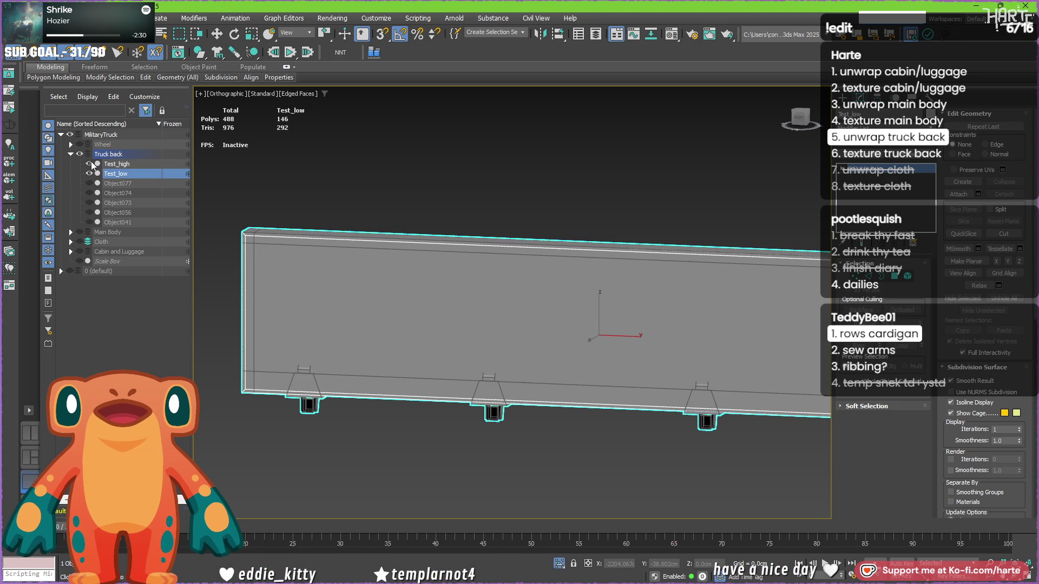
scroll(391, 323, "down", 5)
middle_click_drag(379, 319, 472, 345, "alt")
scroll(386, 283, "up", 3)
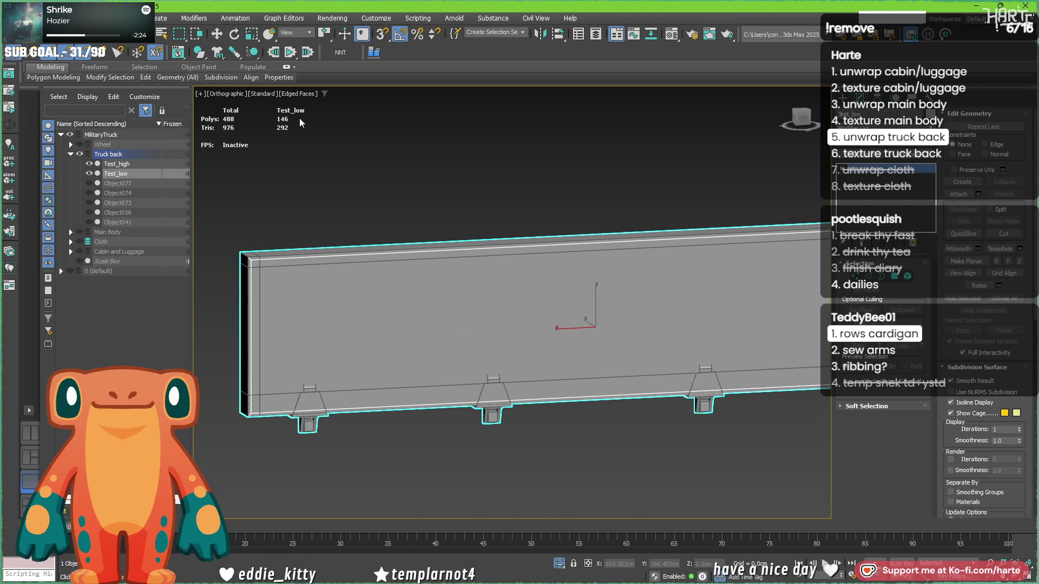
left_click(127, 163)
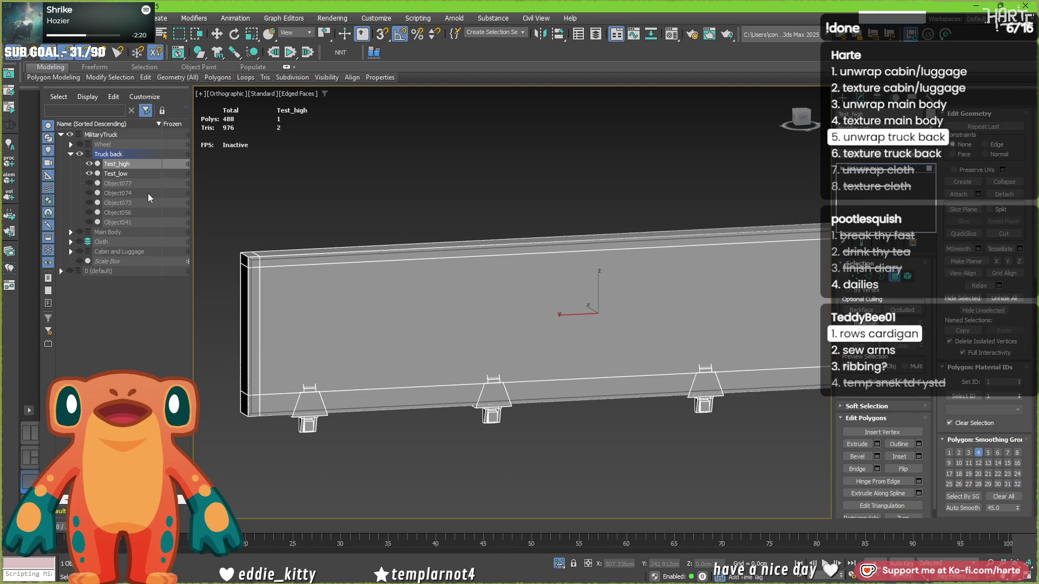
left_click(88, 173)
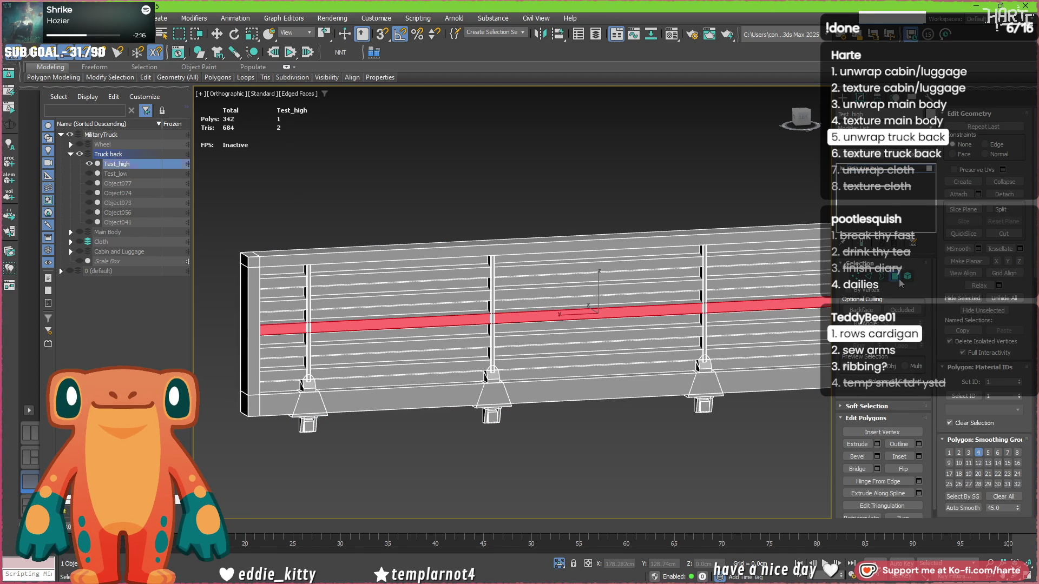
key("4")
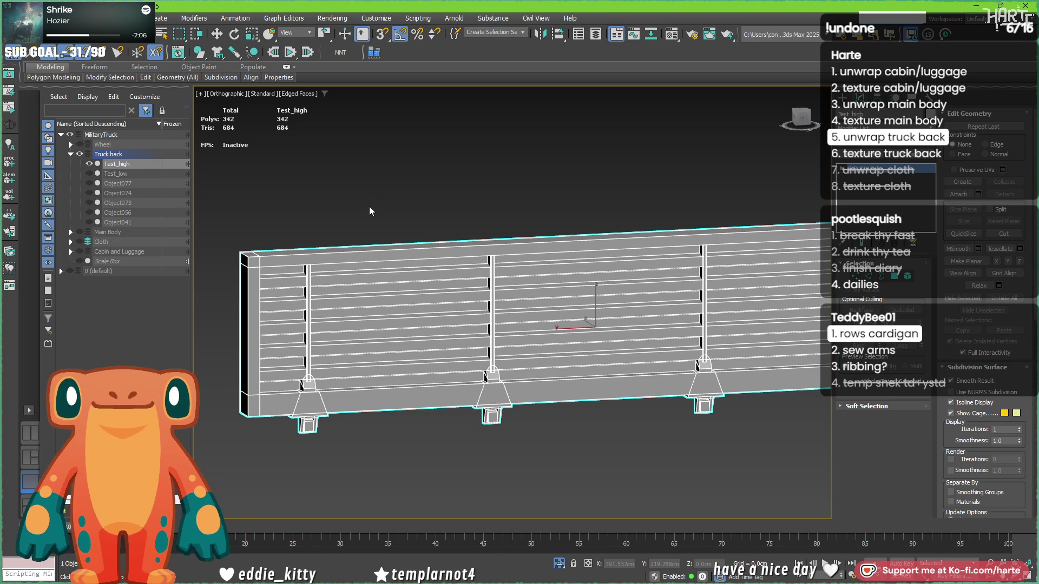
Show Test_low again and compare poly counts: Test_low 146 versus Test_high 342.
left_click(116, 175)
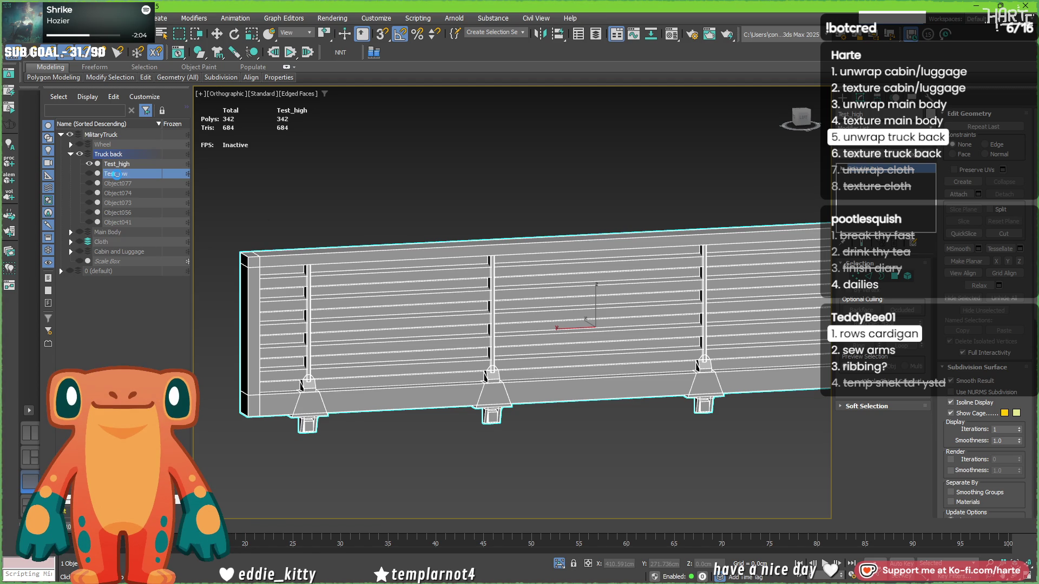
left_click(89, 173)
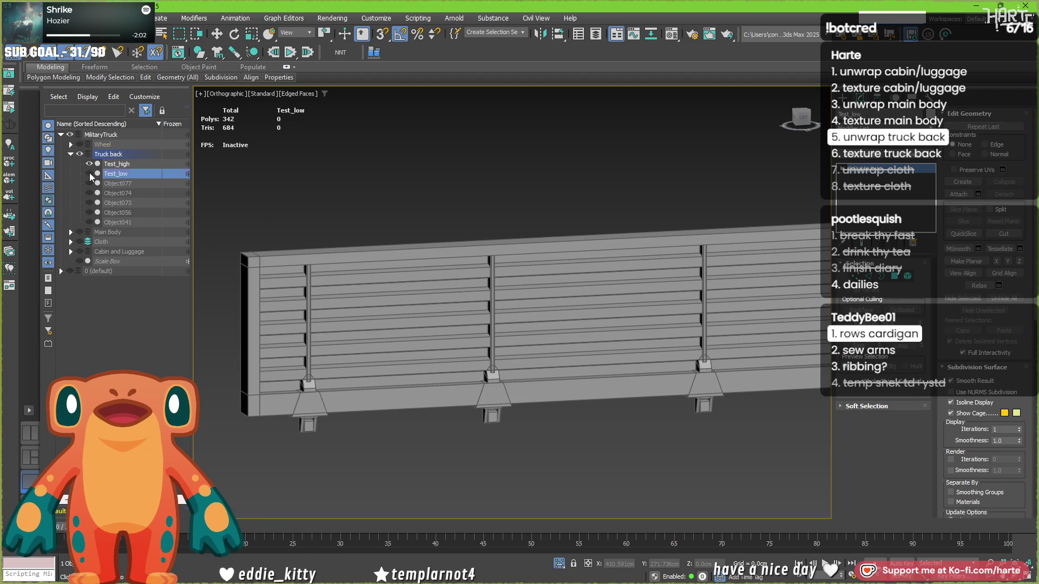
left_click(107, 174)
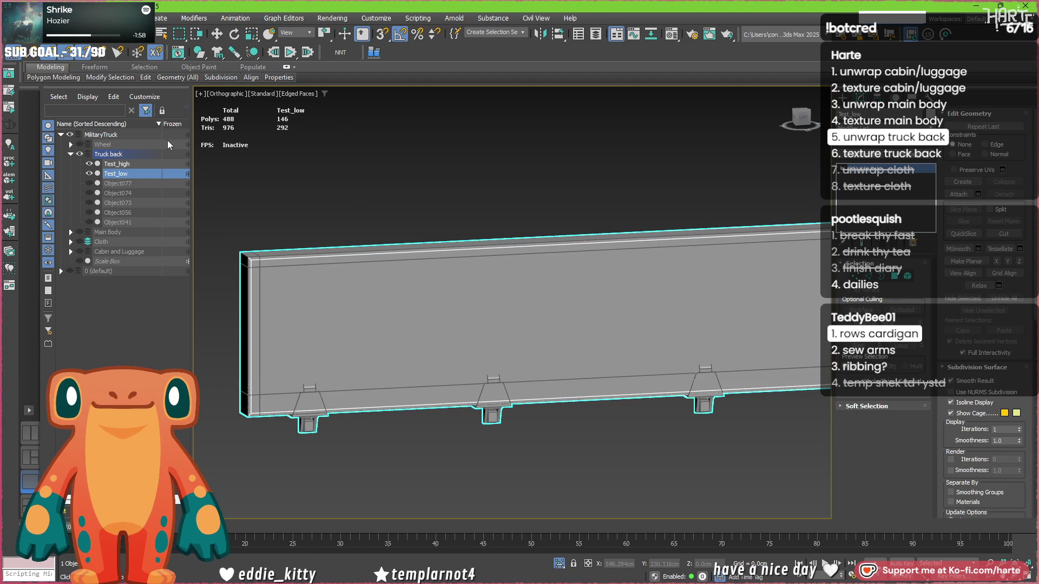
left_click(136, 172)
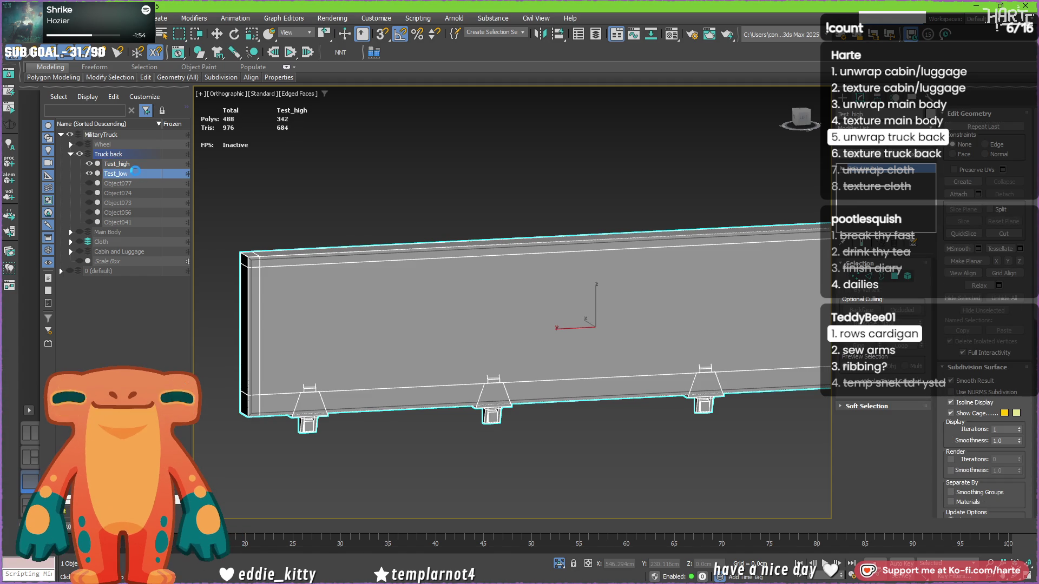
left_click(136, 164)
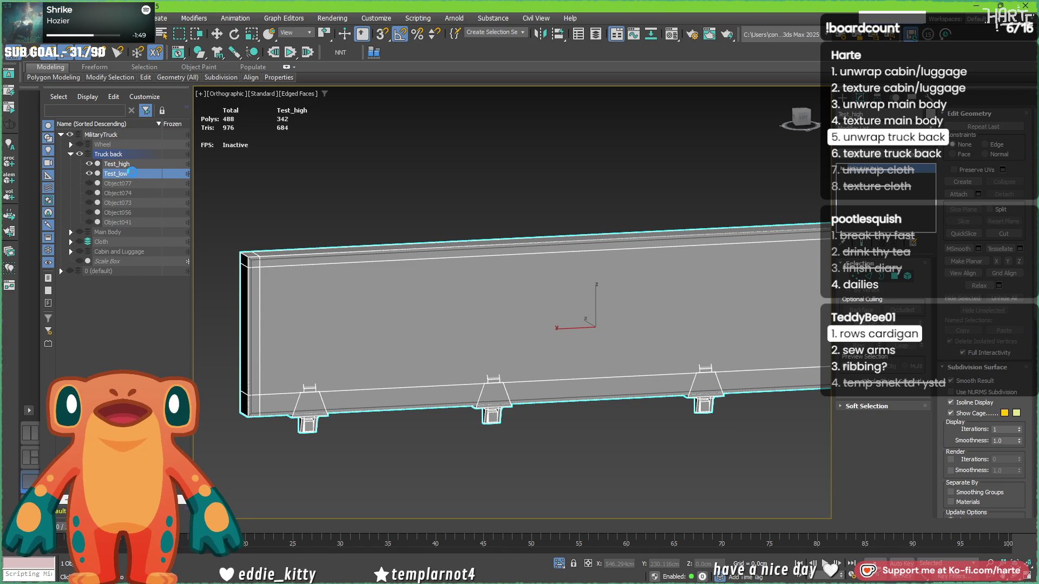
left_click(132, 173)
left_click(132, 164)
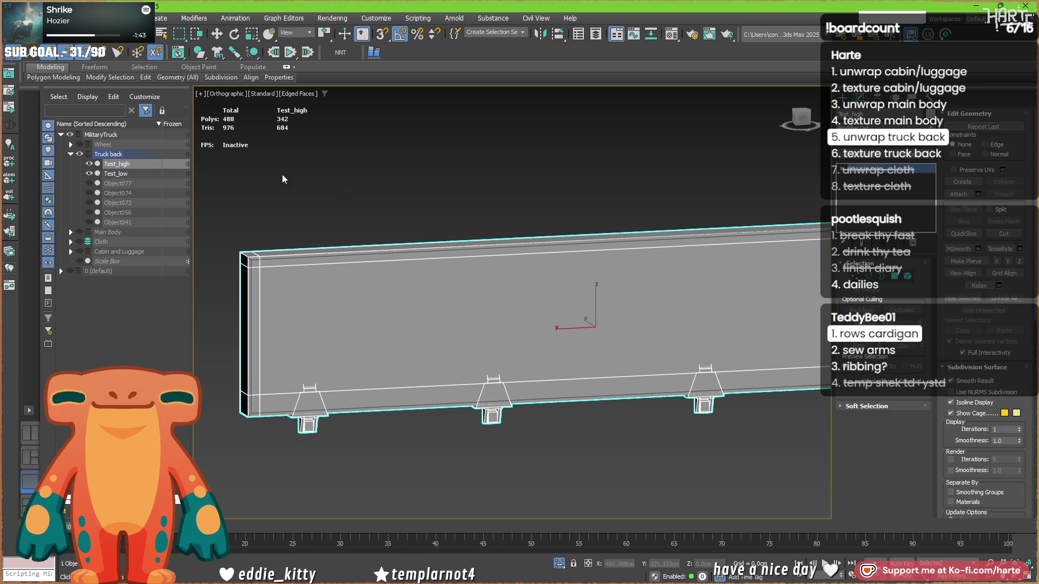
left_click(90, 173)
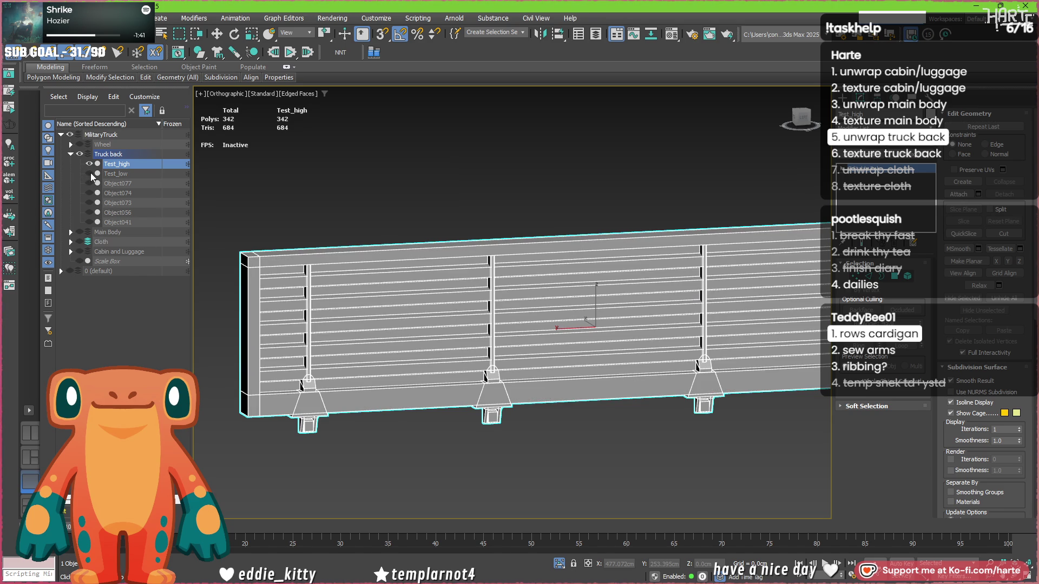
left_click(90, 173)
scroll(368, 268, "down", 4)
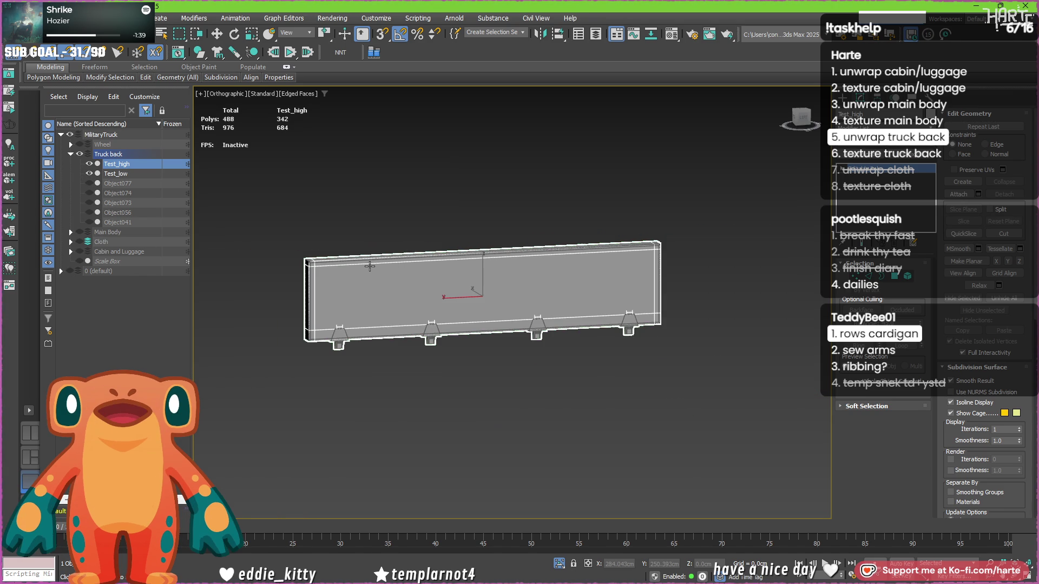
scroll(394, 281, "up", 4)
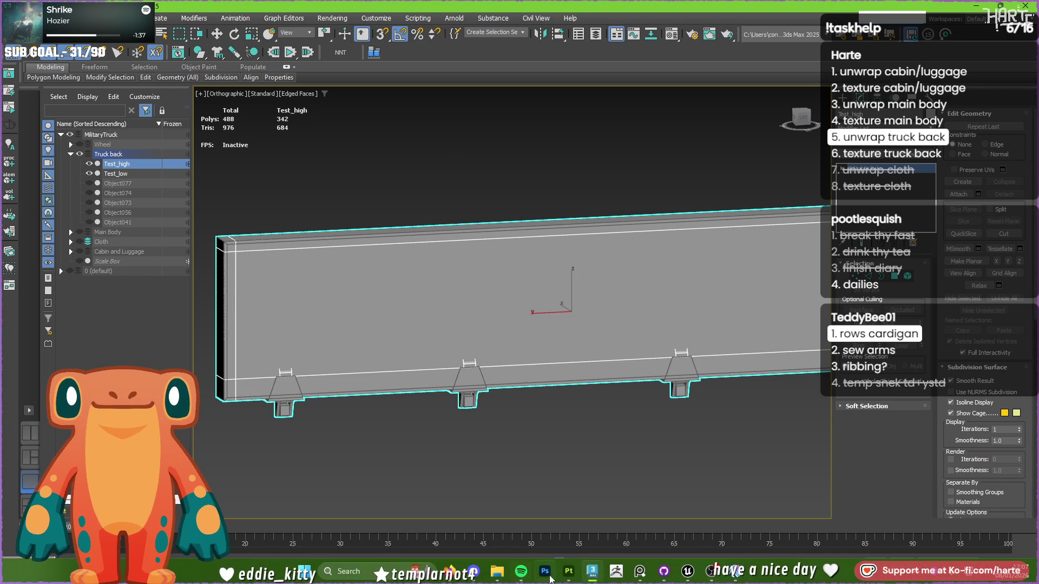
left_click(568, 571)
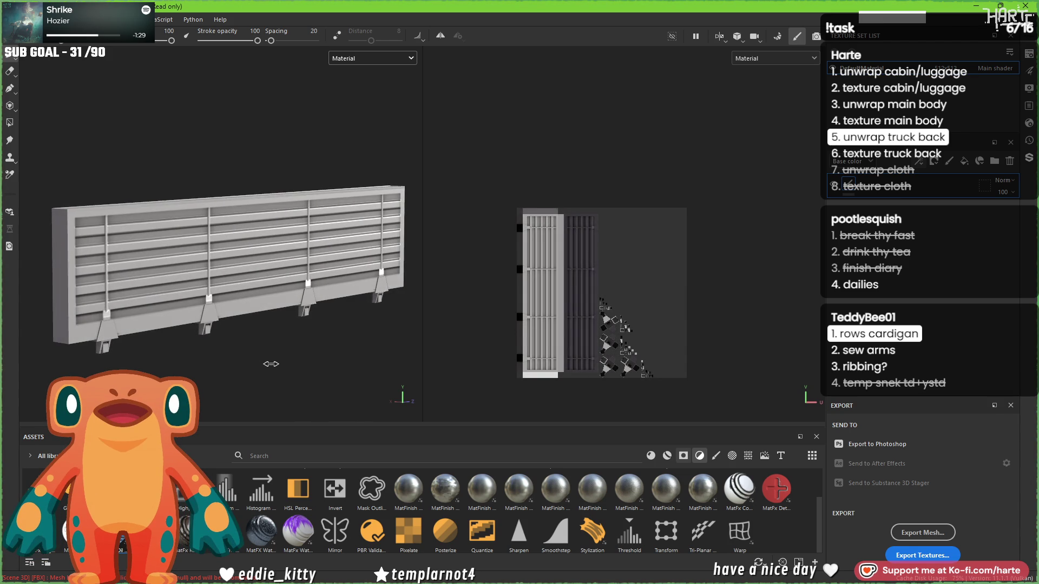
Orbit the Substance Painter viewport to front and near-front views of the railing.
mouse_move(270, 364)
left_mouse_down("alt")
mouse_move(279, 355)
mouse_move(119, 363)
mouse_move(327, 343)
mouse_move(148, 339)
left_mouse_up("alt")
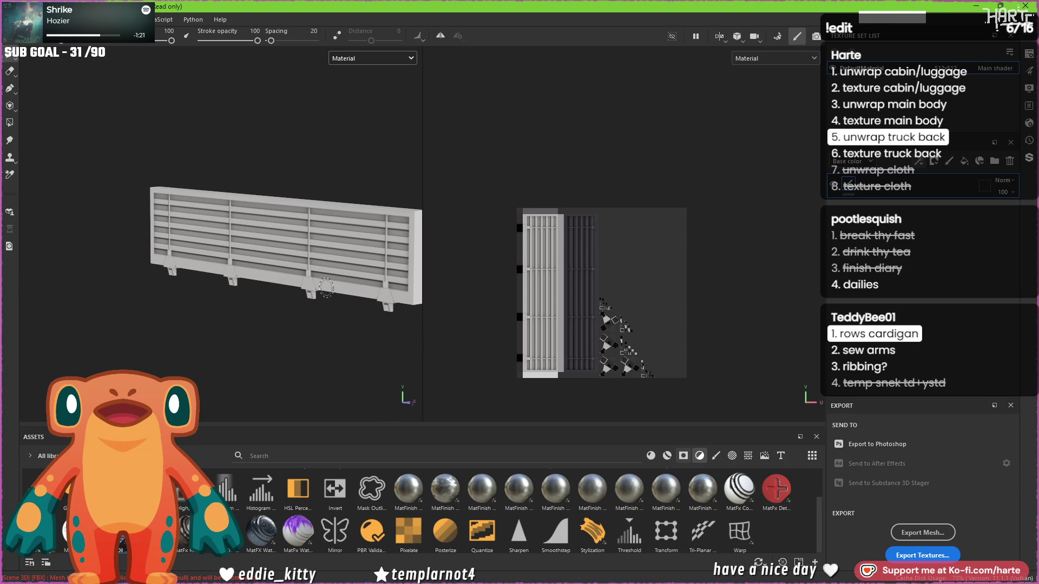
mouse_move(233, 355)
left_mouse_down("alt")
mouse_move(364, 341)
mouse_move(398, 348)
mouse_move(194, 349)
mouse_move(366, 343)
mouse_move(406, 352)
mouse_move(388, 366)
mouse_move(363, 346)
mouse_move(324, 270)
left_mouse_up("alt")
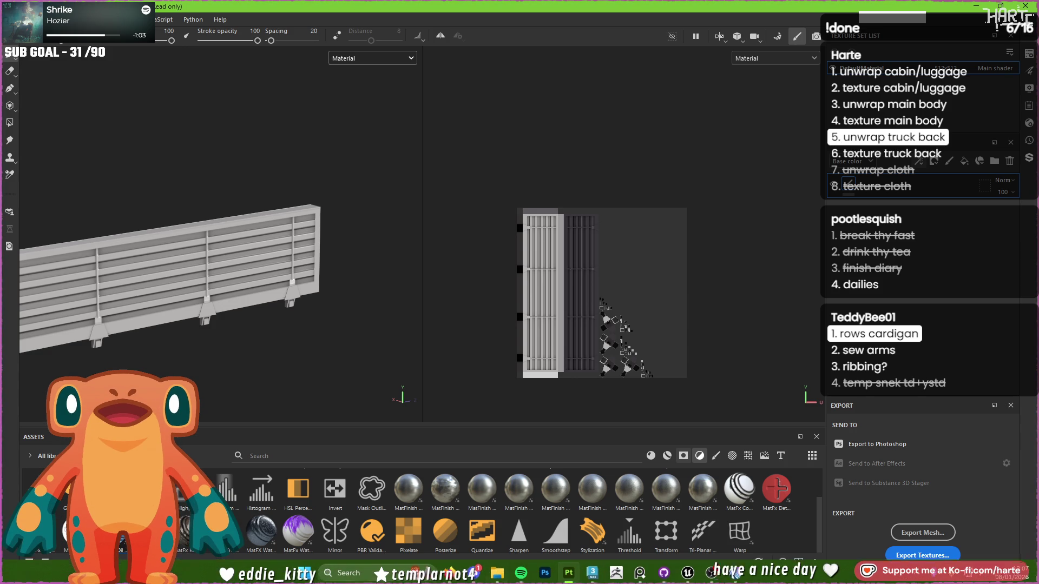
left_click(592, 578)
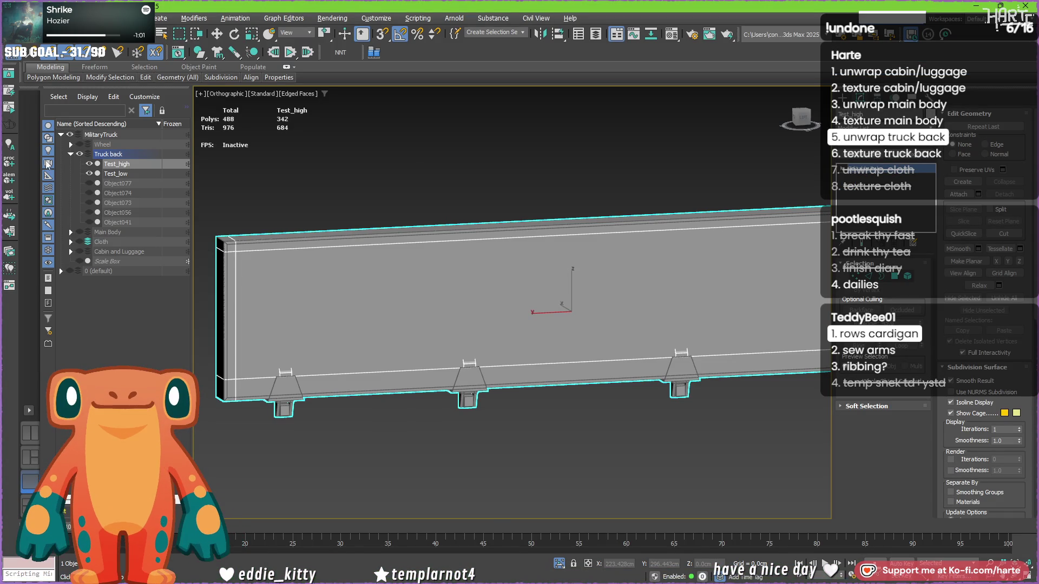
Hide Test_low and orbit to an angled view of the 342-polygon Test_high panel.
left_click(90, 173)
mouse_move(541, 325)
middle_mouse_down("alt")
mouse_move(622, 335)
mouse_move(541, 341)
mouse_move(726, 362)
mouse_move(683, 258)
middle_mouse_up("alt")
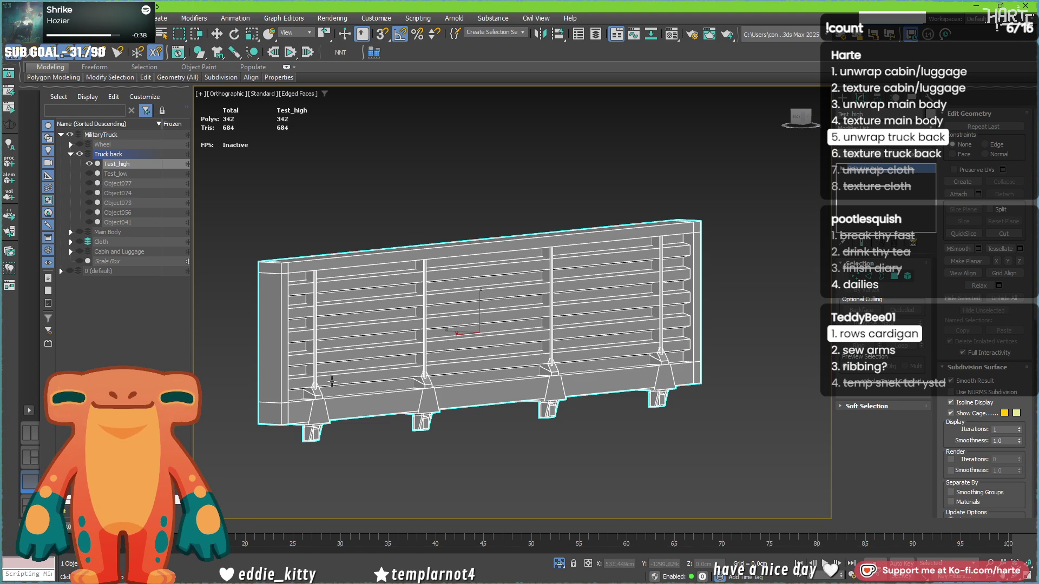
Zoom out, unhide Test_low, and select each mesh to check the 488-polygon total.
scroll(282, 406, "up", 8)
scroll(282, 406, "down", 8)
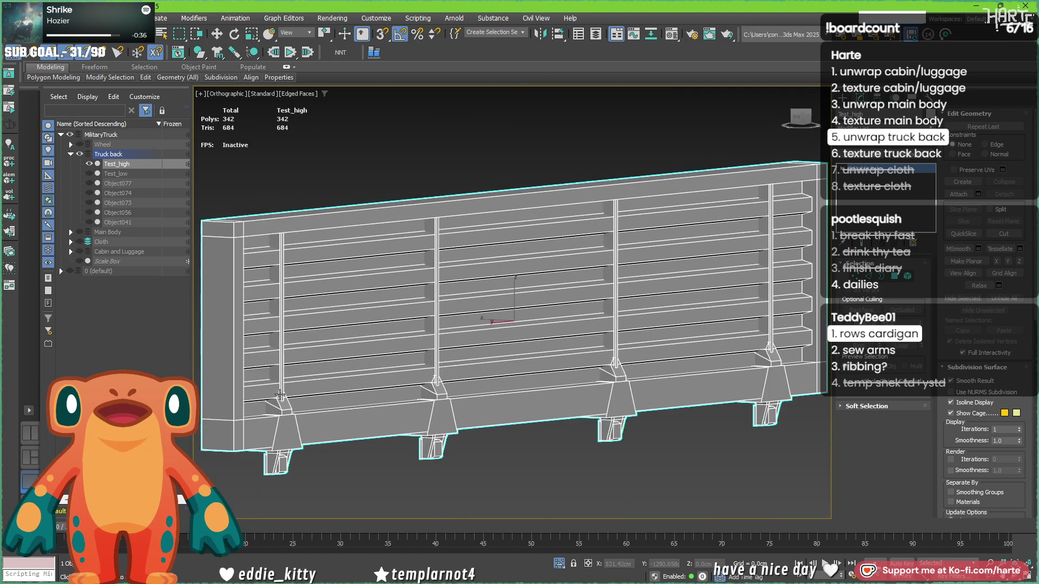
scroll(280, 395, "down", 2)
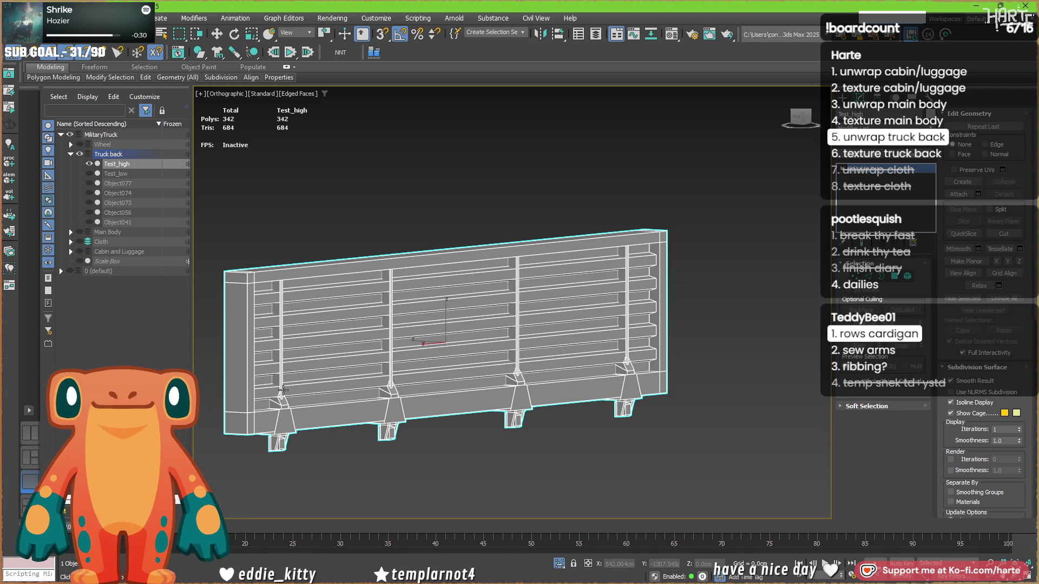
left_click(89, 174)
left_click(125, 174)
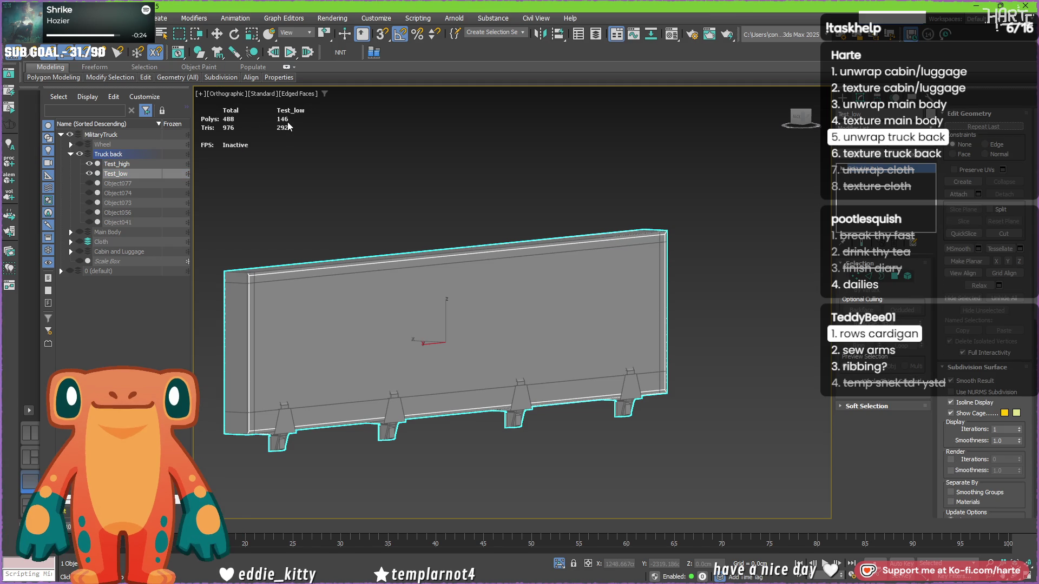
left_click(128, 164)
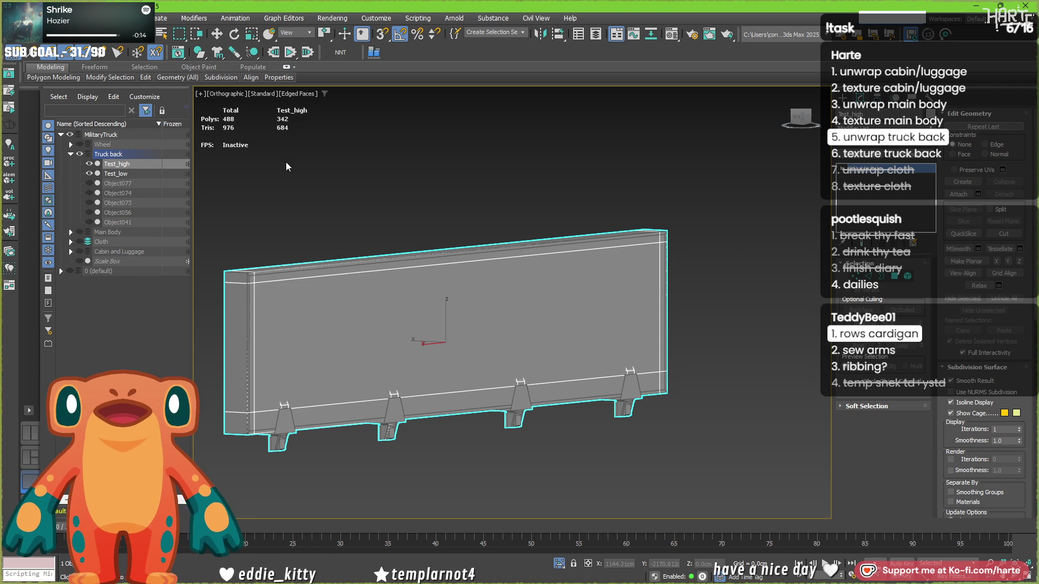
left_click(108, 173)
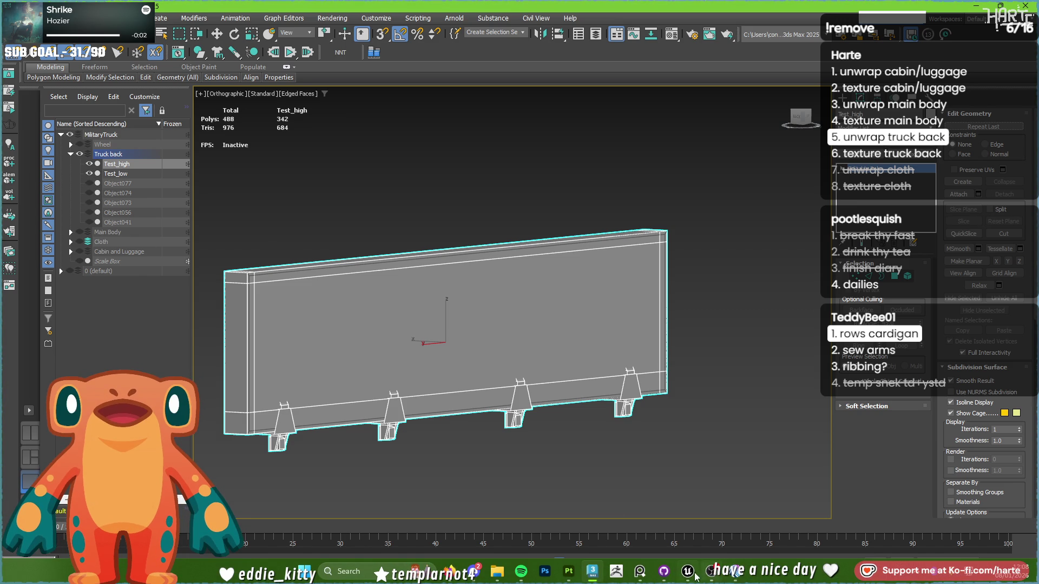
left_click(687, 573)
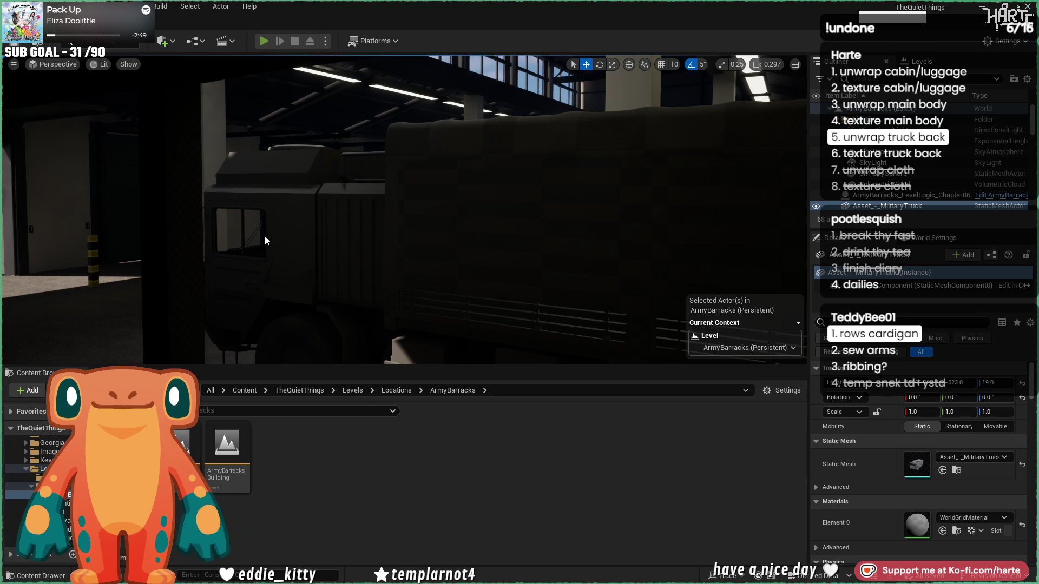
Start play-in-editor and sprint and walk past the parked military trucks toward the lit wall.
key("alt+p")
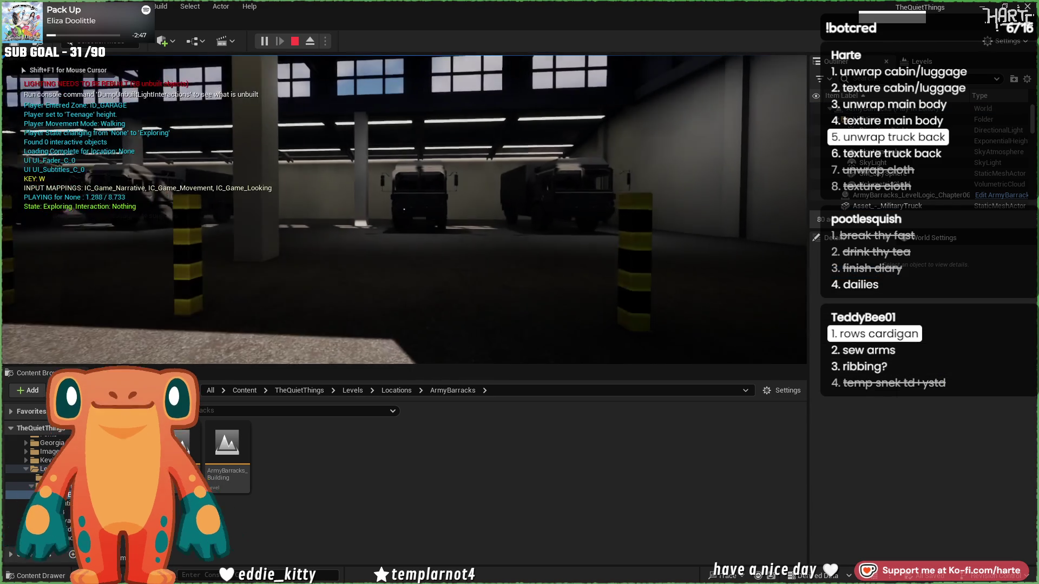
key("shift")
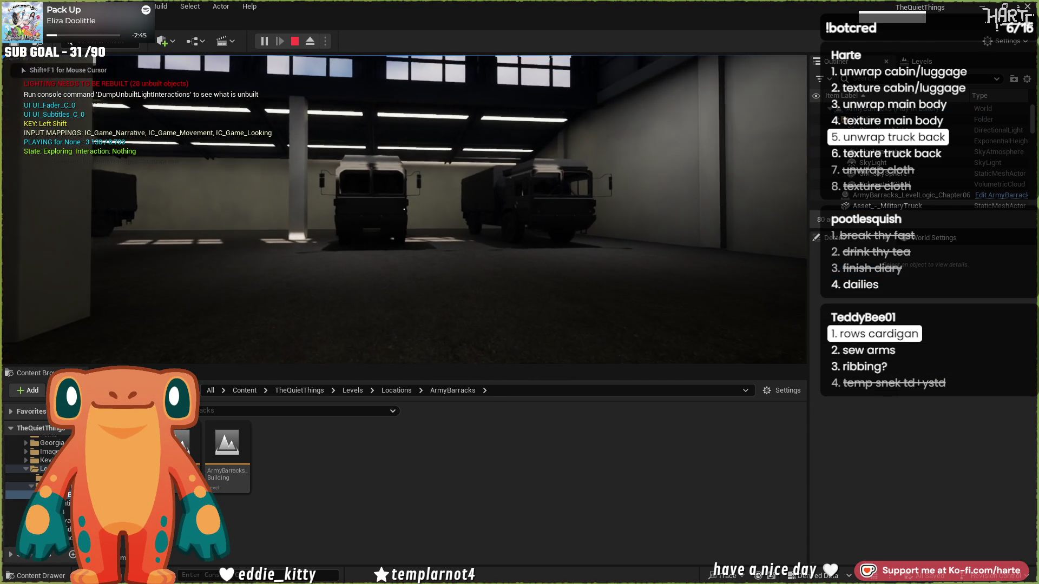
key("w")
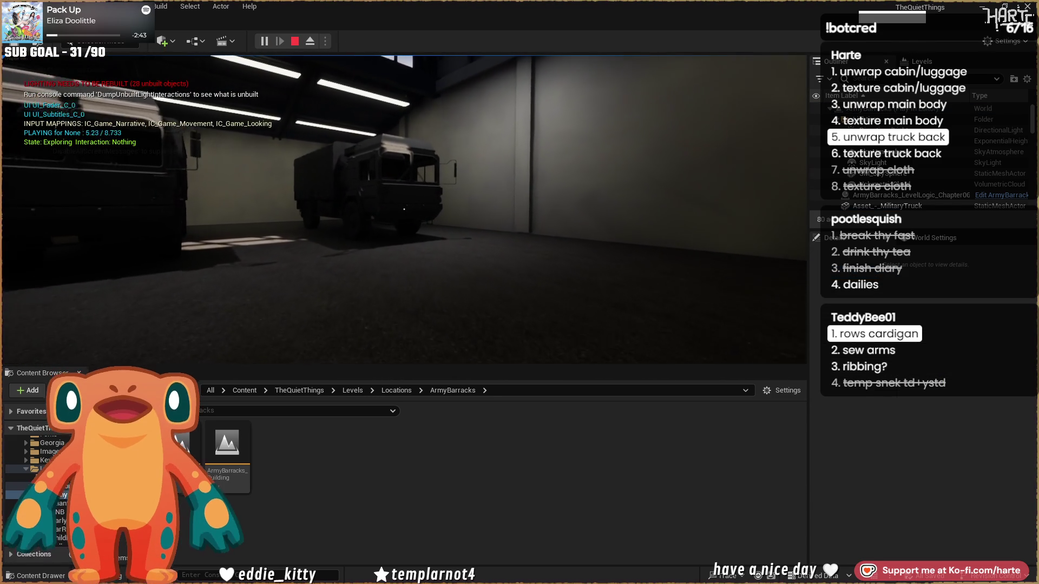
key("w")
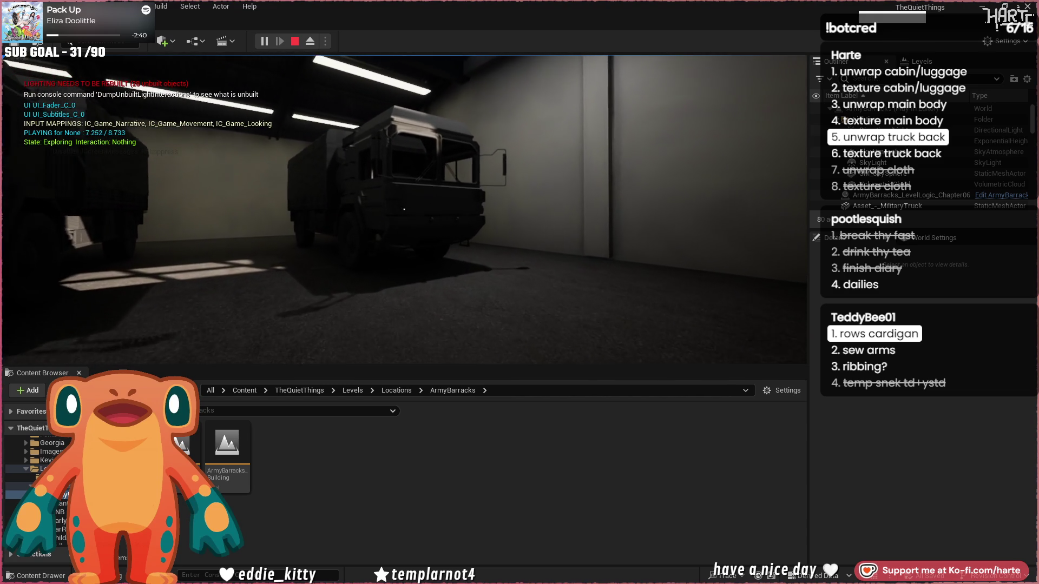
key("a")
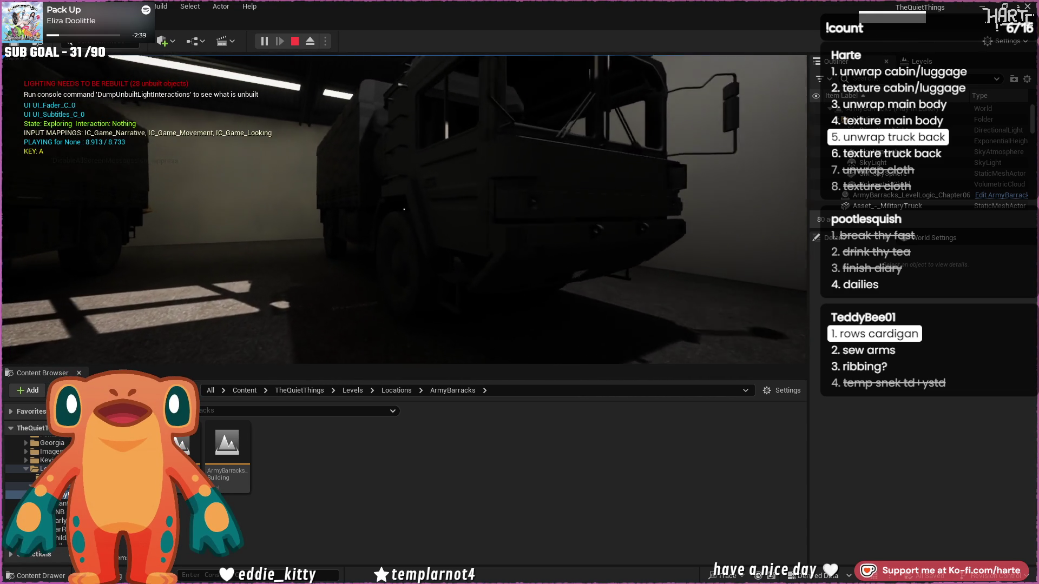
key("a")
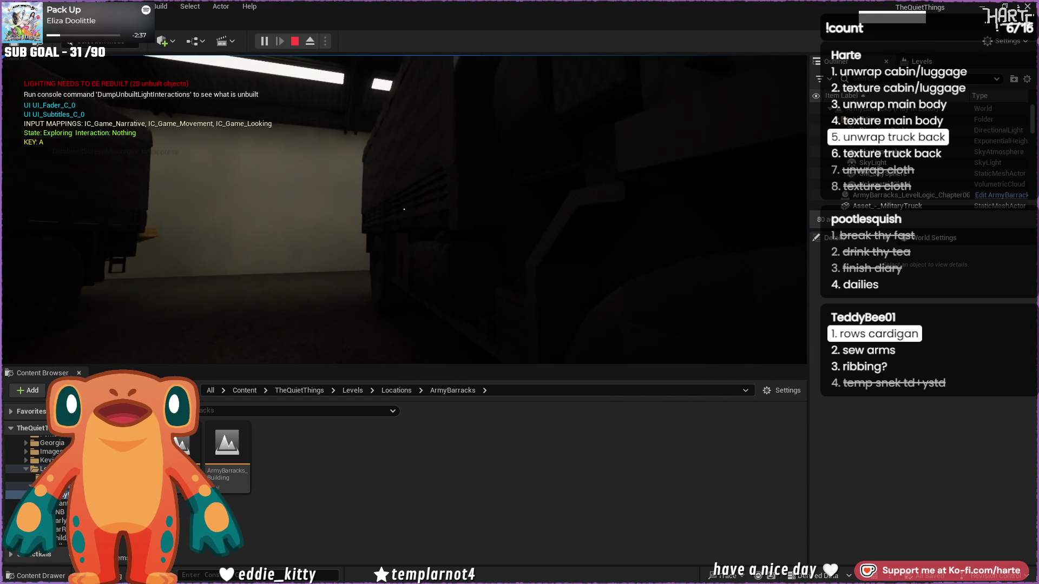
key("w")
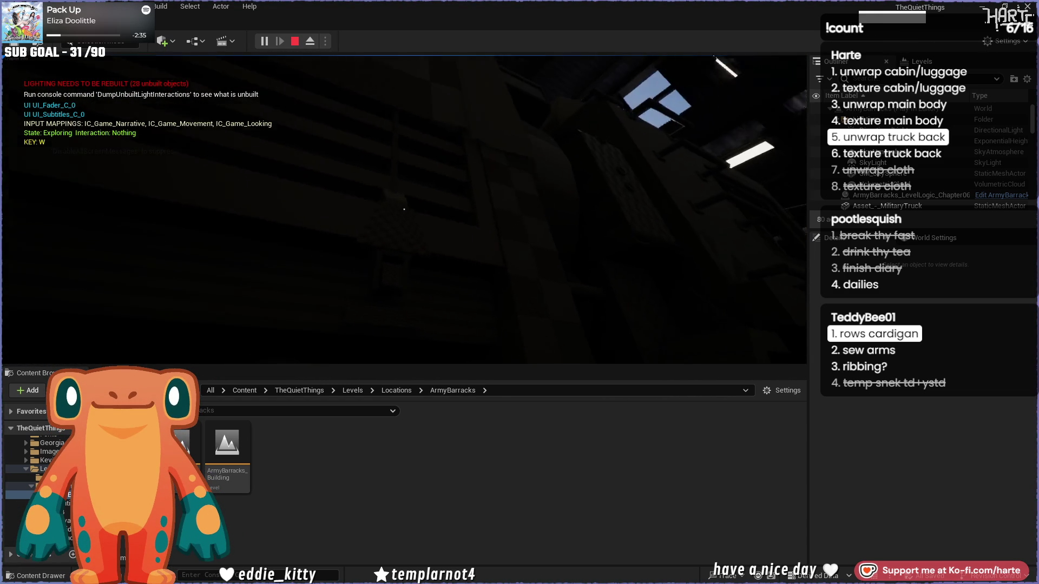
key("a")
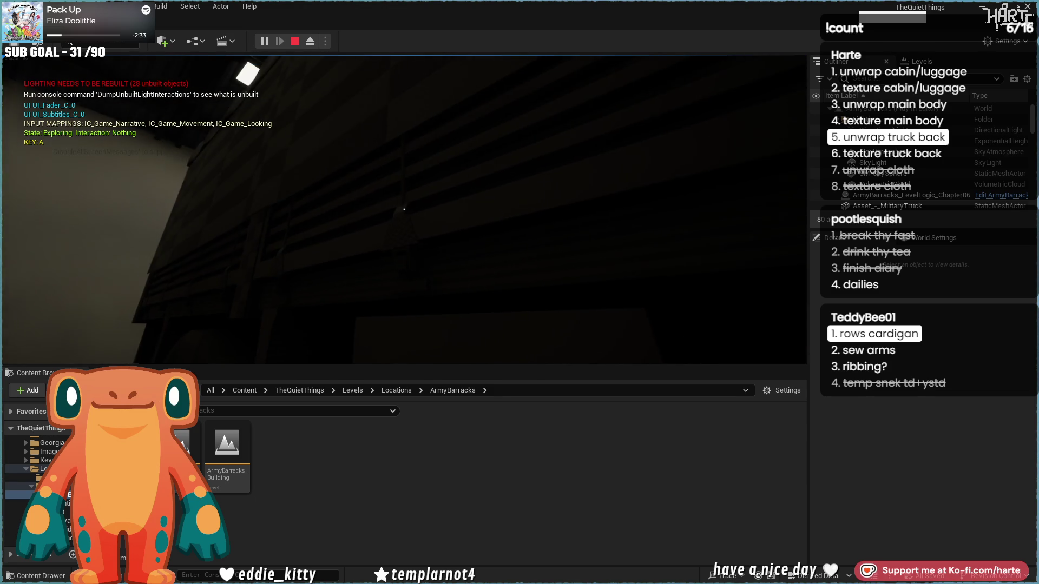
key("w")
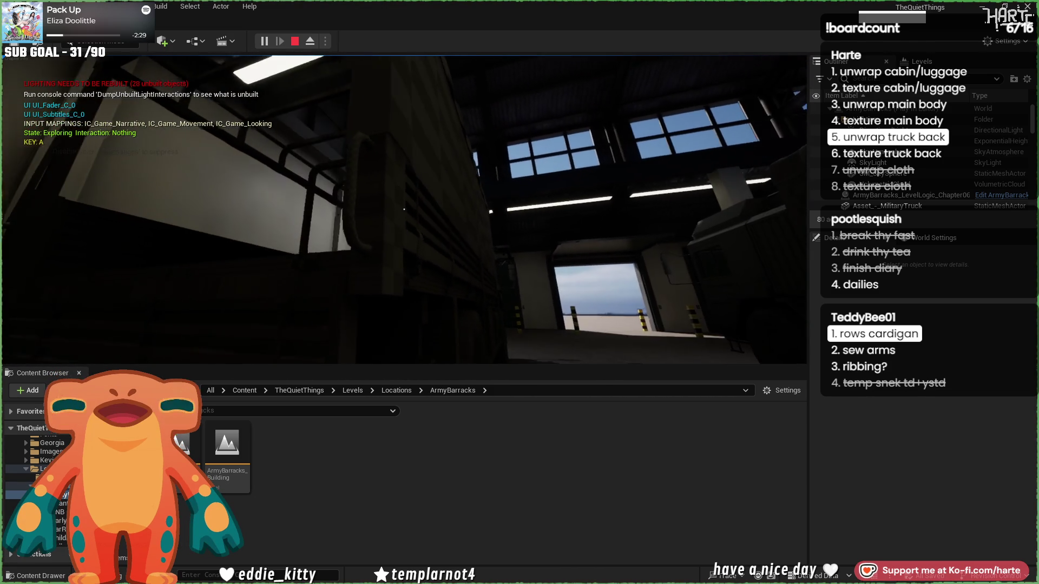
key("w")
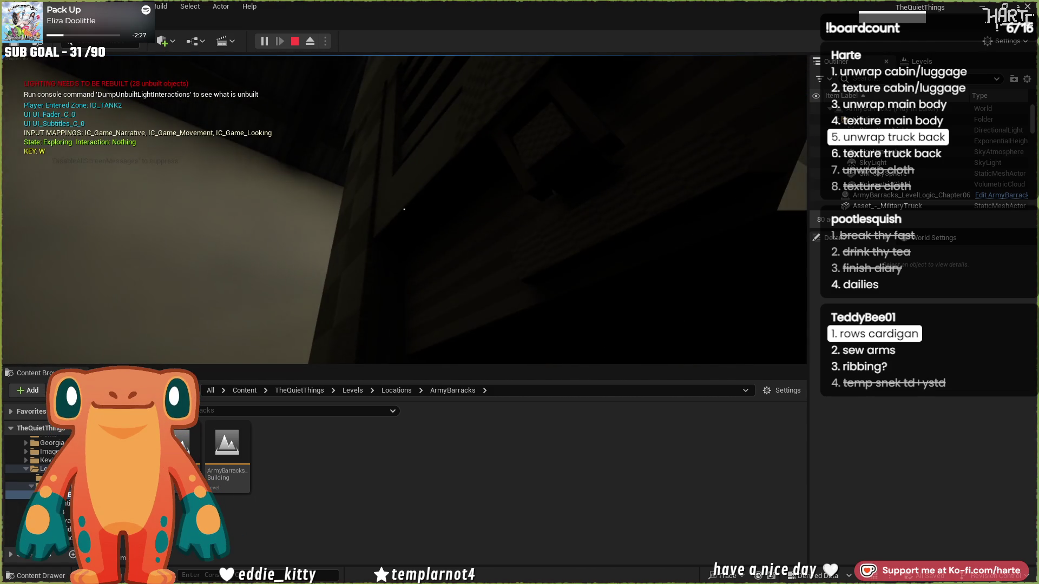
Look over the truck's cargo bed and slatted side, back away across the hangar, then stop the playtest.
right_click(404, 209)
key("w")
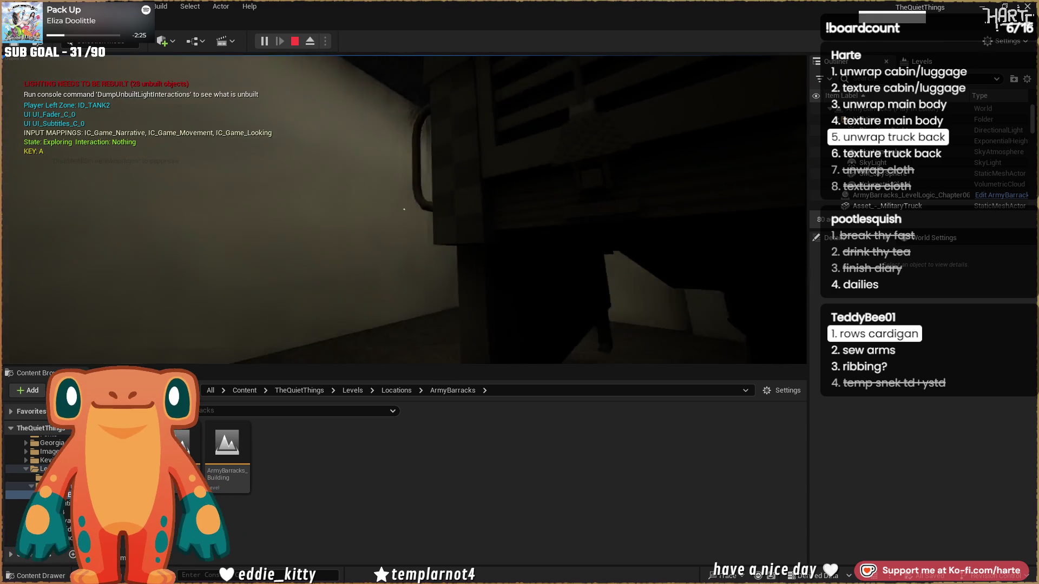
key("w")
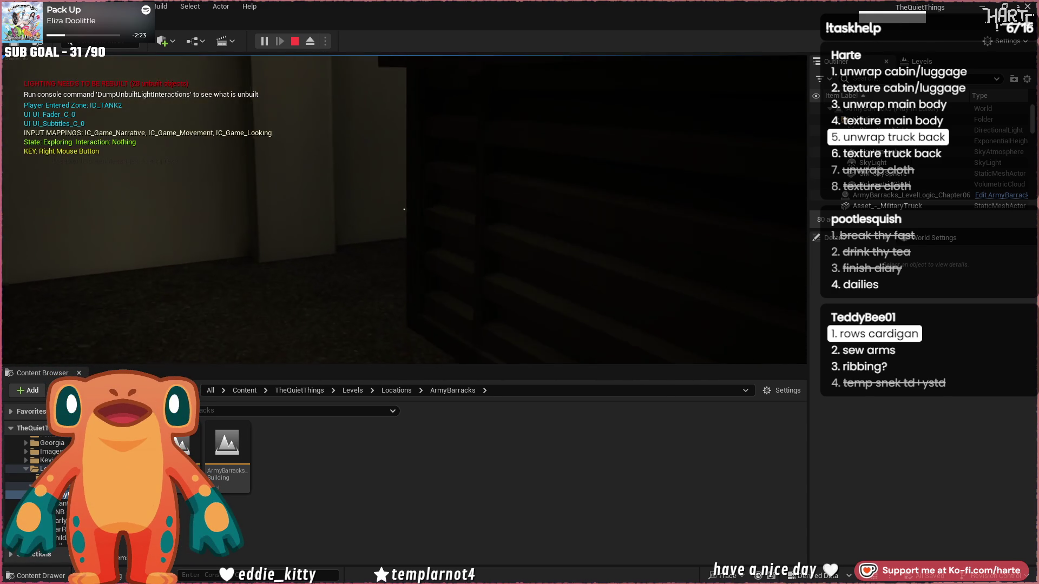
key("w")
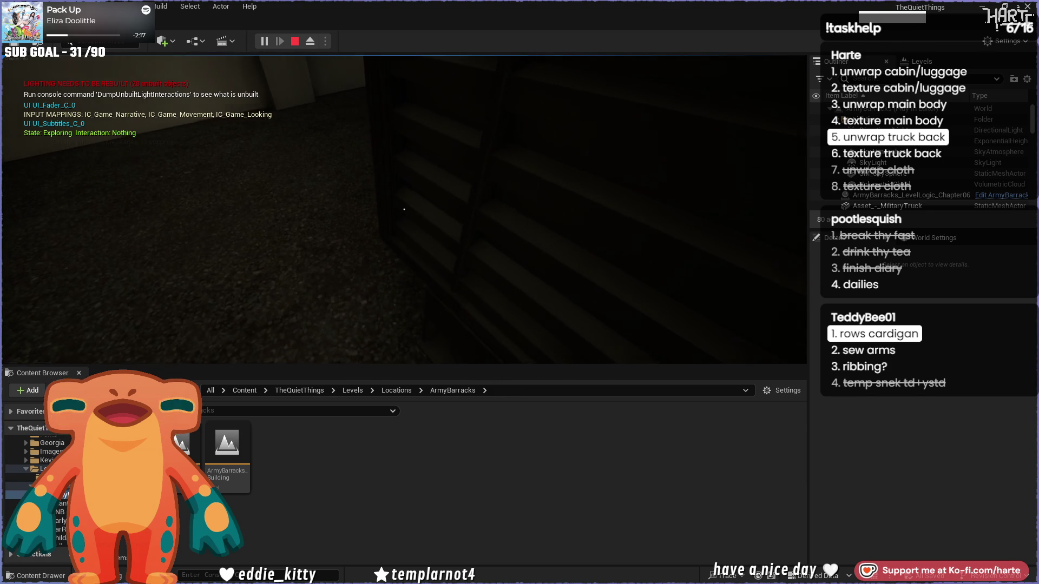
key("s")
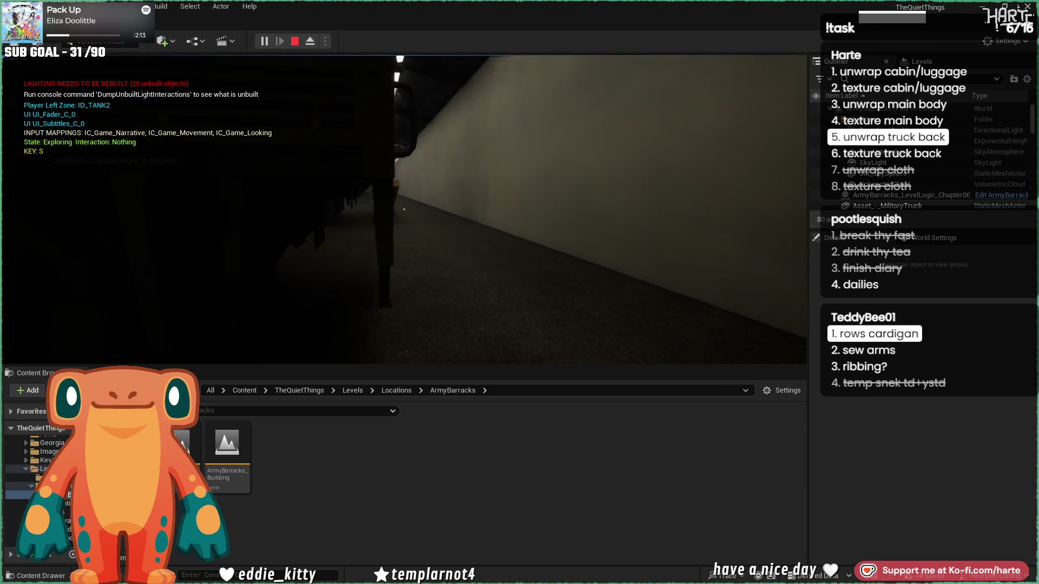
key("d")
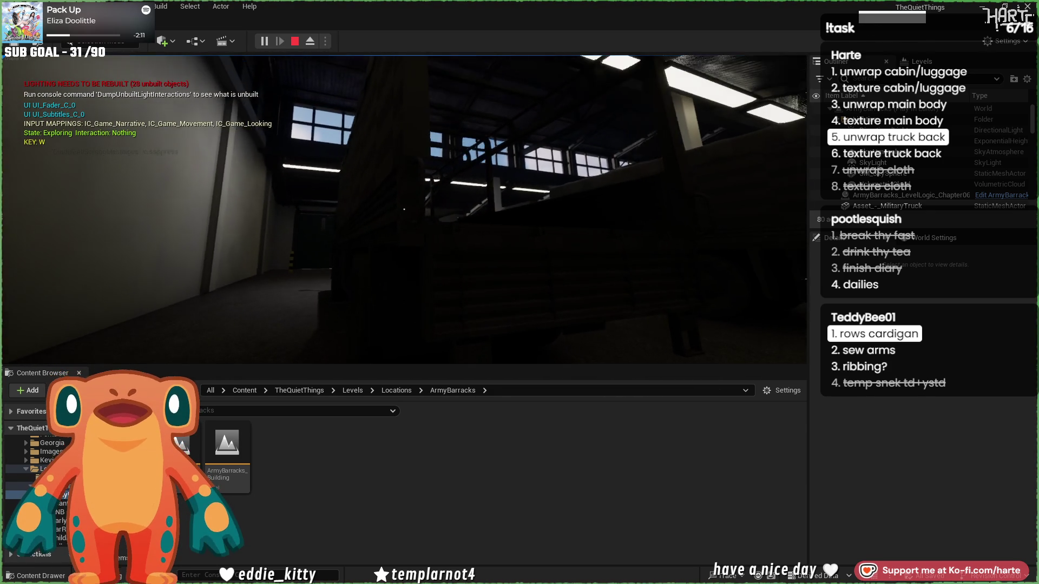
key("s")
key("w")
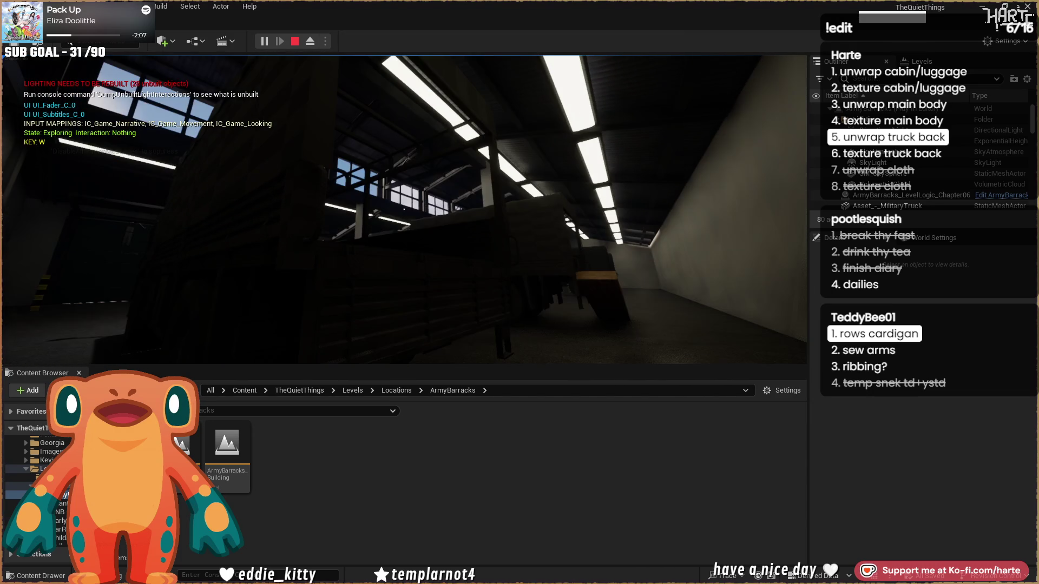
key("Escape")
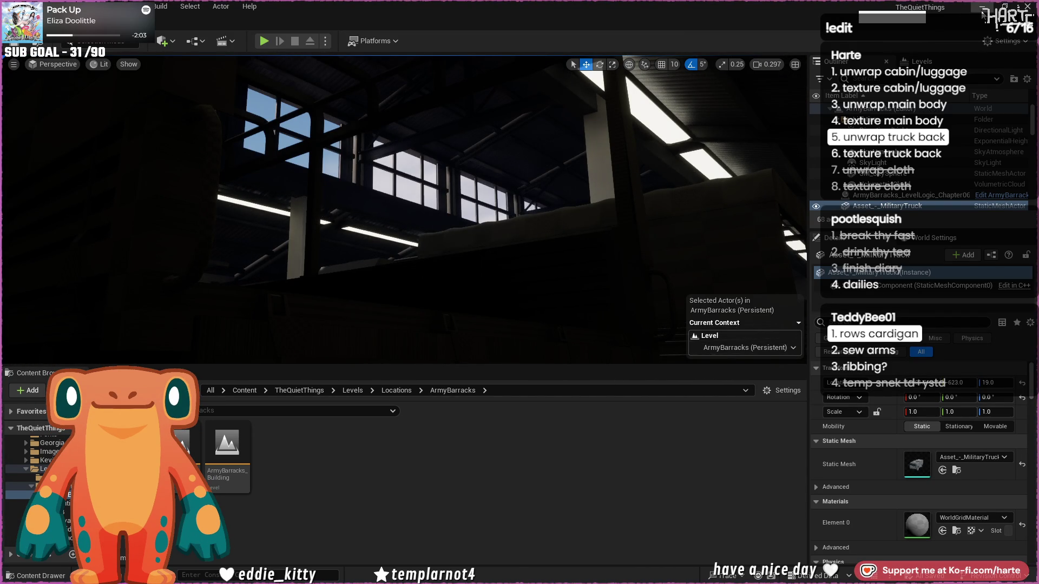
key("alt+Tab")
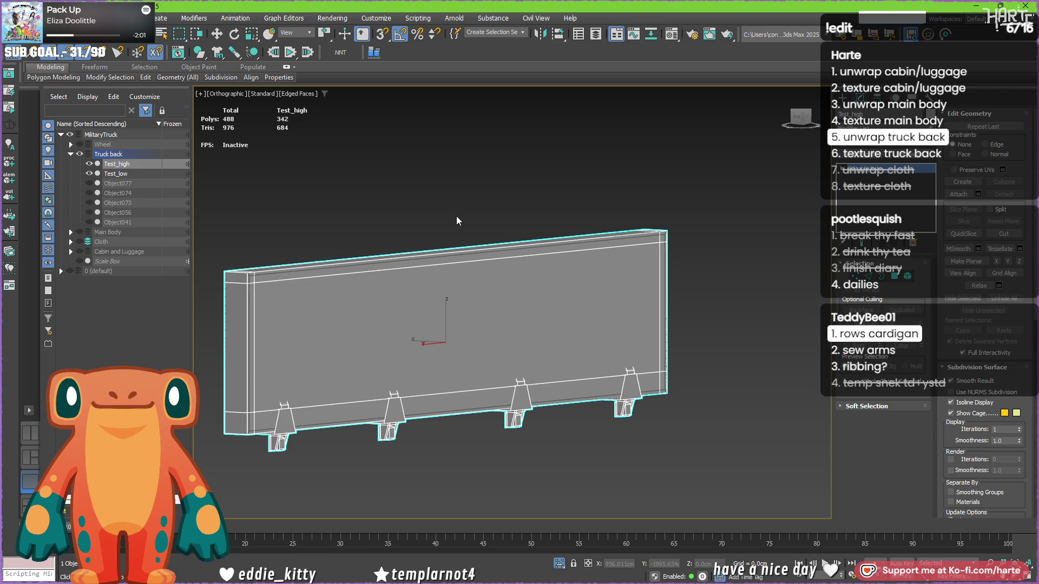
Delete Test_low and reveal the whole truck back.
left_click(118, 173)
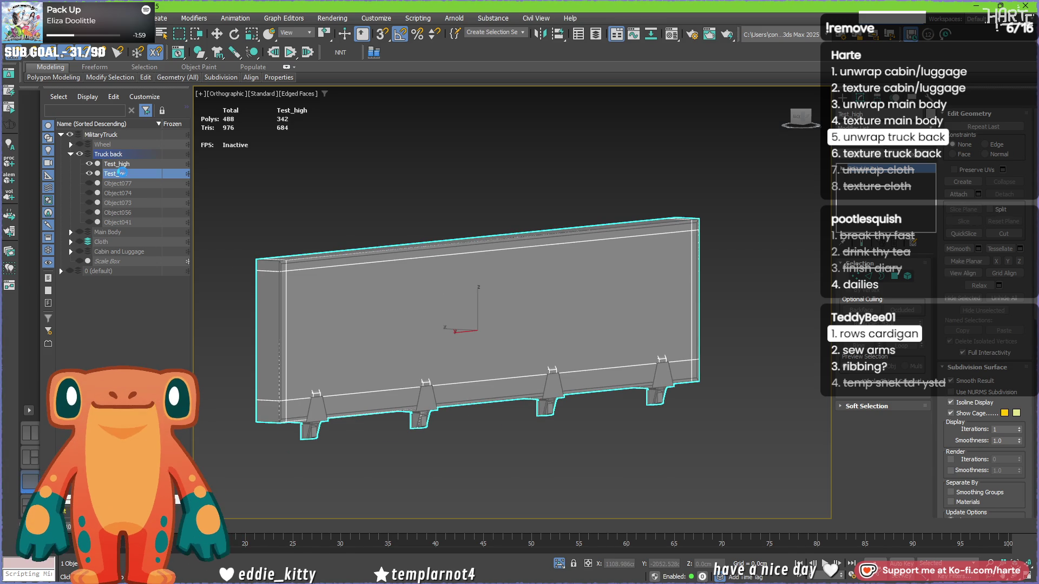
key("ctrl+z")
scroll(403, 216, "down", 3)
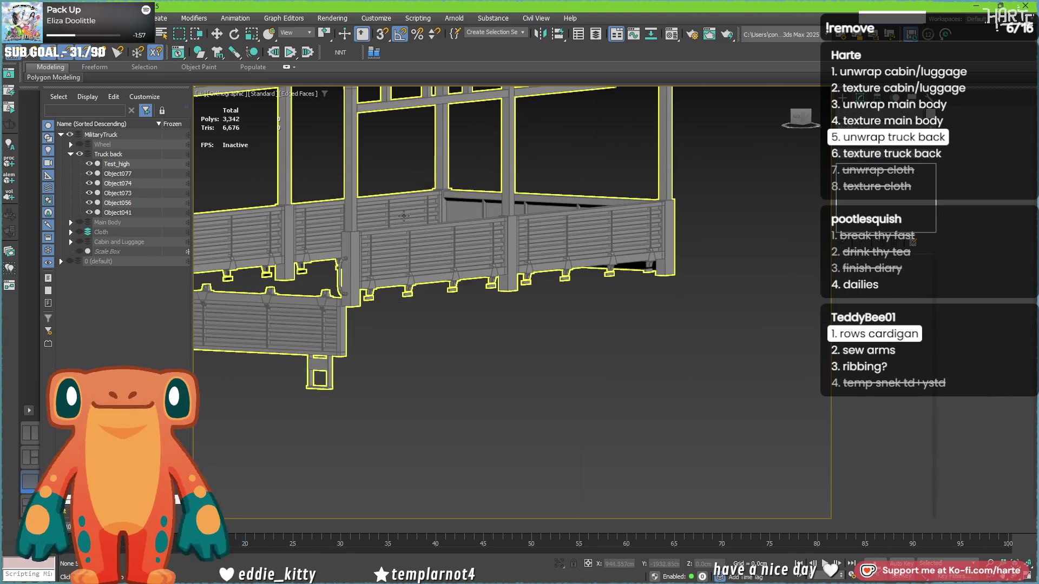
mouse_move(403, 215)
middle_mouse_down("alt")
mouse_move(575, 301)
mouse_move(566, 302)
middle_mouse_up("alt")
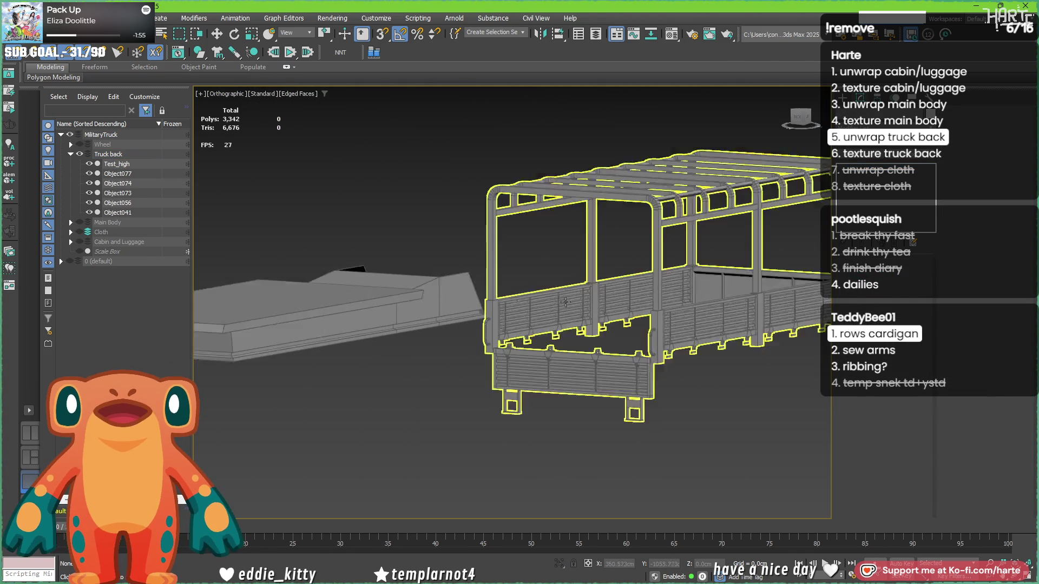
scroll(566, 302, "down", 3)
Select Test_high and frame Object073, then apply Unwrap UVW to both.
left_click(659, 305)
mouse_move(709, 346)
middle_mouse_down()
mouse_move(577, 346)
mouse_move(598, 354)
middle_mouse_up()
left_click(569, 216, "ctrl")
middle_click_drag(569, 216, 514, 227, "alt")
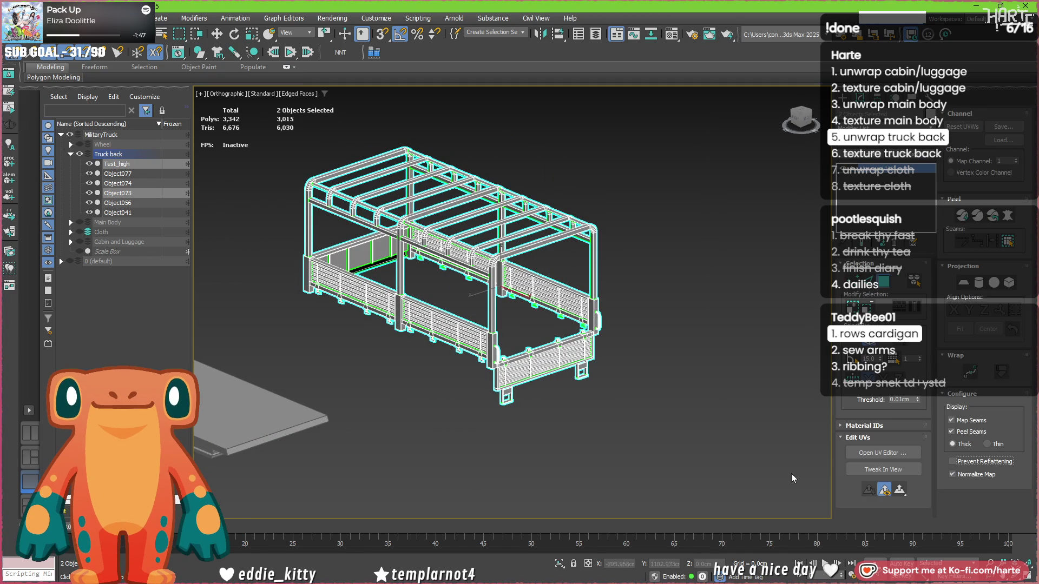
left_click(873, 454)
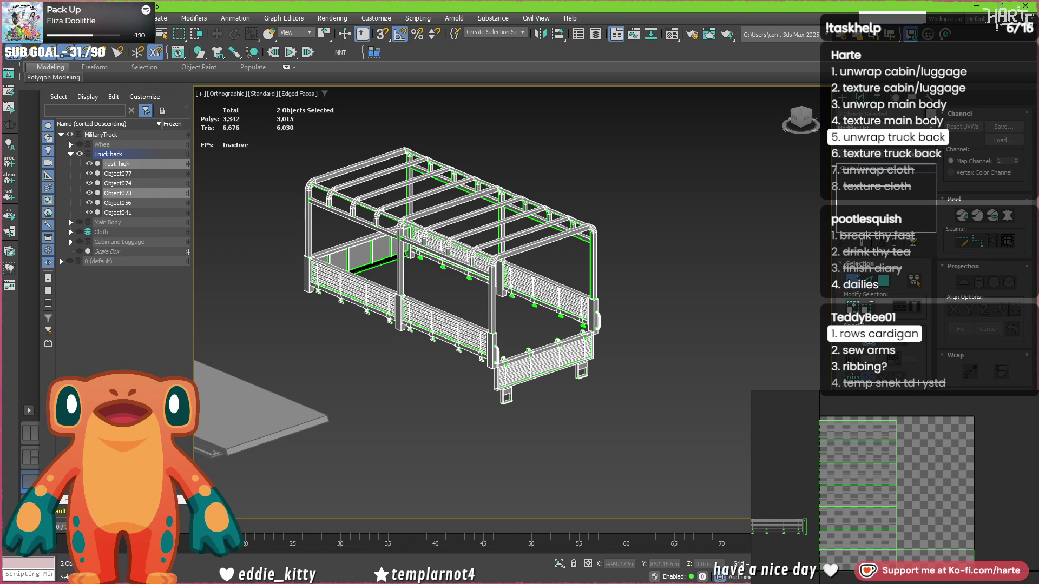
Switch to perspective, pan the UV layout to the slat islands, and select the slat-end edges.
key("p")
scroll(502, 375, "down", 3)
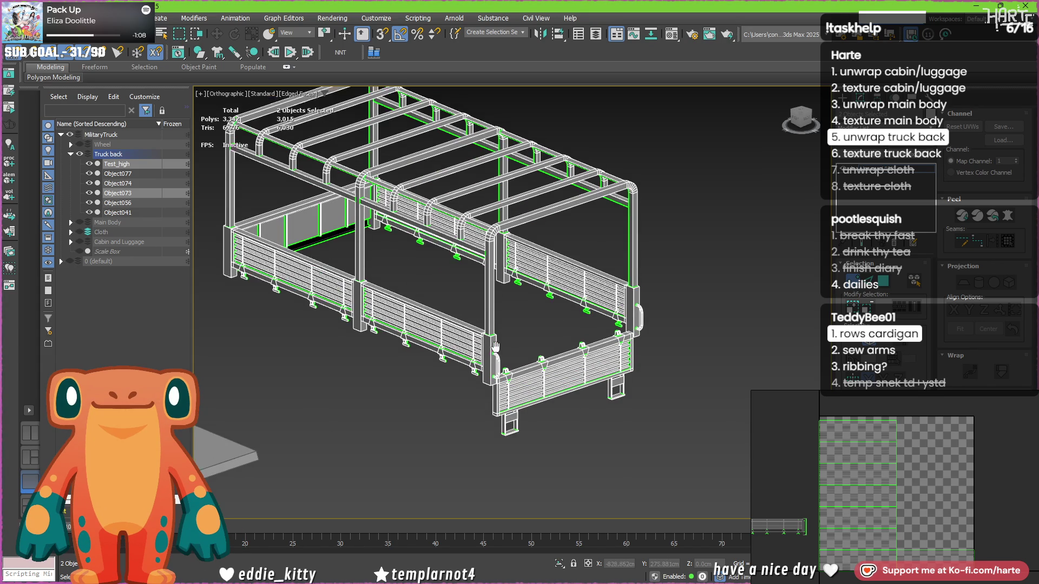
scroll(508, 356, "up", 3)
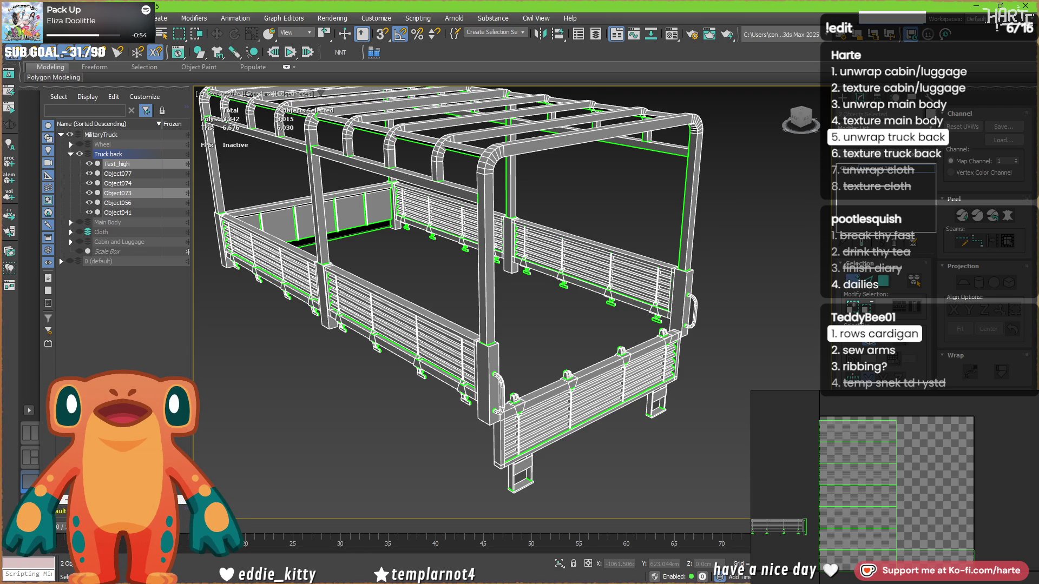
scroll(840, 494, "down", 2)
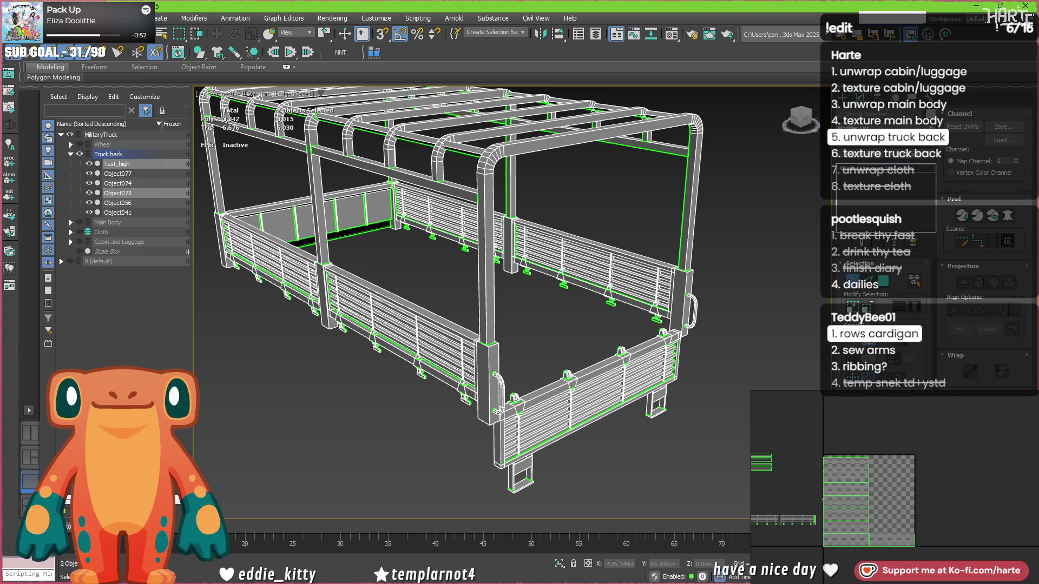
middle_click_drag(840, 494, 862, 439)
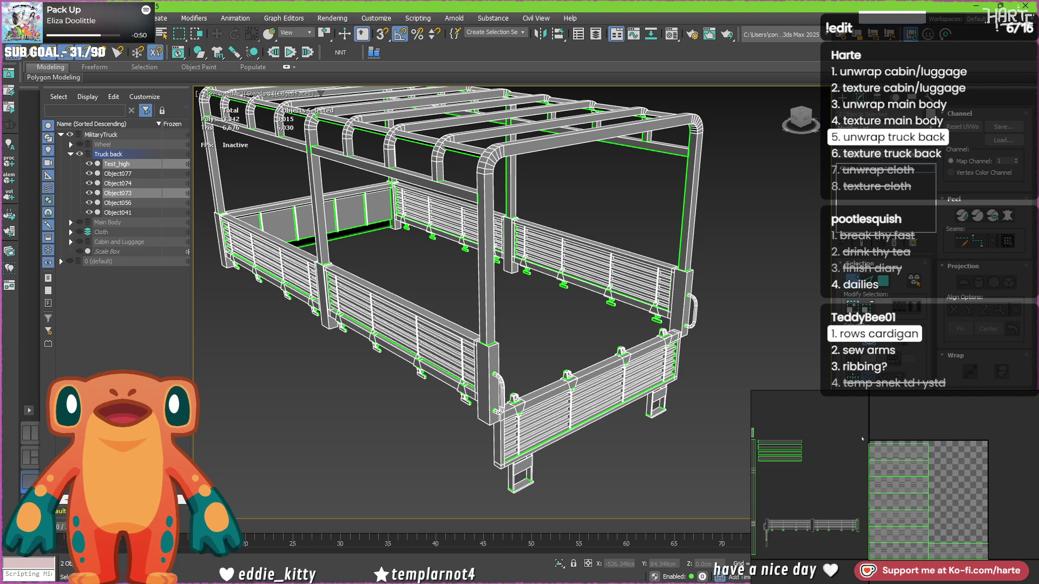
left_click(869, 487)
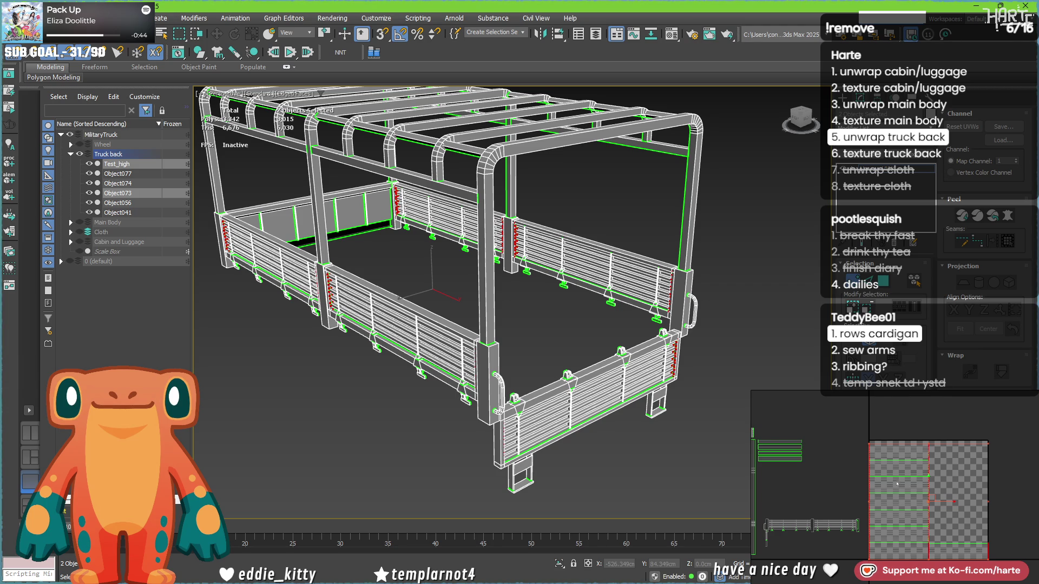
Shift the selected UV islands down-left, then narrow the truck-back selection to the rear rail slats.
scroll(897, 483, "down", 2)
mouse_move(837, 416)
left_mouse_down()
mouse_move(800, 449)
mouse_move(769, 506)
mouse_move(871, 506)
left_mouse_up()
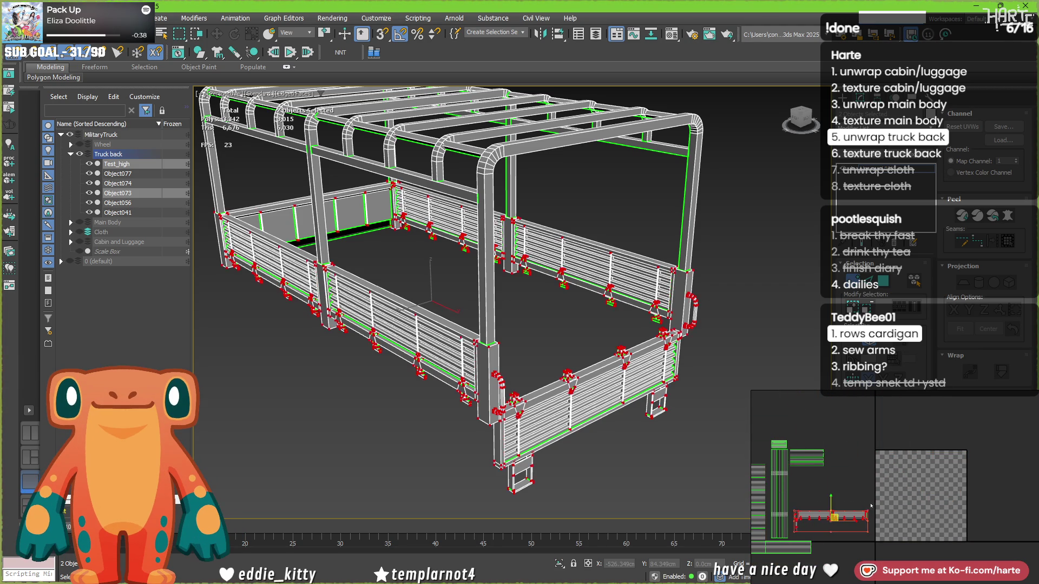
left_click(796, 536)
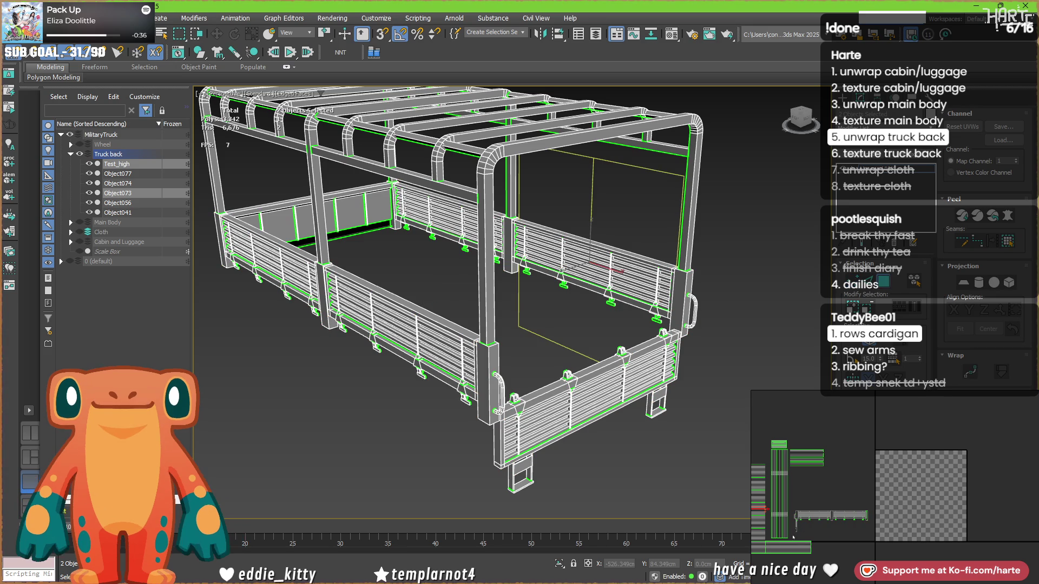
left_click(407, 313)
mouse_move(387, 405)
middle_mouse_down("alt")
mouse_move(404, 380)
mouse_move(437, 386)
mouse_move(312, 399)
mouse_move(457, 390)
mouse_move(631, 413)
mouse_move(560, 274)
middle_mouse_up("alt")
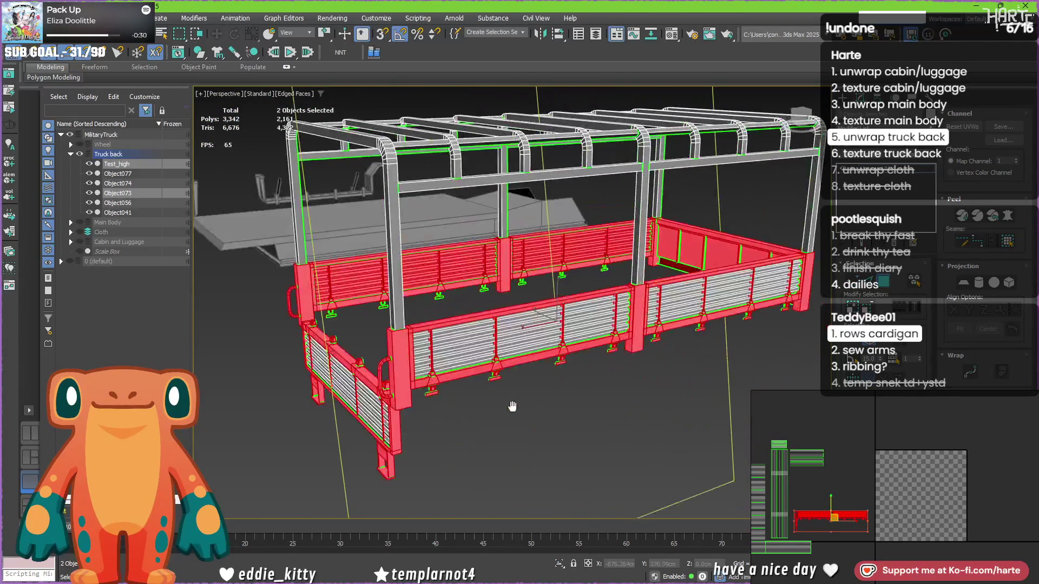
left_click(535, 254)
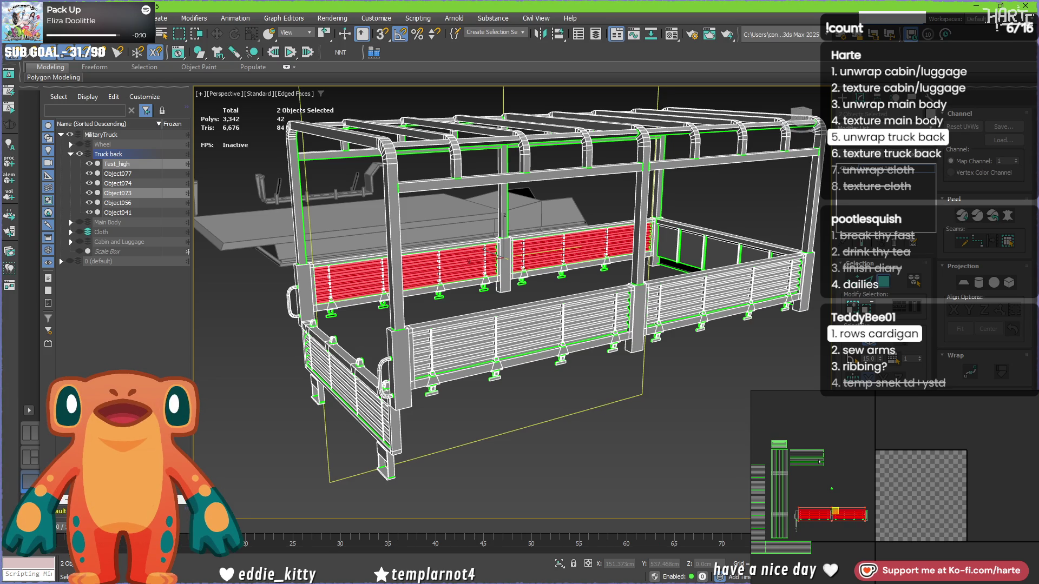
Select the side panels' large UV island together with the bottom UV island.
scroll(814, 509, "down", 2)
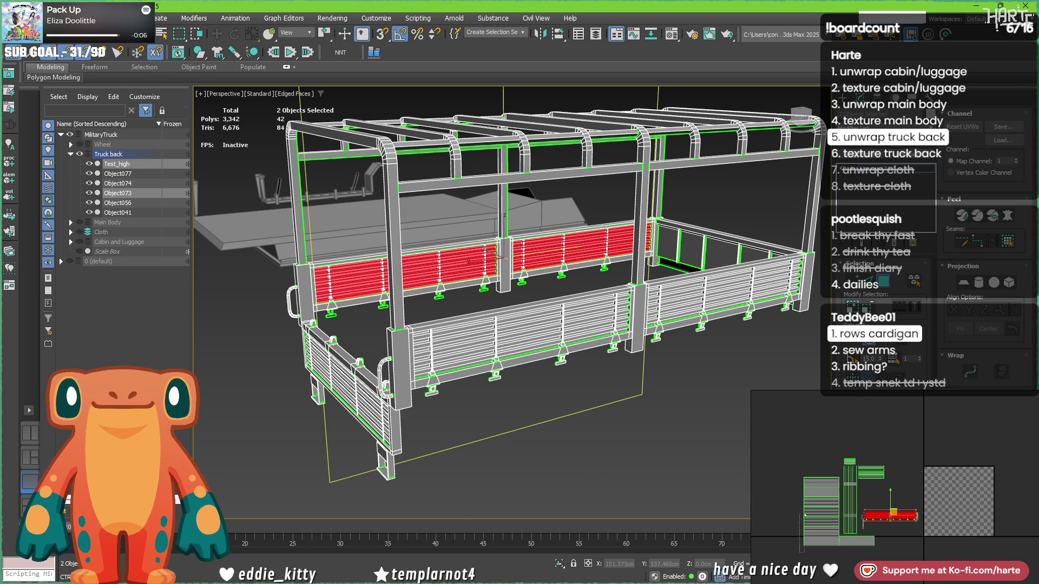
left_click(827, 501, "ctrl")
left_click(866, 540, "ctrl")
mouse_move(541, 303)
middle_mouse_down("alt")
mouse_move(435, 372)
mouse_move(513, 304)
middle_mouse_up("alt")
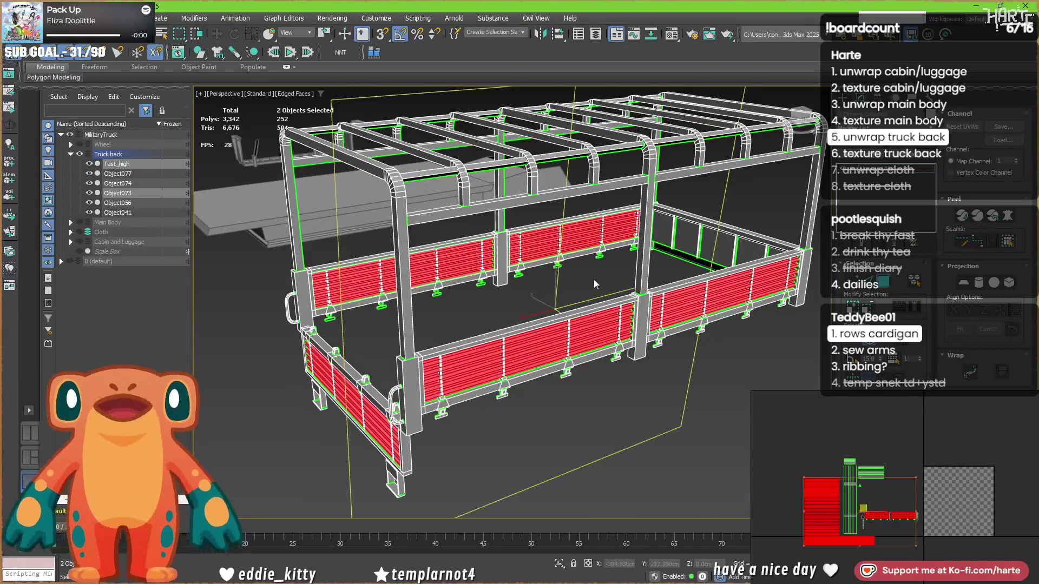
Bring up the truck rear reference photo board.
scroll(623, 209, "up", 6)
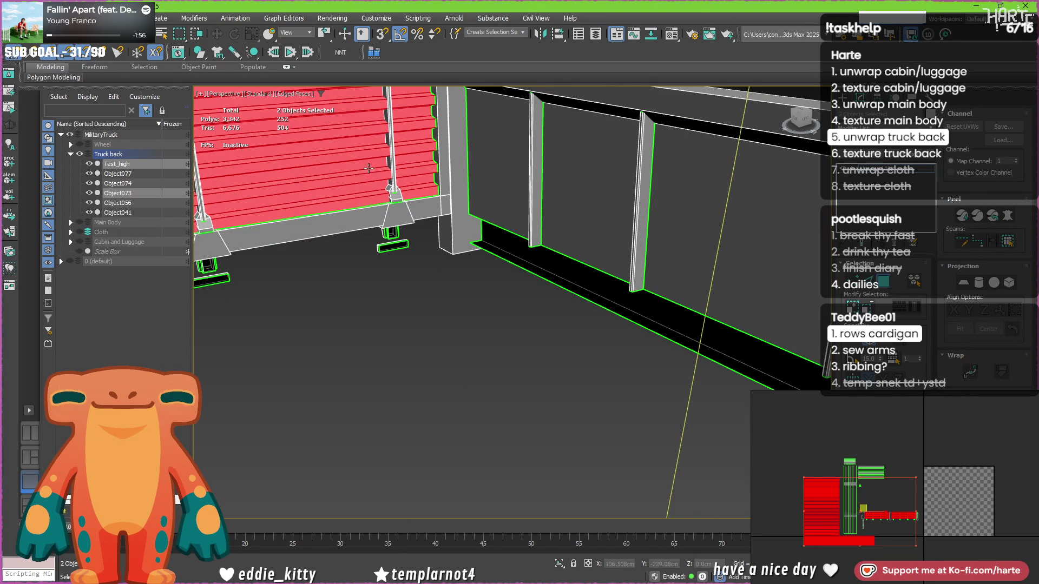
mouse_move(643, 582)
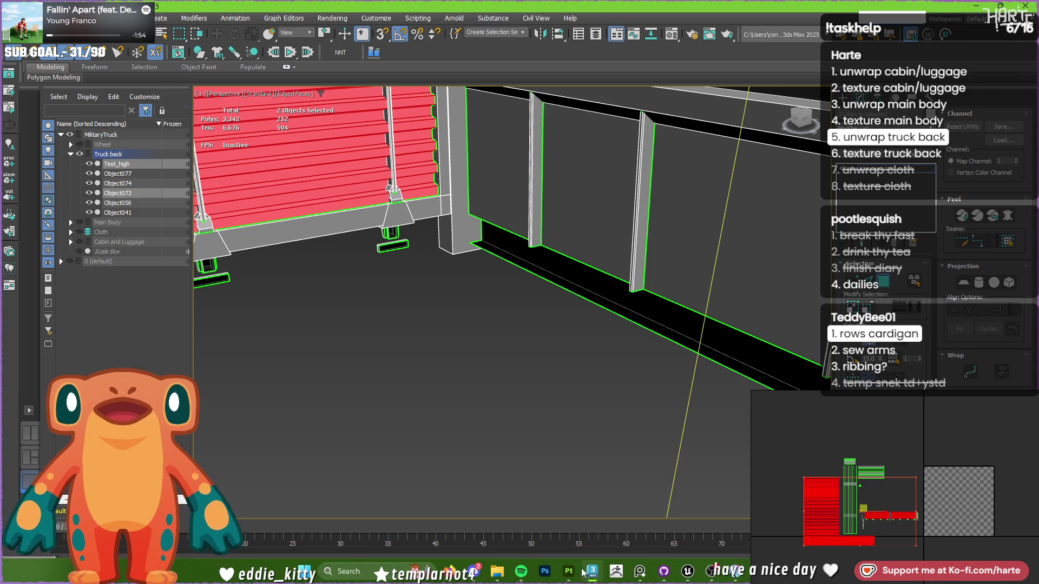
left_click(639, 580)
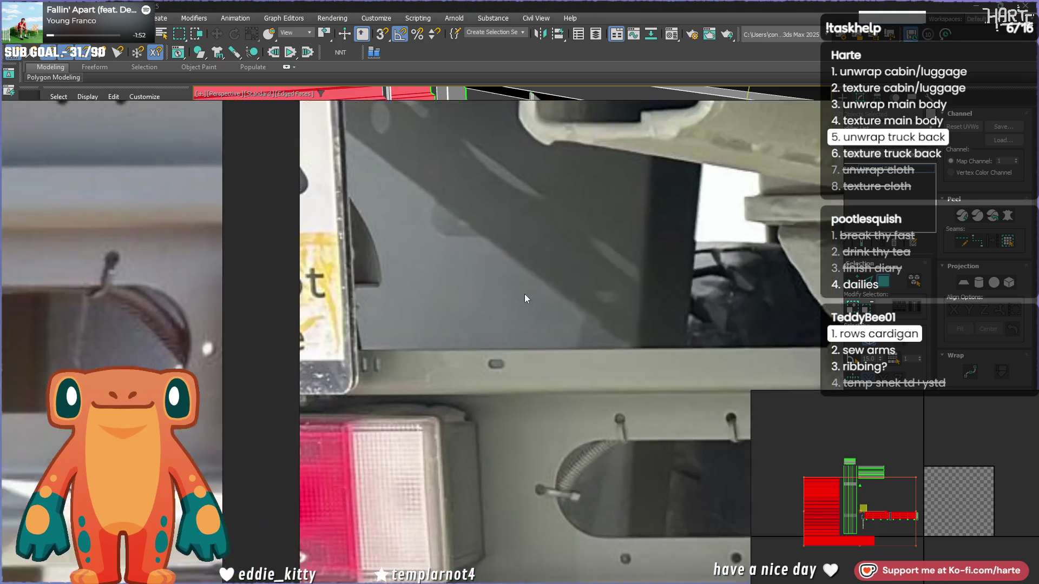
scroll(603, 308, "down", 5)
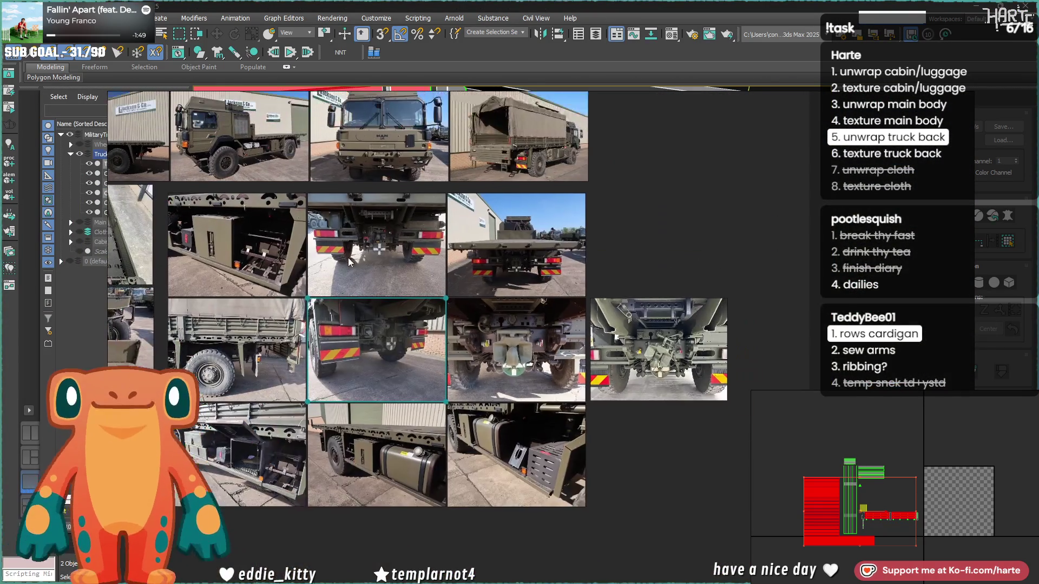
mouse_move(348, 258)
middle_mouse_down()
mouse_move(387, 388)
mouse_move(403, 360)
mouse_move(635, 347)
mouse_move(657, 307)
middle_mouse_up()
scroll(508, 384, "up", 5)
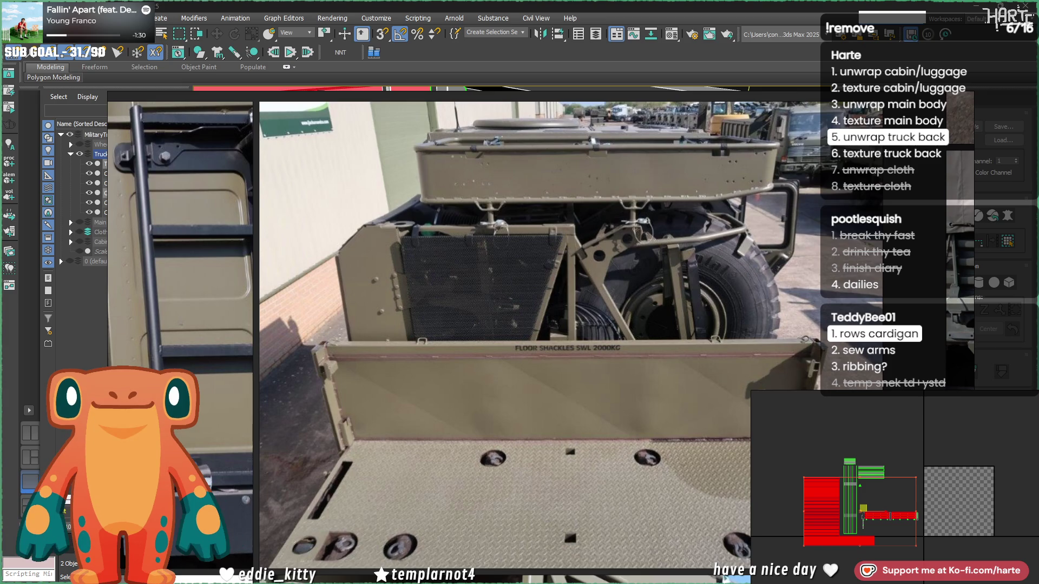
left_click_drag(724, 542, 742, 549)
double_click(747, 555)
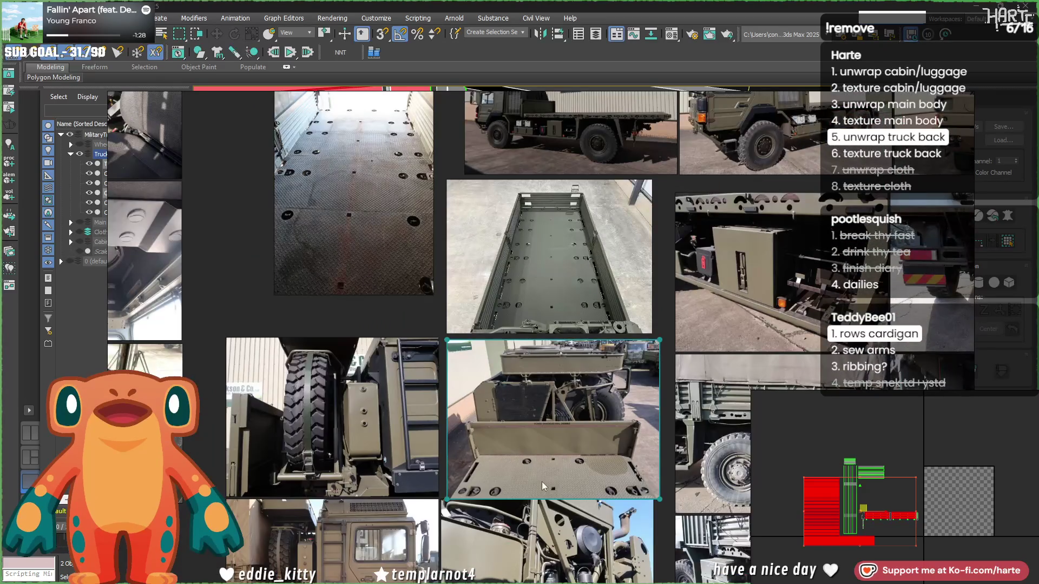
double_click(544, 284)
middle_click_drag(425, 266, 378, 426)
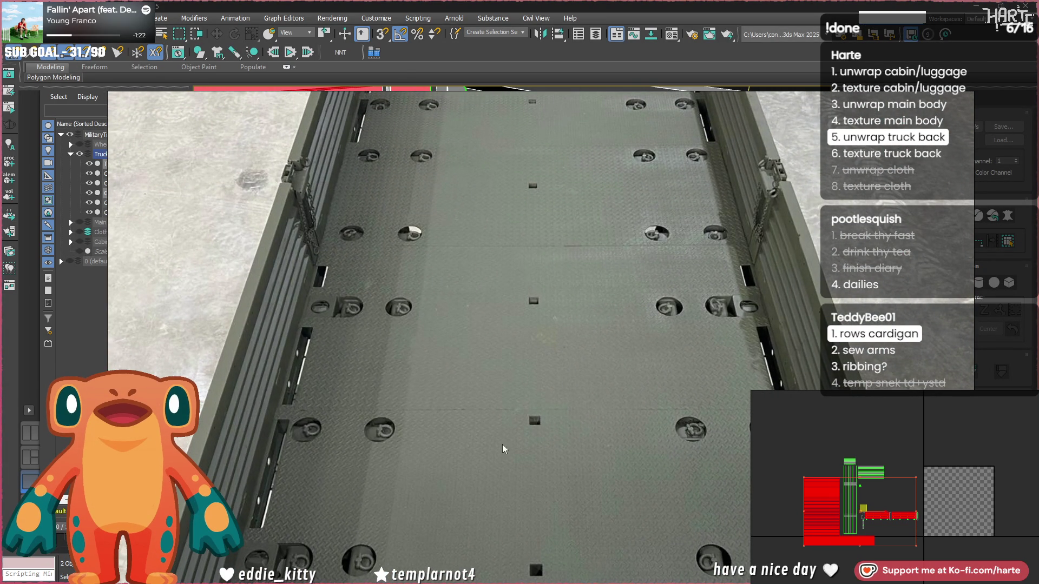
scroll(472, 433, "down", 1)
scroll(472, 428, "up", 5)
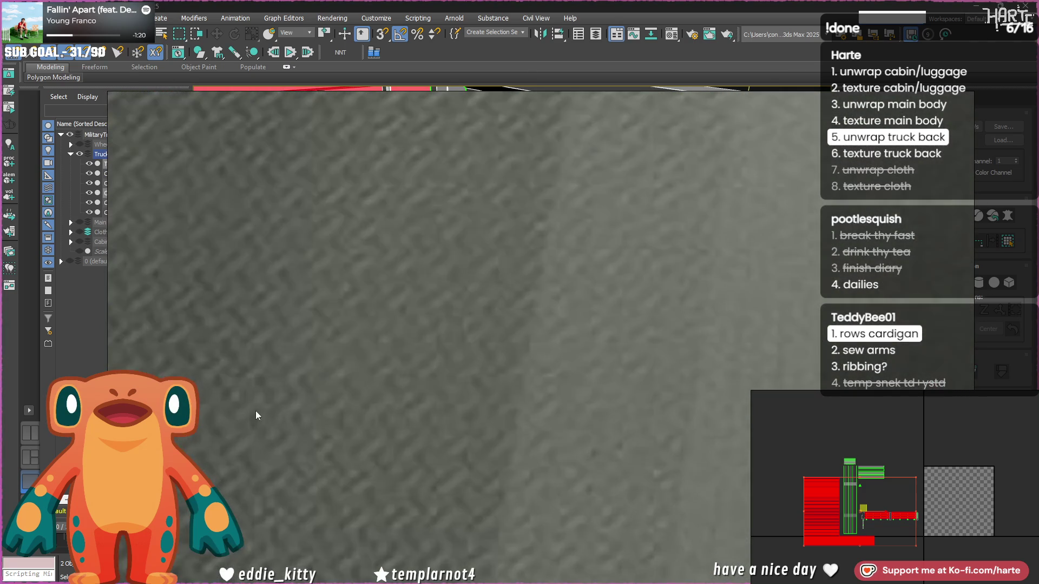
scroll(470, 364, "down", 5)
scroll(473, 365, "up", 2)
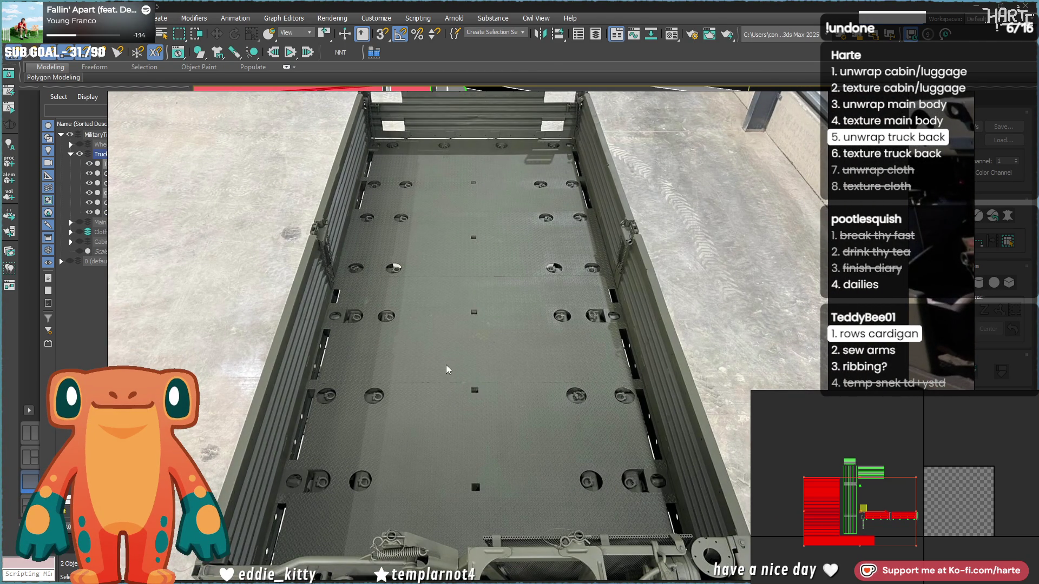
scroll(430, 366, "up", 2)
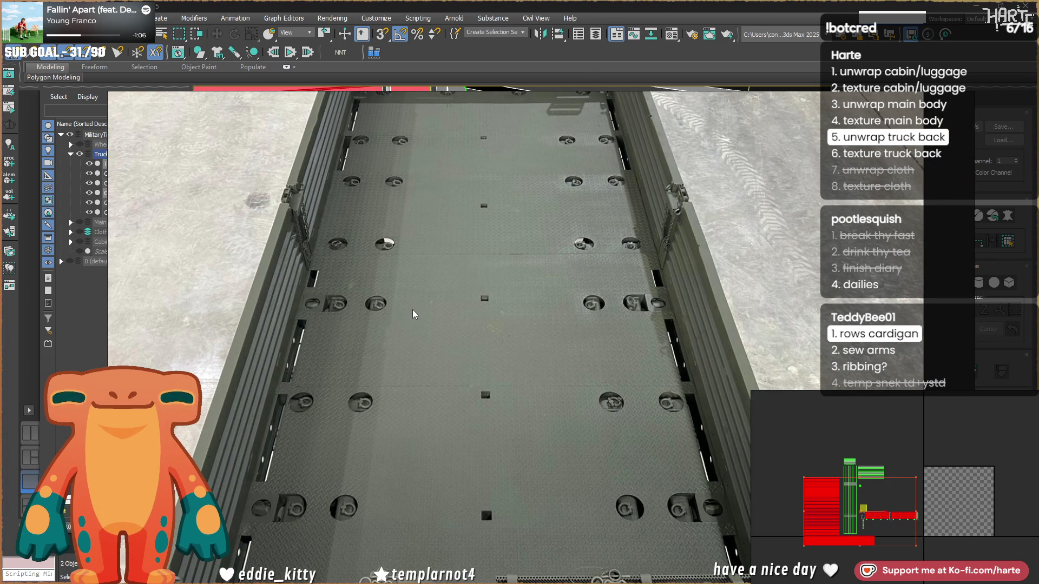
scroll(412, 314, "down", 5)
scroll(413, 309, "down", 3)
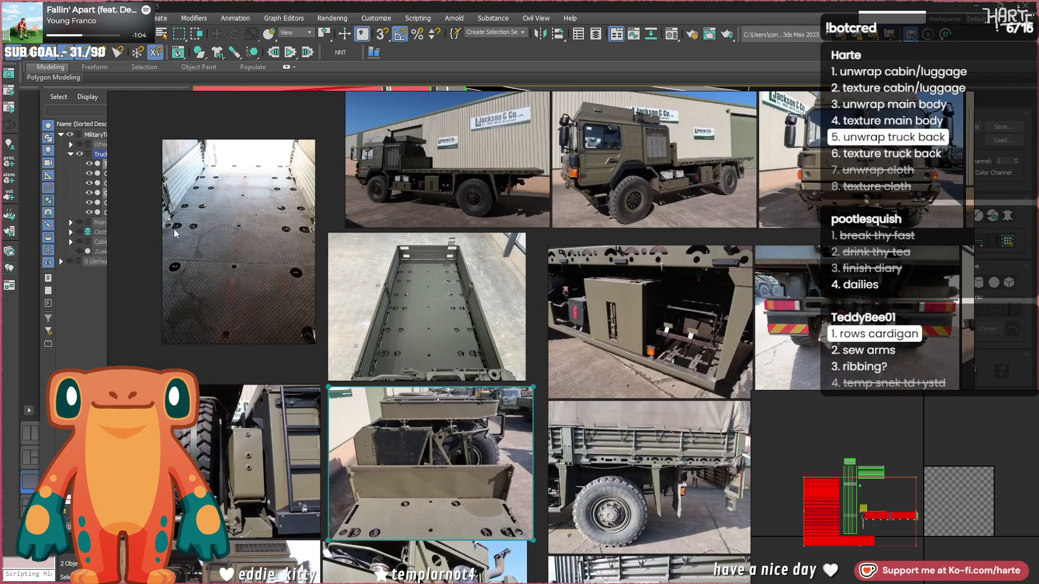
scroll(227, 248, "up", 3)
scroll(290, 279, "down", 1)
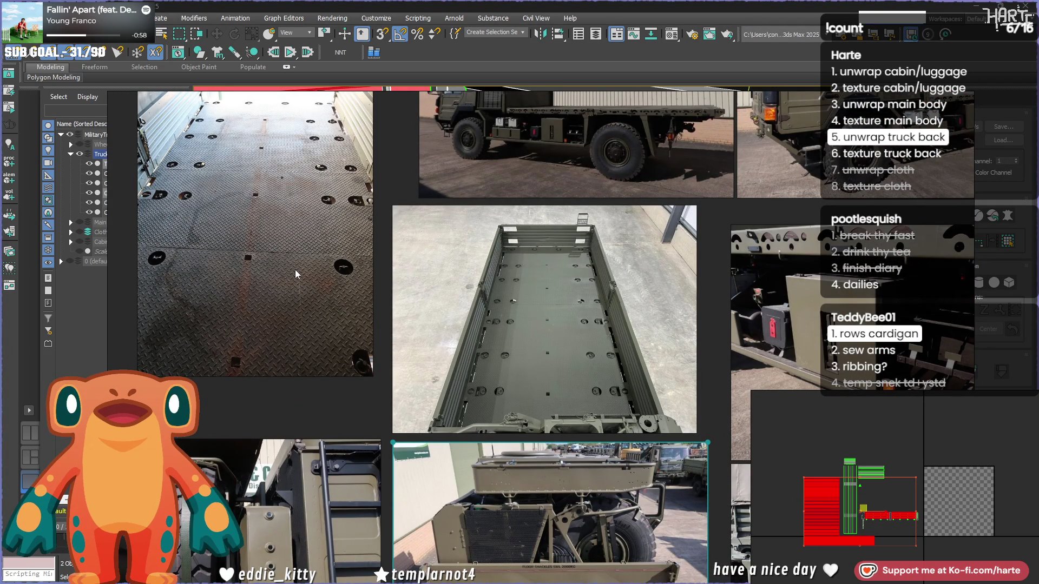
key("alt+Tab")
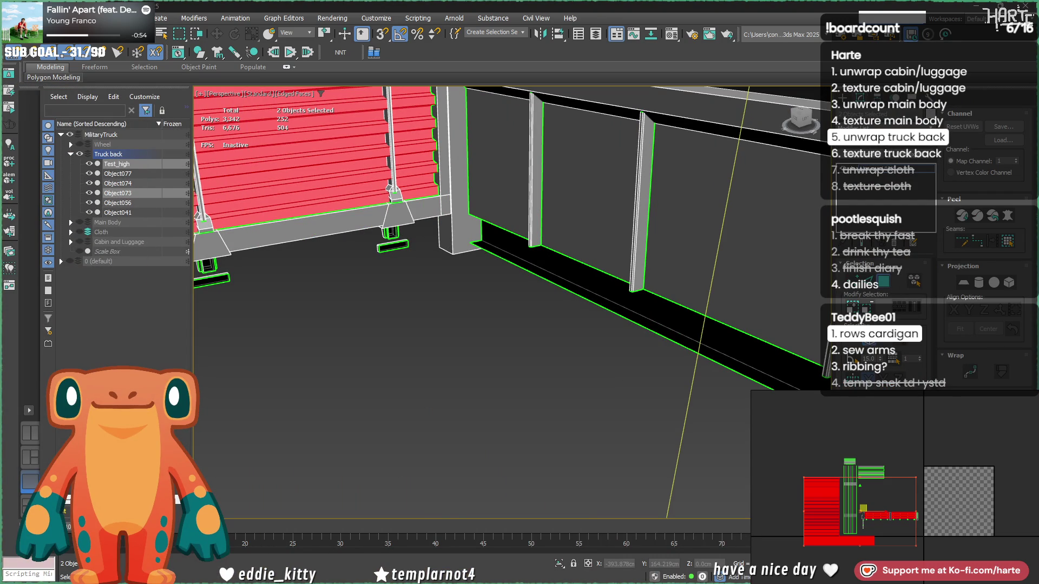
Undo the last change and move the panel's UV pieces up and left.
scroll(469, 354, "down", 5)
middle_click_drag(469, 354, 507, 276, "alt")
scroll(506, 276, "up", 5)
scroll(451, 263, "up", 2)
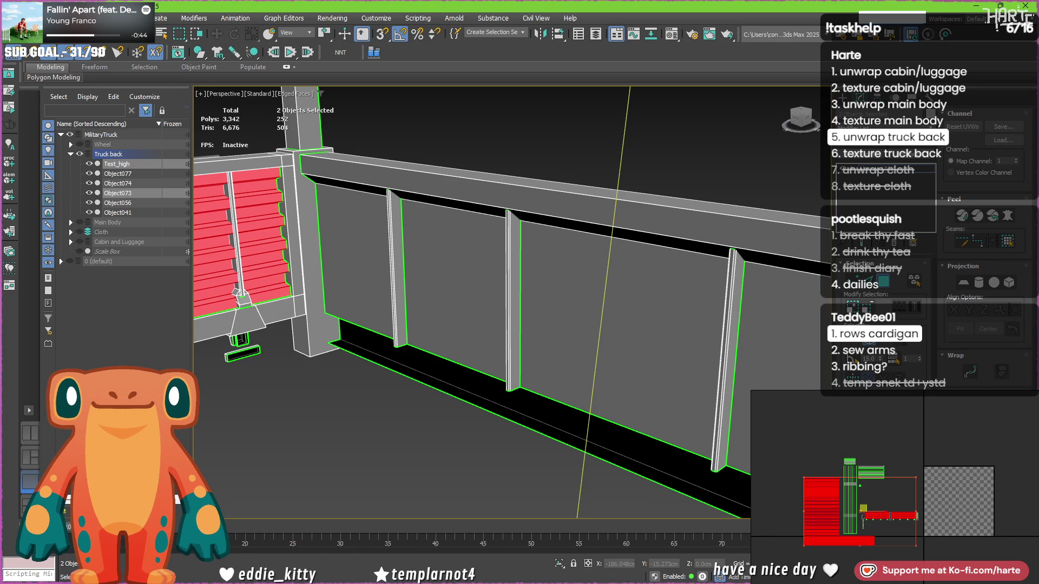
key("z")
middle_click_drag(649, 243, 801, 238, "alt")
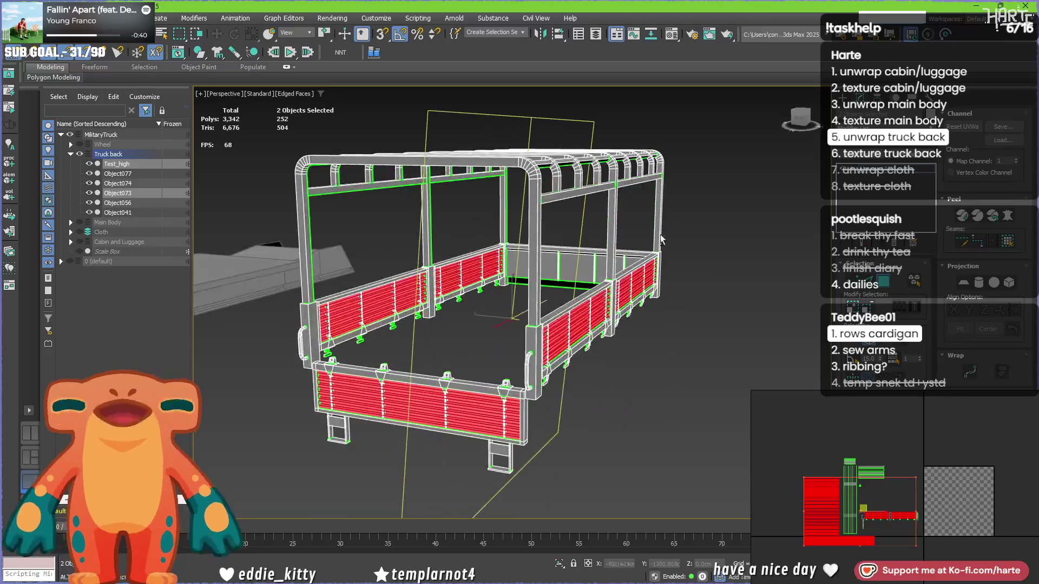
key("ctrl+z")
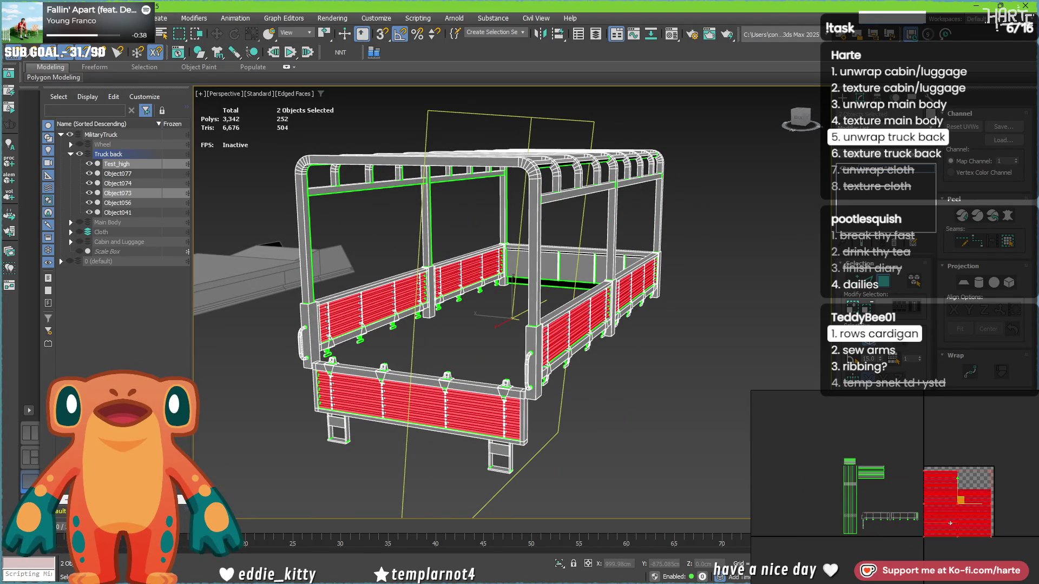
left_click_drag(826, 538, 810, 498)
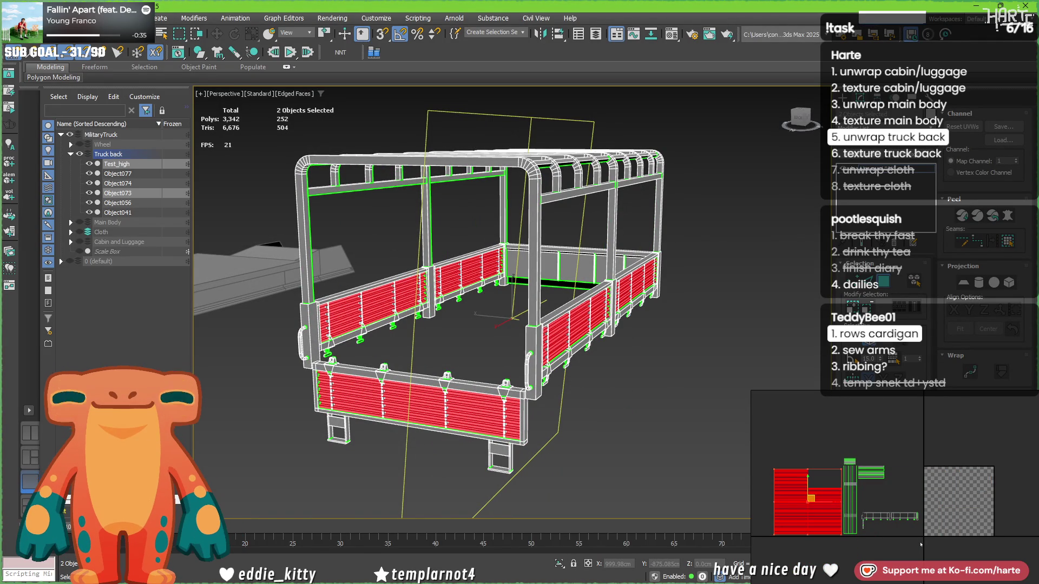
Select a single face on the truck-back rail and inspect the wall from below and the side.
left_click(861, 509)
scroll(495, 342, "up", 10)
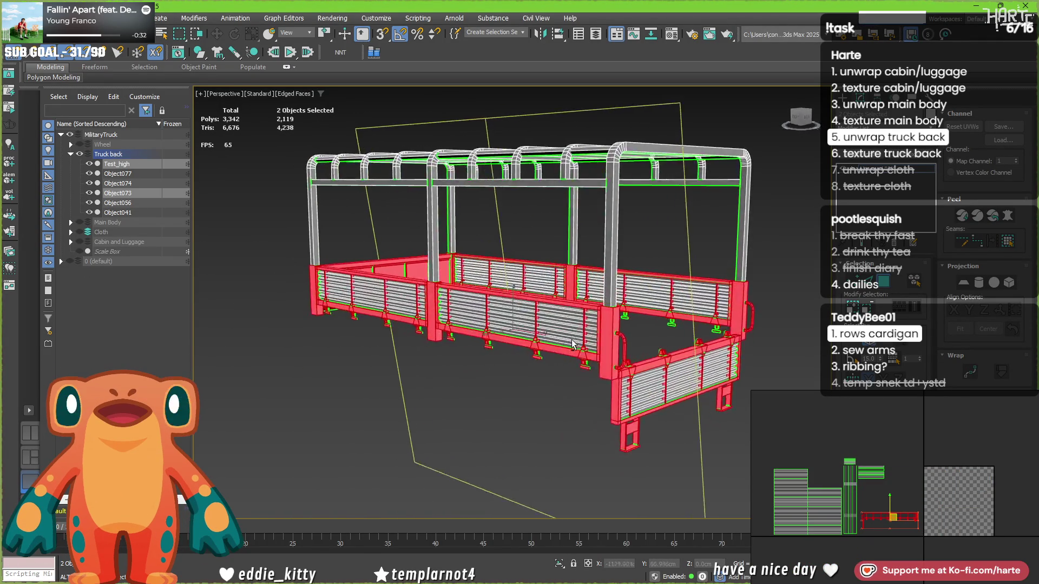
left_click(655, 342)
middle_click_drag(655, 341, 679, 307, "alt")
mouse_move(612, 278)
middle_mouse_down("alt")
mouse_move(541, 254)
mouse_move(703, 352)
mouse_move(814, 462)
middle_mouse_up("alt")
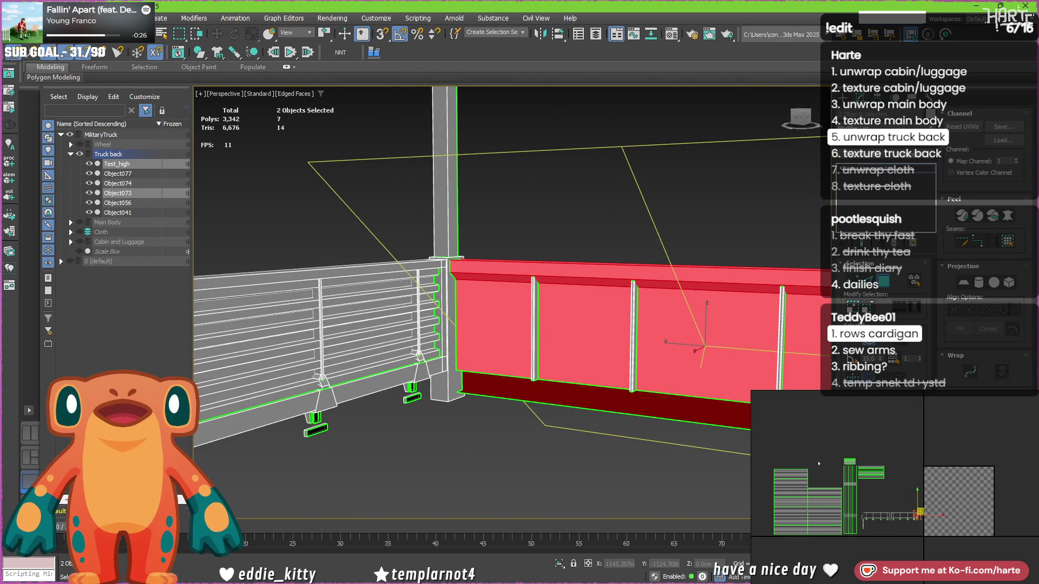
scroll(915, 493, "up", 5)
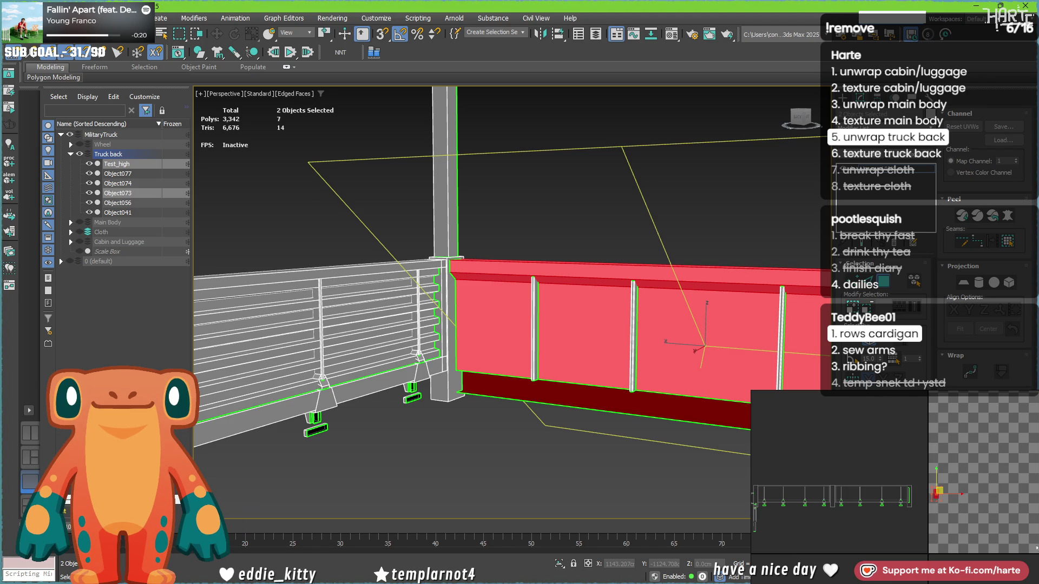
scroll(915, 493, "down", 2)
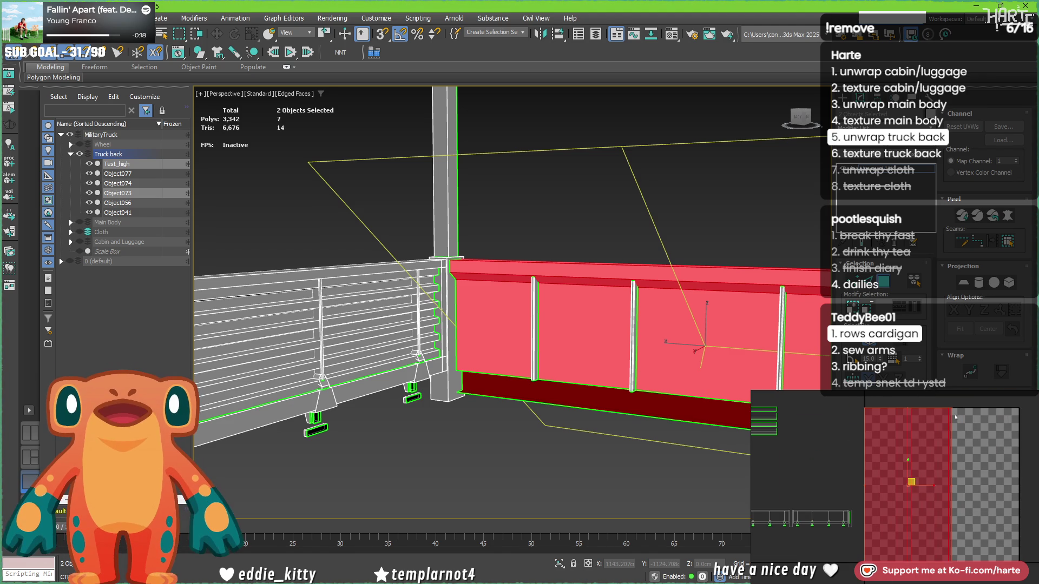
scroll(911, 467, "down", 3)
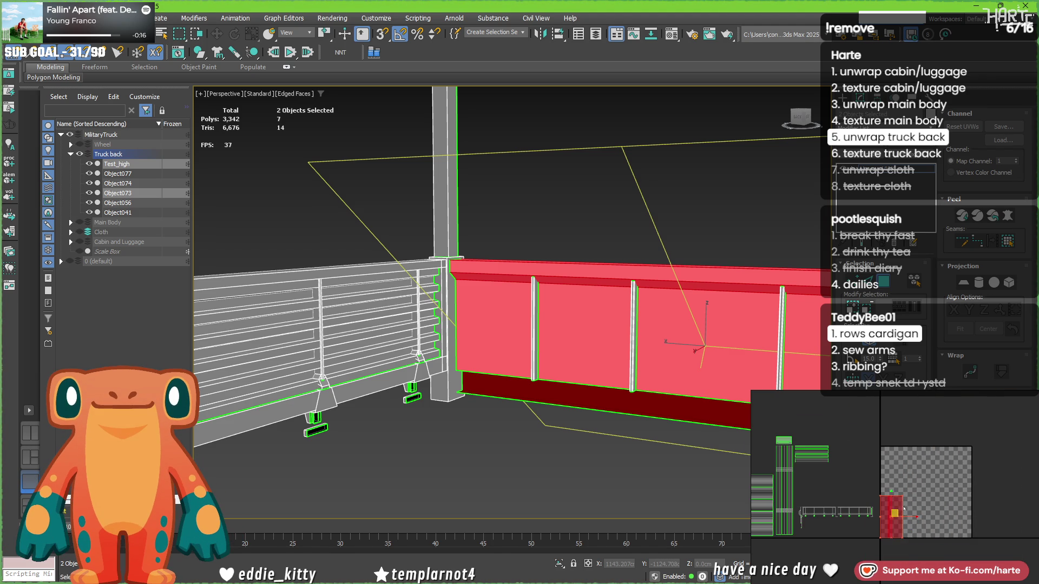
Keep the UV shell at its original size, move it up-left, and deselect to show the grid texture.
left_click_drag(902, 496, 932, 447)
key("ctrl+z")
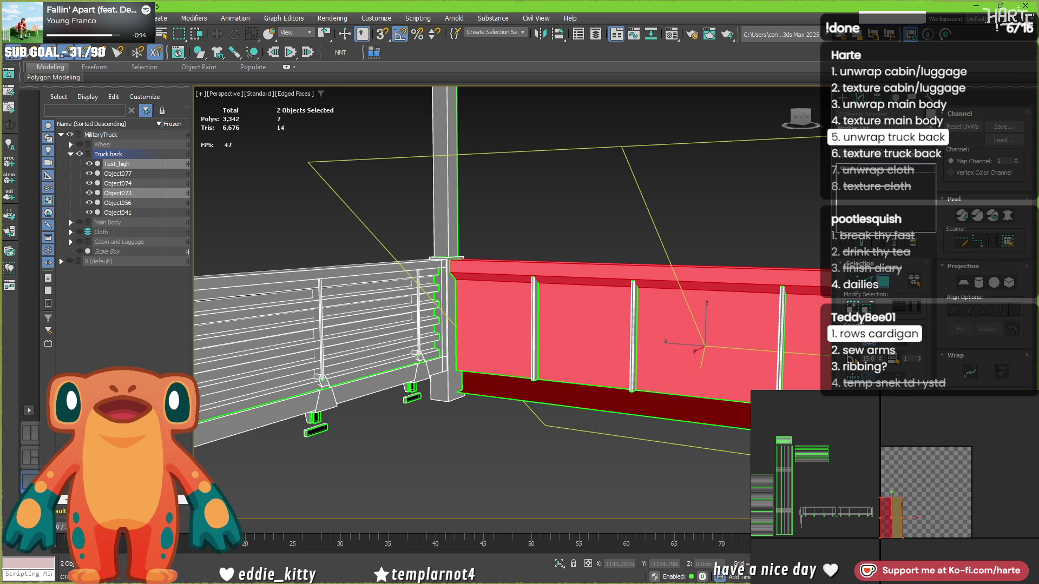
scroll(903, 515, "down", 1)
left_click_drag(896, 514, 780, 456)
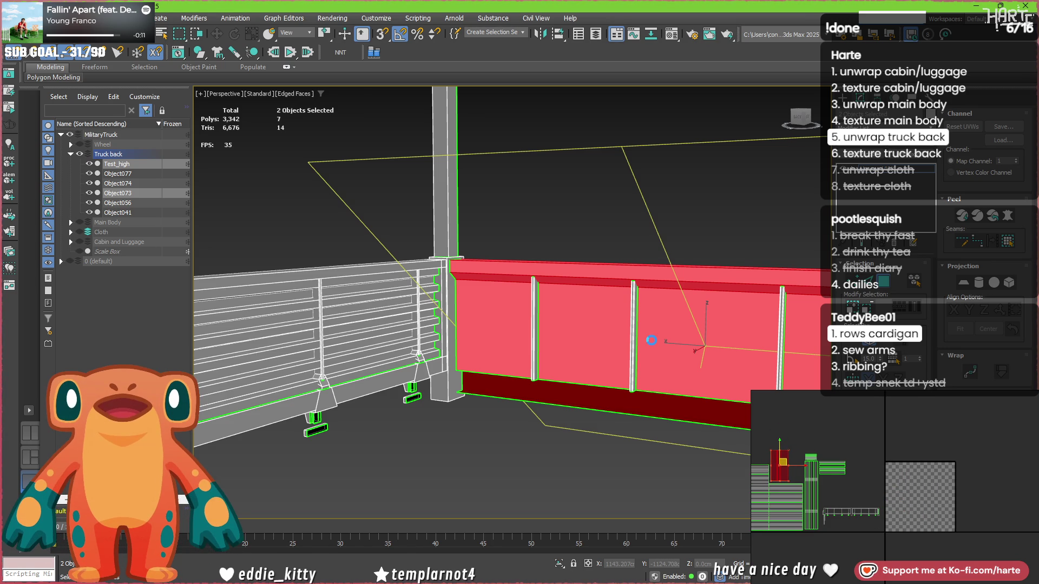
scroll(654, 339, "up", 5)
left_click(559, 122)
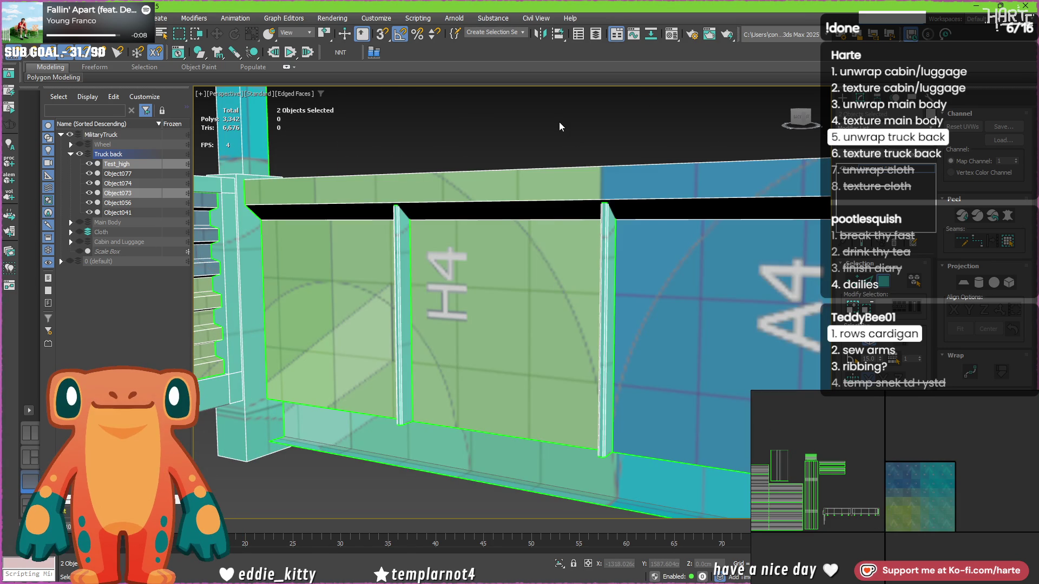
Select the truck-back rail faces in the UV layout and view them from an elevated angle.
scroll(560, 121, "down", 10)
scroll(439, 277, "up", 8)
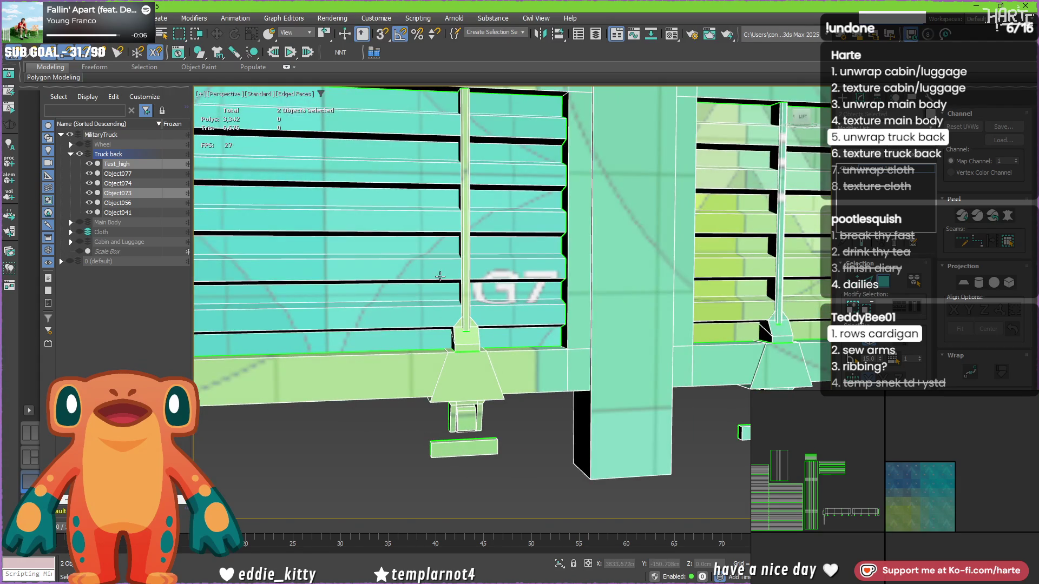
scroll(439, 276, "down", 6)
scroll(627, 345, "up", 4)
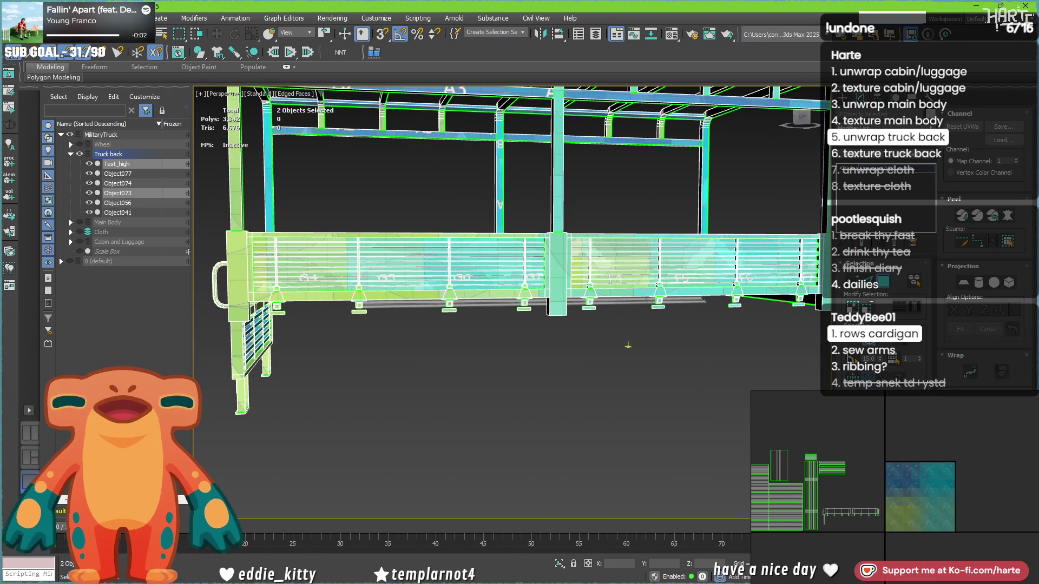
mouse_move(981, 464)
middle_mouse_down()
mouse_move(946, 476)
mouse_move(984, 482)
mouse_move(879, 537)
middle_mouse_up()
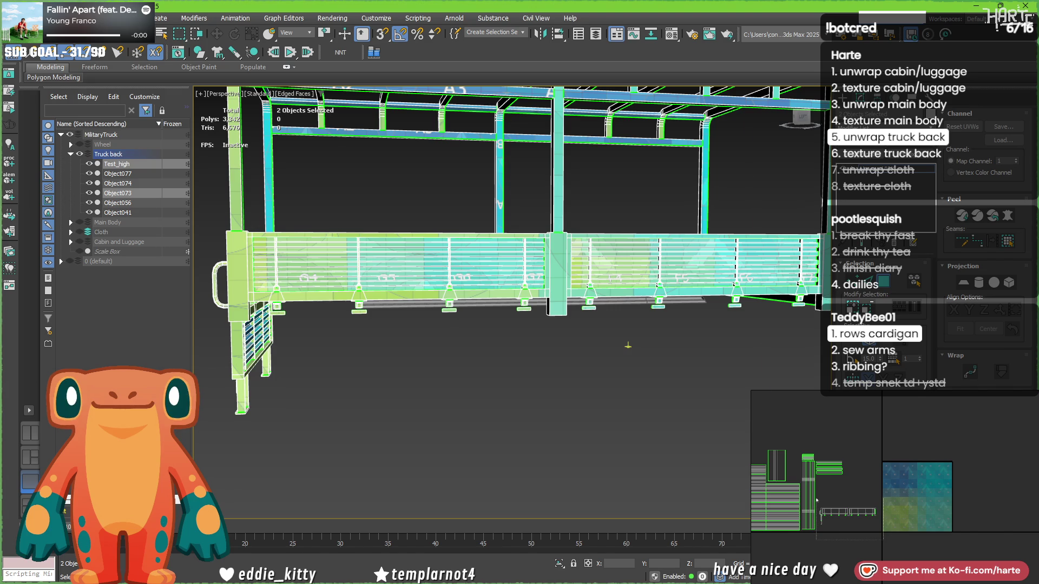
left_click_drag(816, 500, 879, 523)
mouse_move(661, 368)
middle_mouse_down("alt")
mouse_move(658, 326)
mouse_move(621, 321)
mouse_move(744, 322)
mouse_move(558, 301)
mouse_move(423, 309)
middle_mouse_up("alt")
scroll(409, 303, "up", 3)
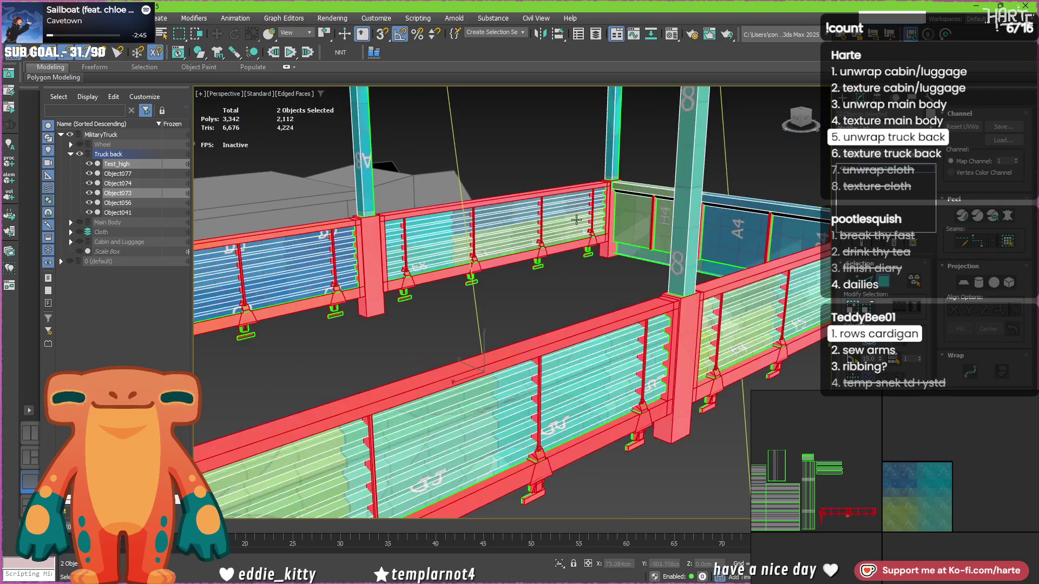
Select the first vertical posts along the side rail, adding each one in turn.
scroll(302, 285, "up", 3)
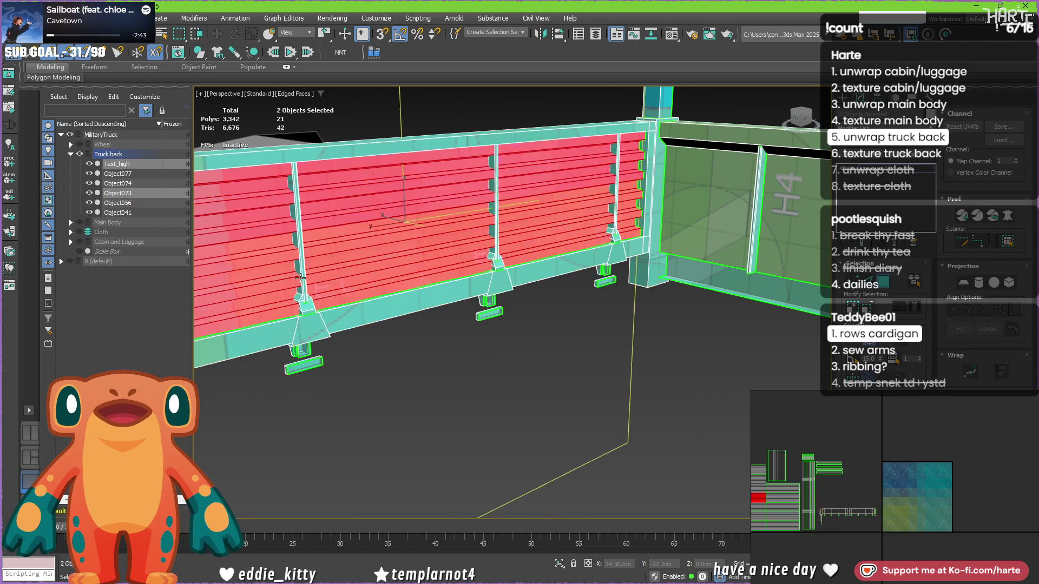
left_click(298, 259)
scroll(313, 258, "down", 1)
mouse_move(312, 258)
middle_mouse_down("alt")
mouse_move(436, 284)
mouse_move(397, 250)
middle_mouse_up("alt")
left_click(415, 260, "ctrl")
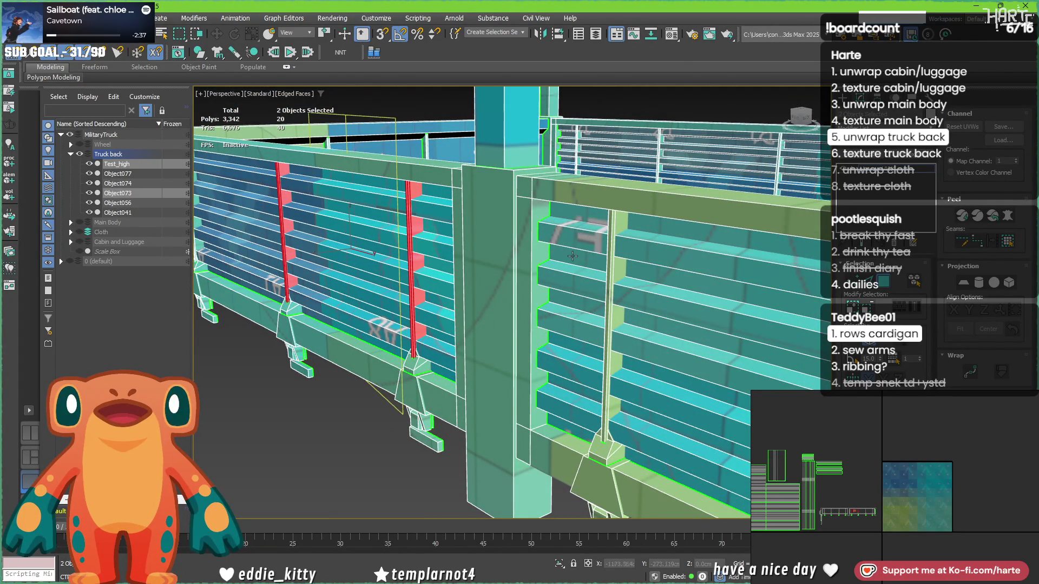
left_click(615, 261, "ctrl")
scroll(615, 262, "down", 5)
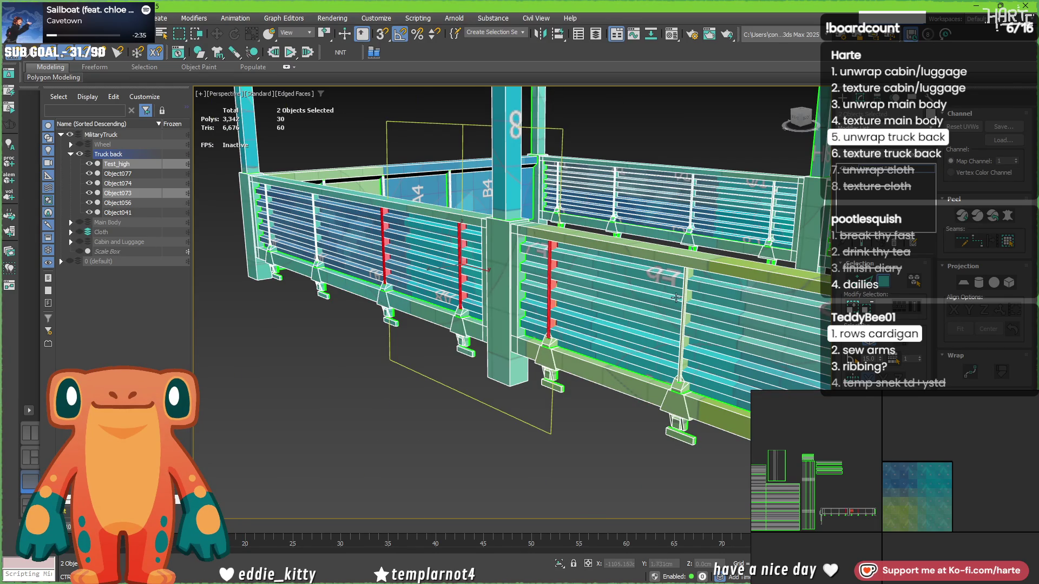
left_click(687, 297, "ctrl")
middle_click_drag(687, 298, 337, 214, "alt")
scroll(337, 214, "up", 5)
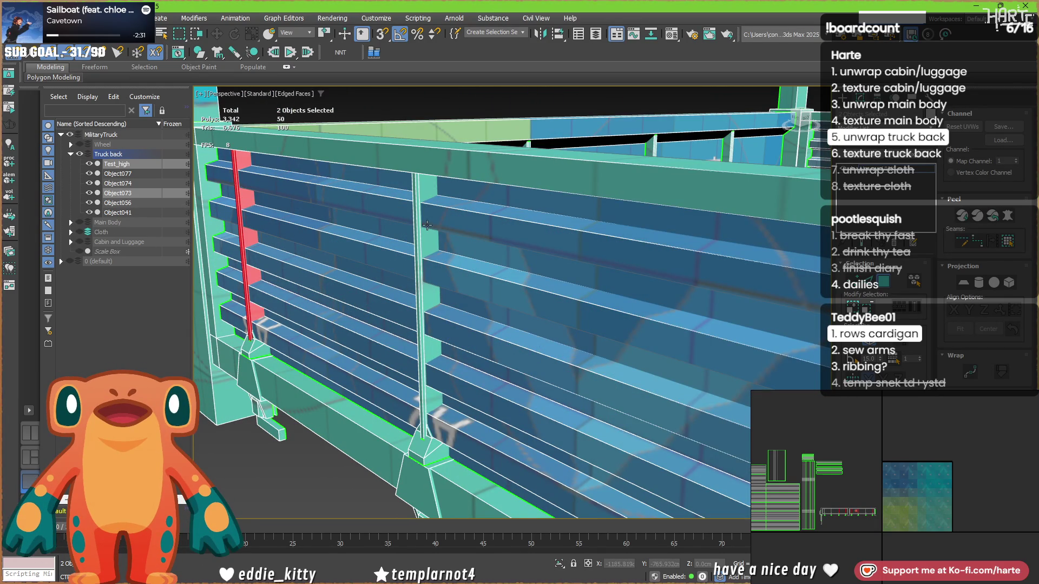
left_click(427, 245, "ctrl")
scroll(426, 245, "down", 5)
middle_click_drag(427, 245, 444, 306, "alt")
left_click(412, 268, "ctrl")
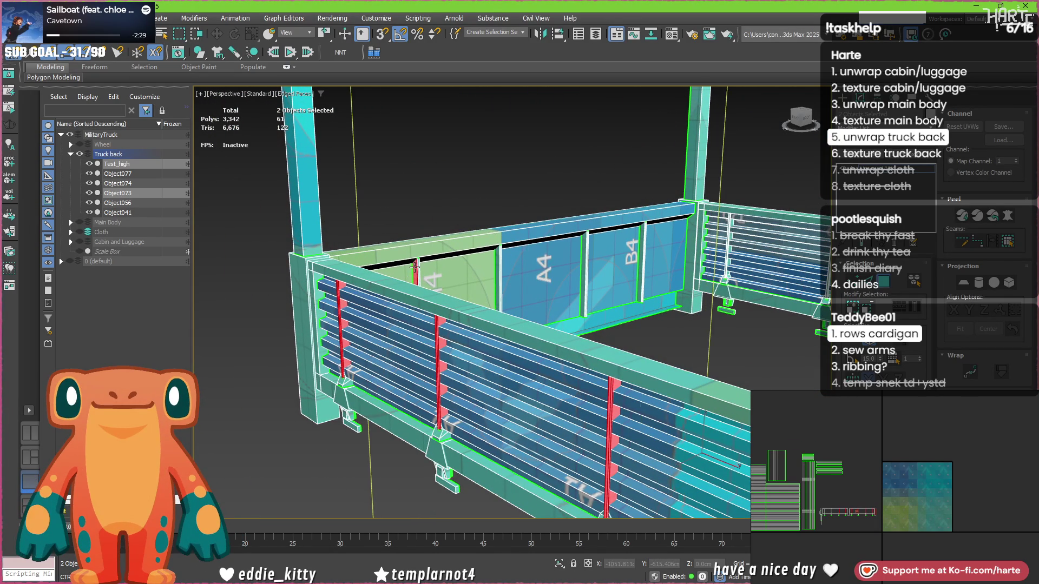
Add two end-panel posts and three right-railing posts to the selection.
left_click(584, 271, "ctrl")
left_click(643, 255, "ctrl")
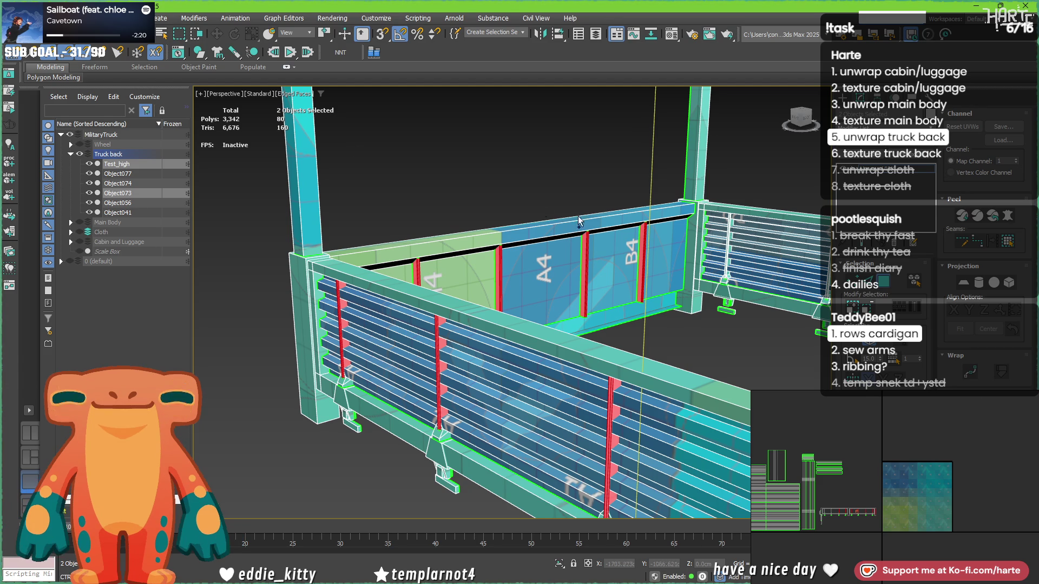
middle_click_drag(541, 206, 431, 255, "alt")
left_click(431, 254, "ctrl")
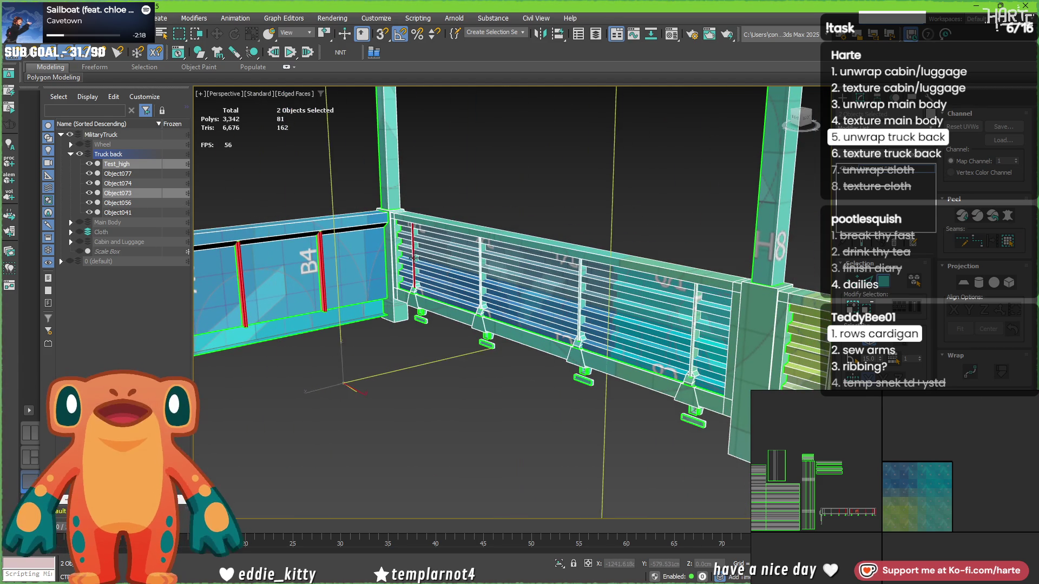
left_click(484, 277, "ctrl")
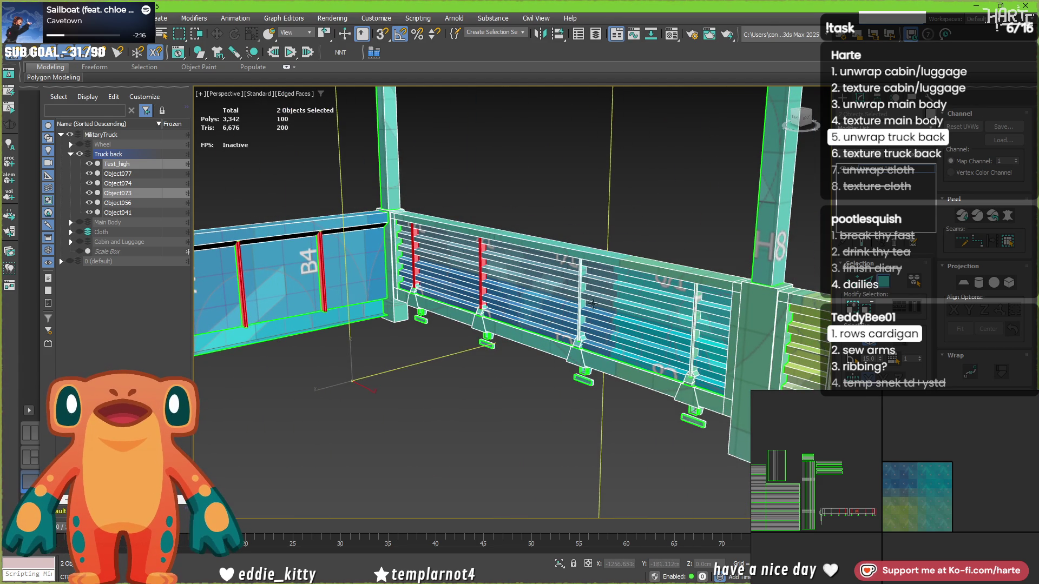
left_click(695, 325, "ctrl")
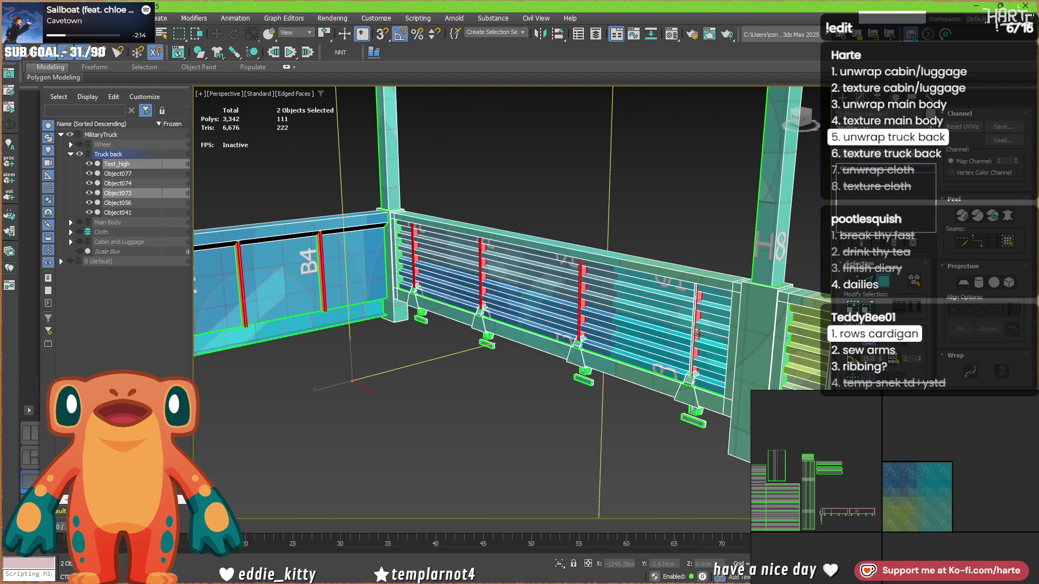
key("z")
scroll(524, 346, "up", 10)
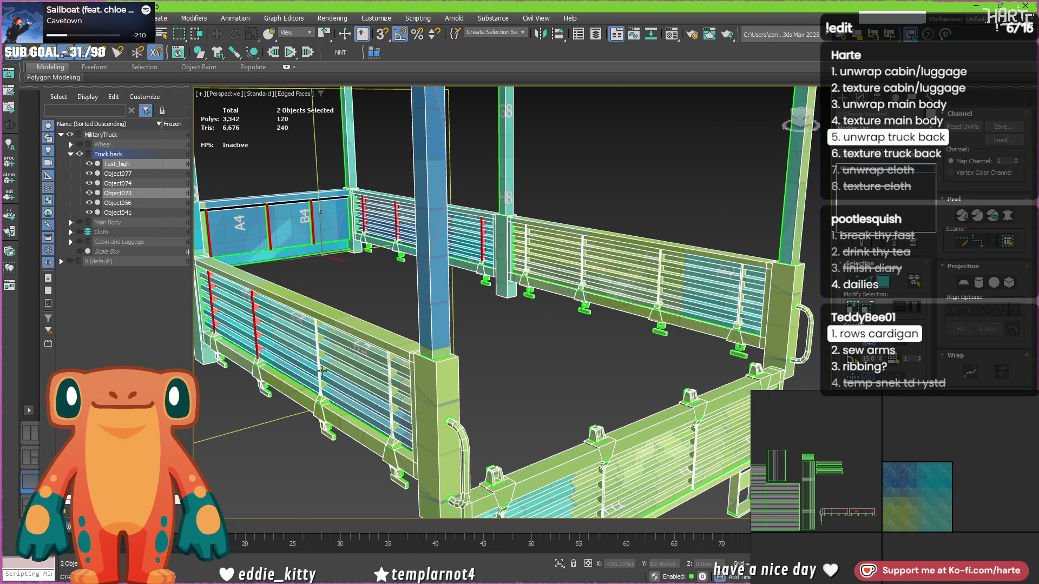
Add the remaining left-railing and rear-end posts, completing the 220-polygon selection.
left_click(322, 371, "ctrl")
left_click(400, 400, "ctrl")
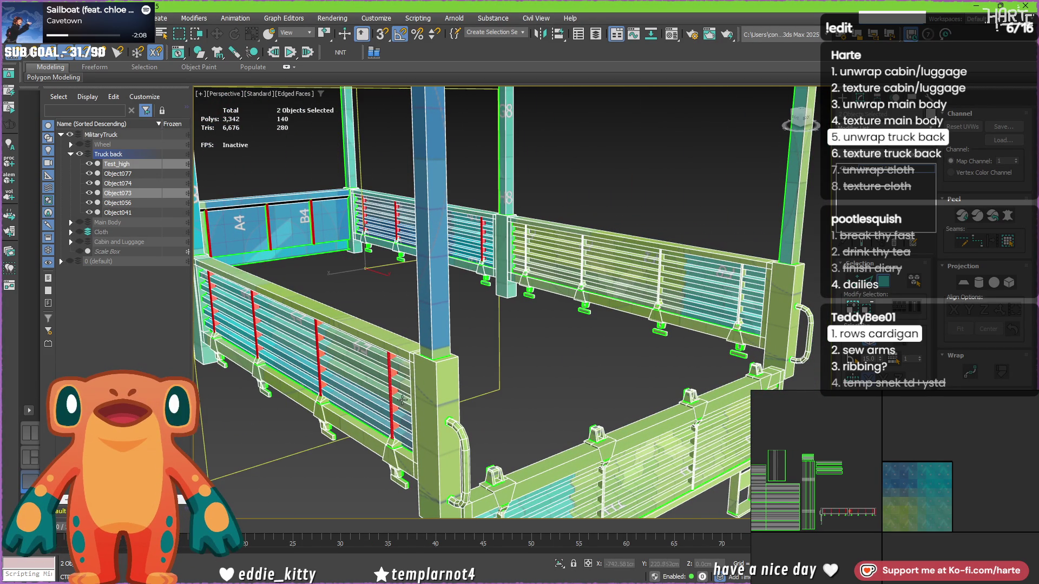
left_click(531, 261, "ctrl")
scroll(671, 282, "up", 5)
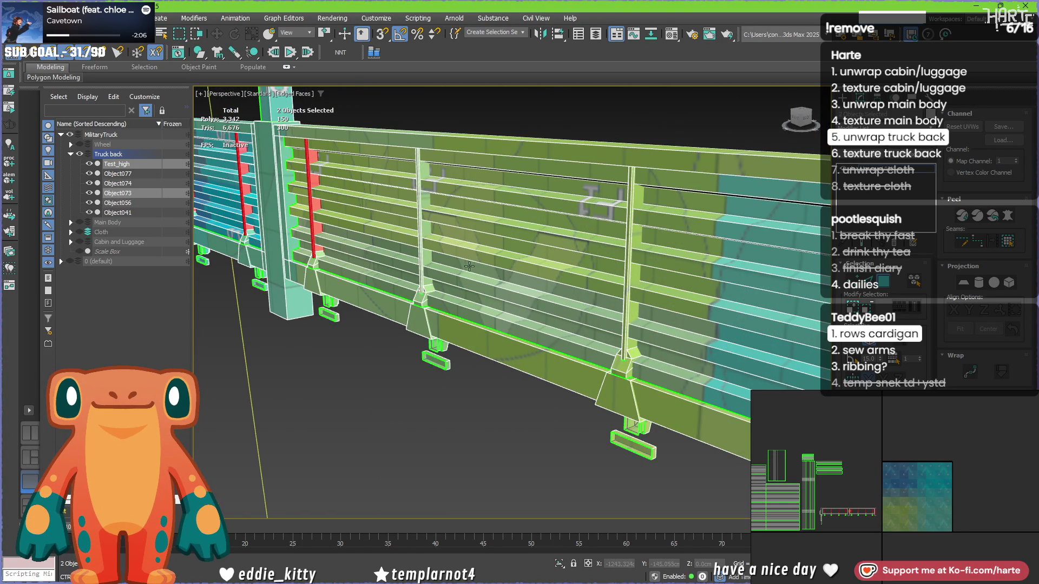
left_click(423, 261, "ctrl")
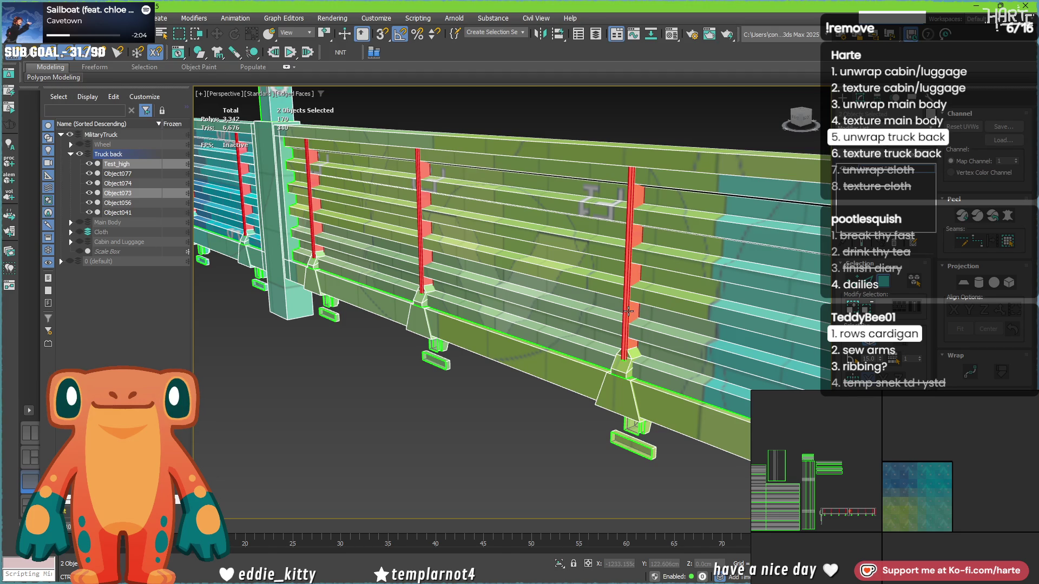
scroll(363, 280, "up", 5)
left_click(483, 324, "ctrl")
scroll(483, 324, "down", 10)
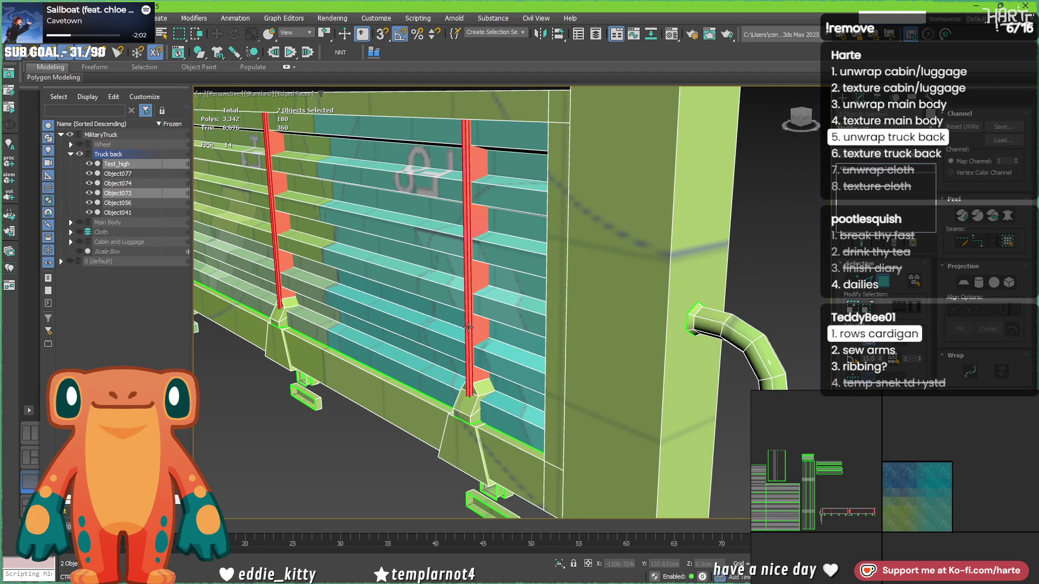
scroll(446, 286, "up", 5)
left_click(315, 316, "ctrl")
left_click(475, 285, "ctrl")
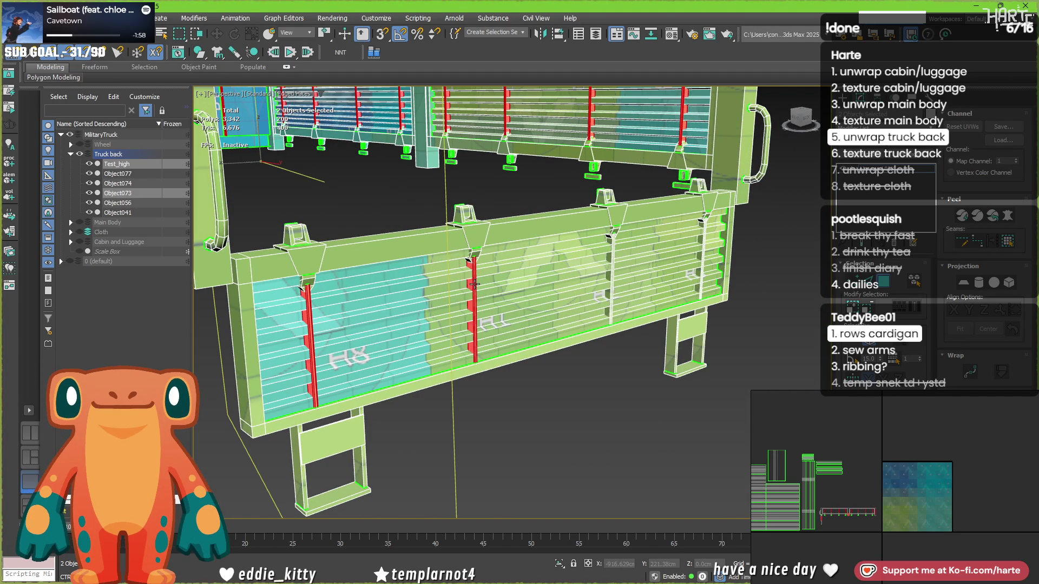
left_click(698, 244, "ctrl")
scroll(677, 231, "down", 5)
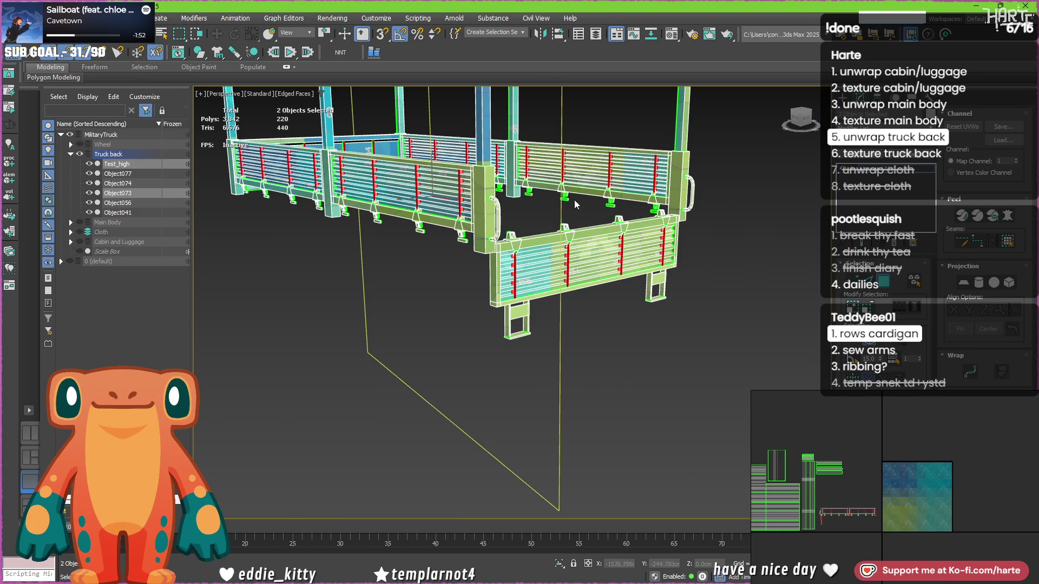
Move the tall vertical UV strip to the right in the layout.
middle_click_drag(535, 196, 537, 168, "alt")
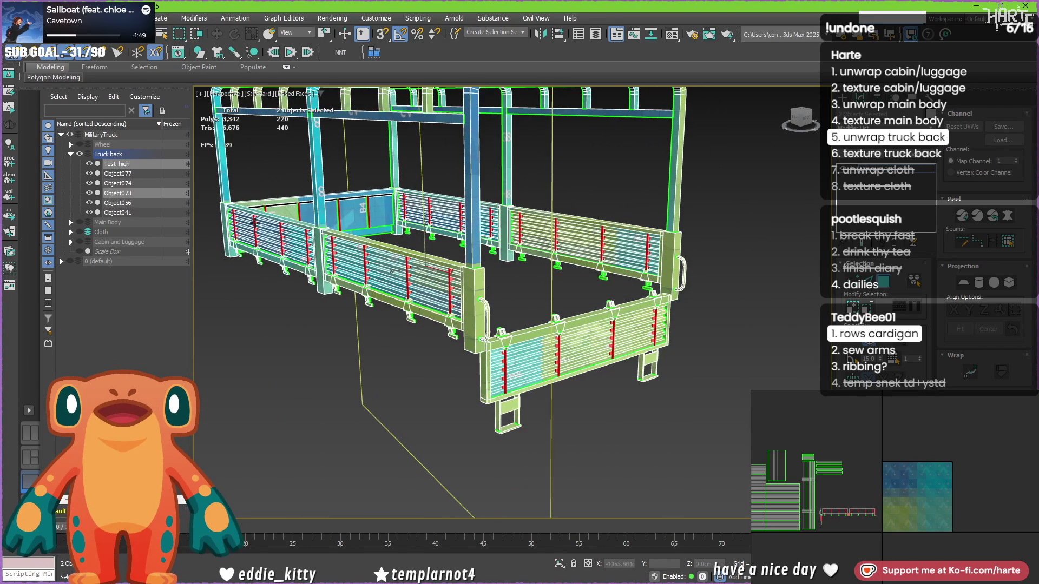
mouse_move(541, 303)
middle_mouse_down("alt")
mouse_move(572, 301)
mouse_move(750, 361)
mouse_move(750, 347)
middle_mouse_up("alt")
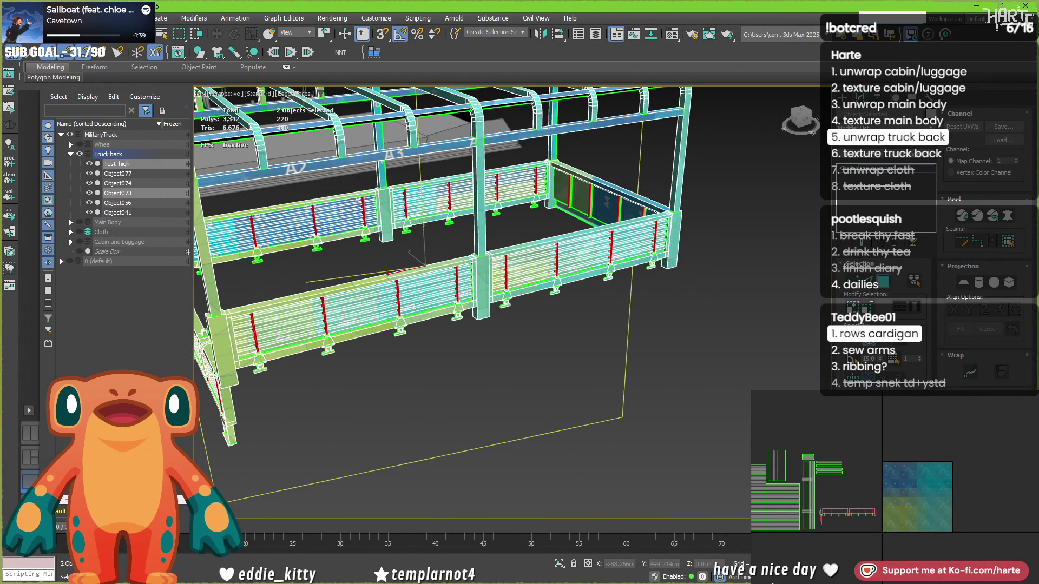
scroll(853, 517, "up", 5)
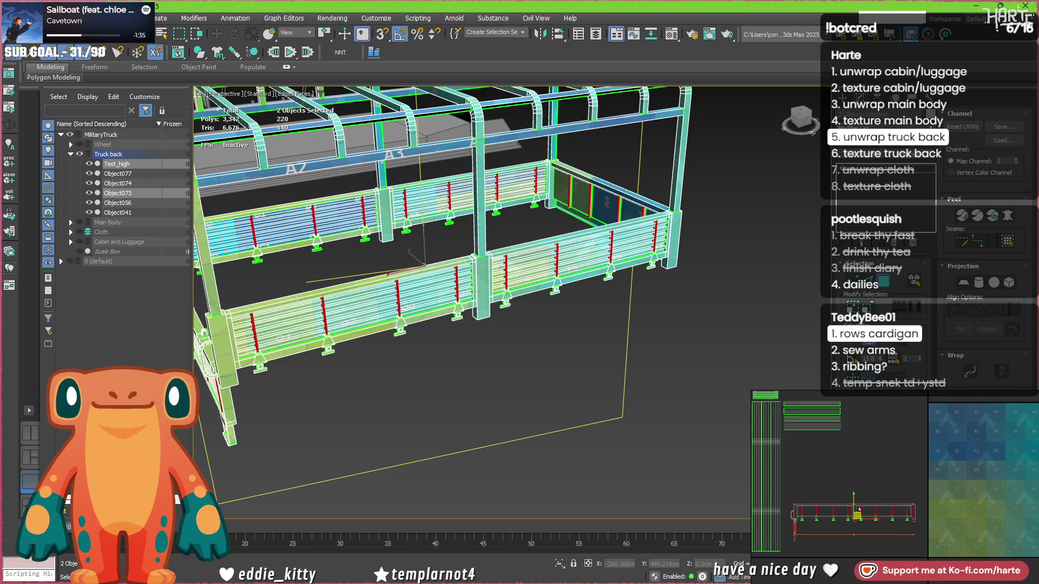
middle_click_drag(1011, 457, 889, 467)
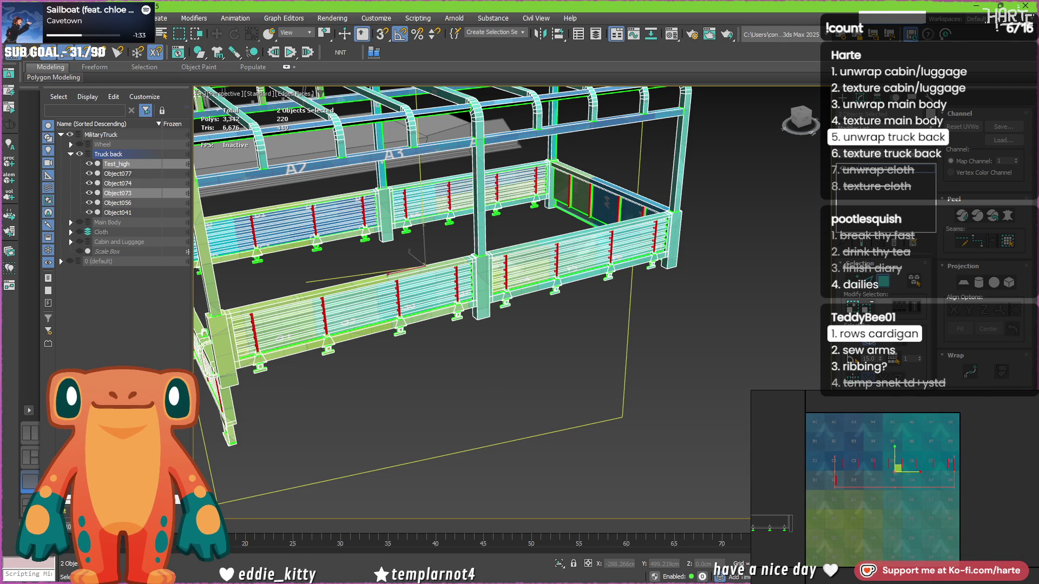
left_click(893, 493)
left_click_drag(894, 492, 950, 500)
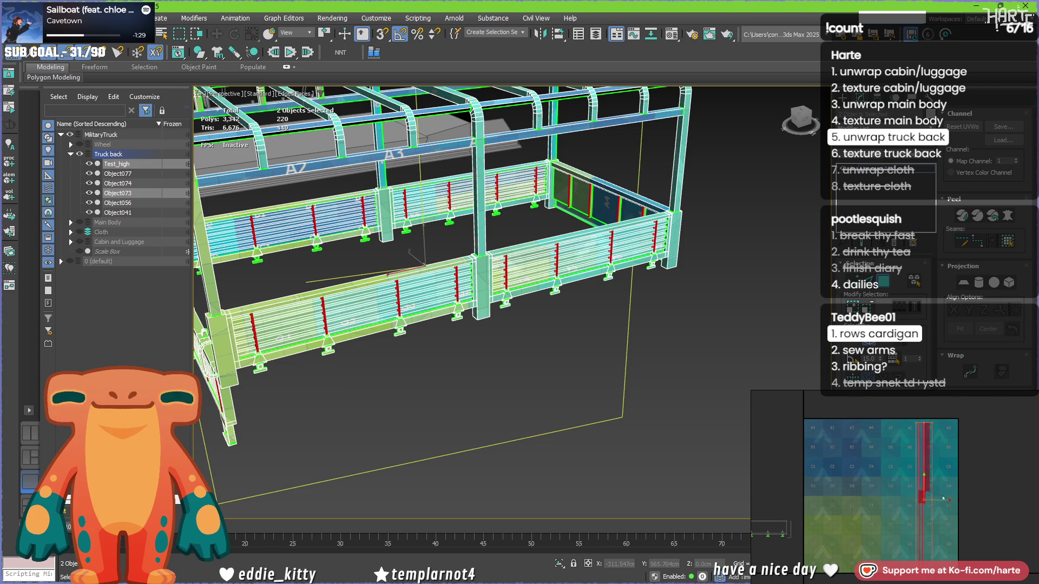
scroll(904, 470, "up", 3)
left_click(905, 471)
Show the truck-back railings in wireframe and return to object-level editing.
scroll(905, 470, "up", 3)
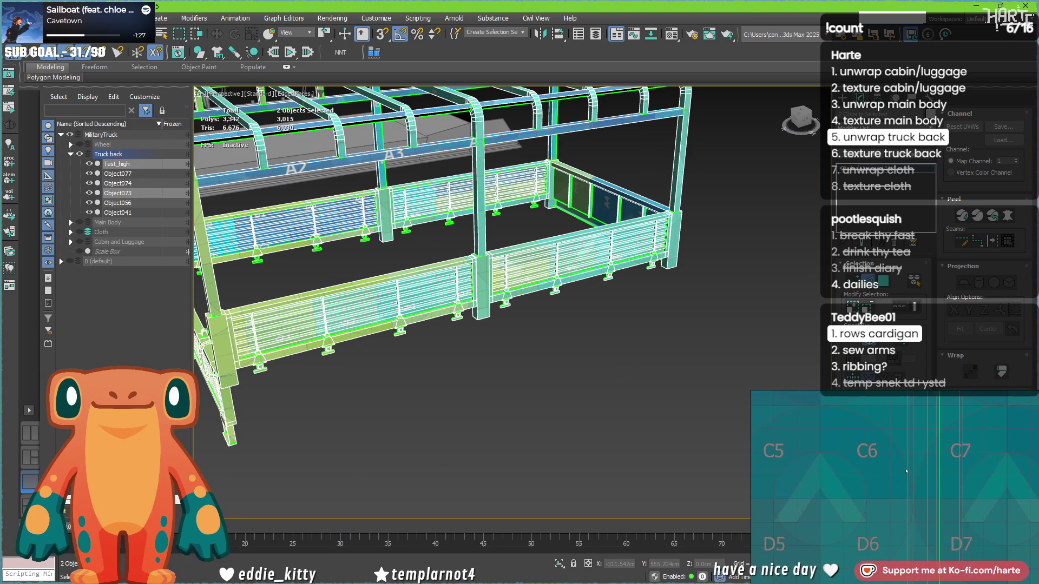
scroll(907, 470, "up", 4)
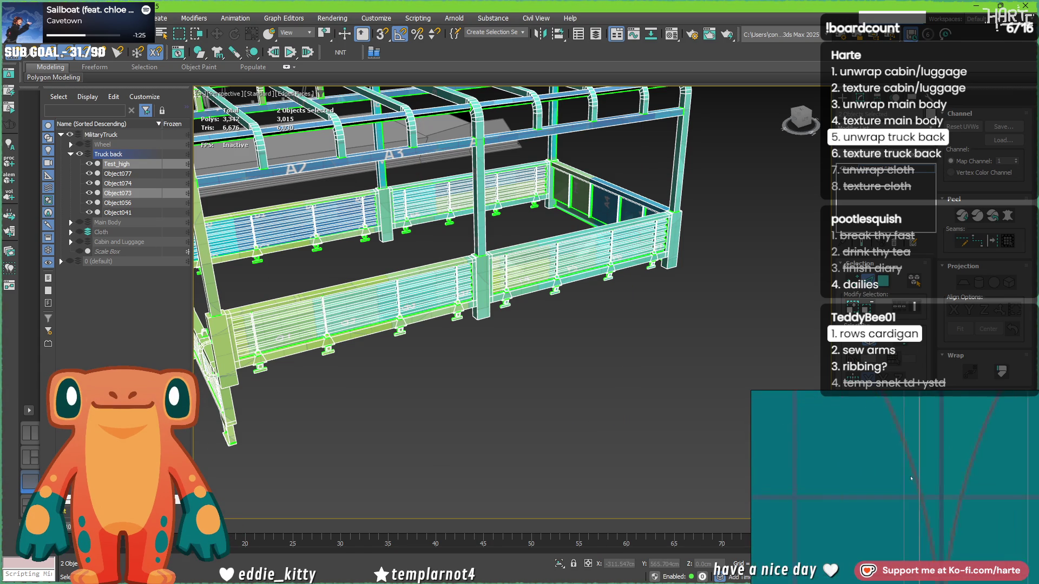
scroll(328, 322, "up", 5)
mouse_move(328, 322)
middle_mouse_down("alt")
mouse_move(300, 362)
mouse_move(456, 268)
mouse_move(465, 316)
mouse_move(504, 317)
mouse_move(424, 295)
mouse_move(366, 262)
mouse_move(402, 319)
middle_mouse_up("alt")
key("F3")
key("F3")
key("F3")
scroll(599, 268, "up", 5)
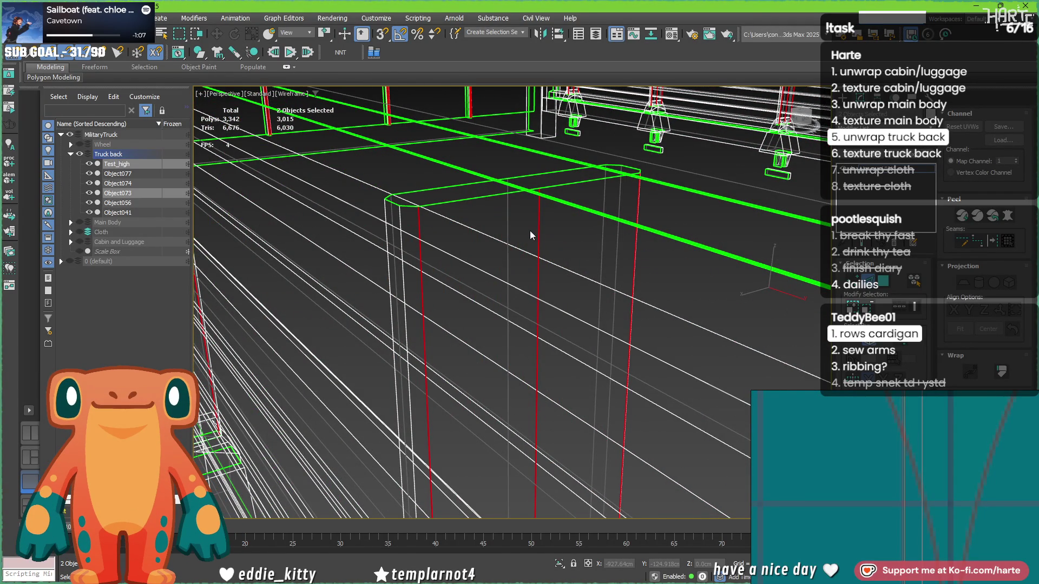
scroll(529, 231, "down", 10)
right_click(507, 244)
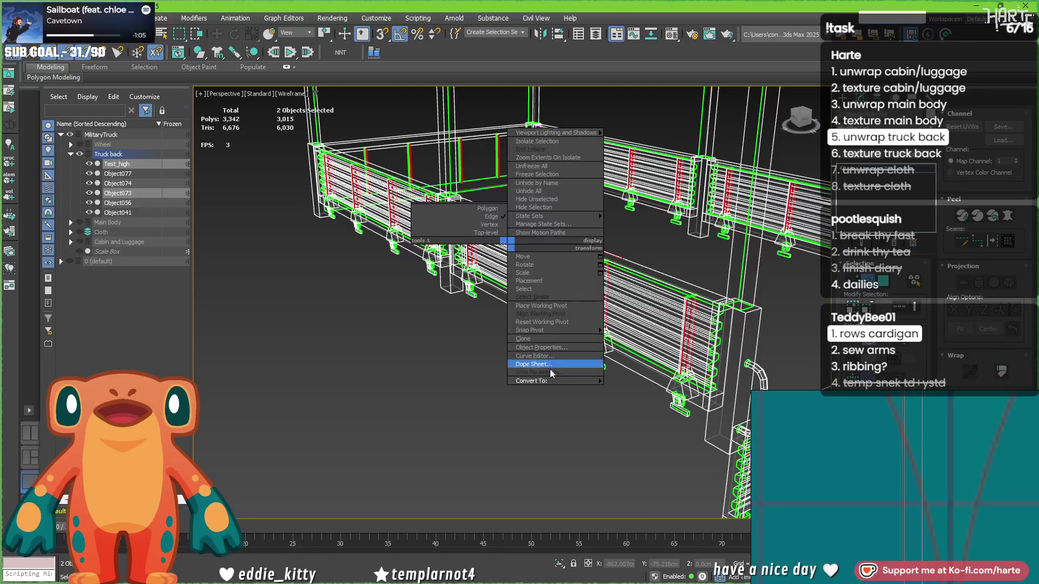
left_click(879, 287)
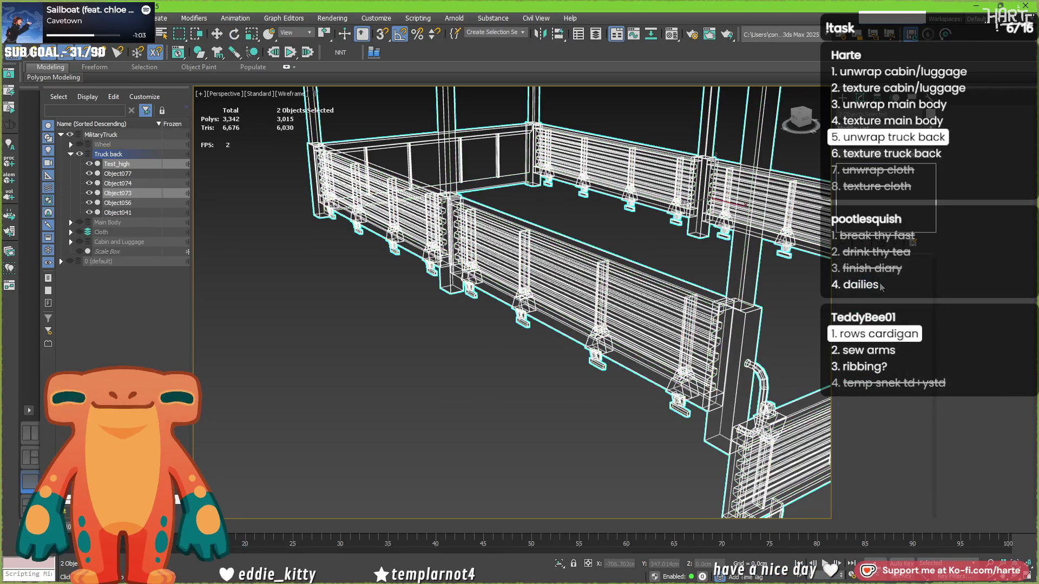
Delete the Test_high object from the truck back group.
left_click(603, 295)
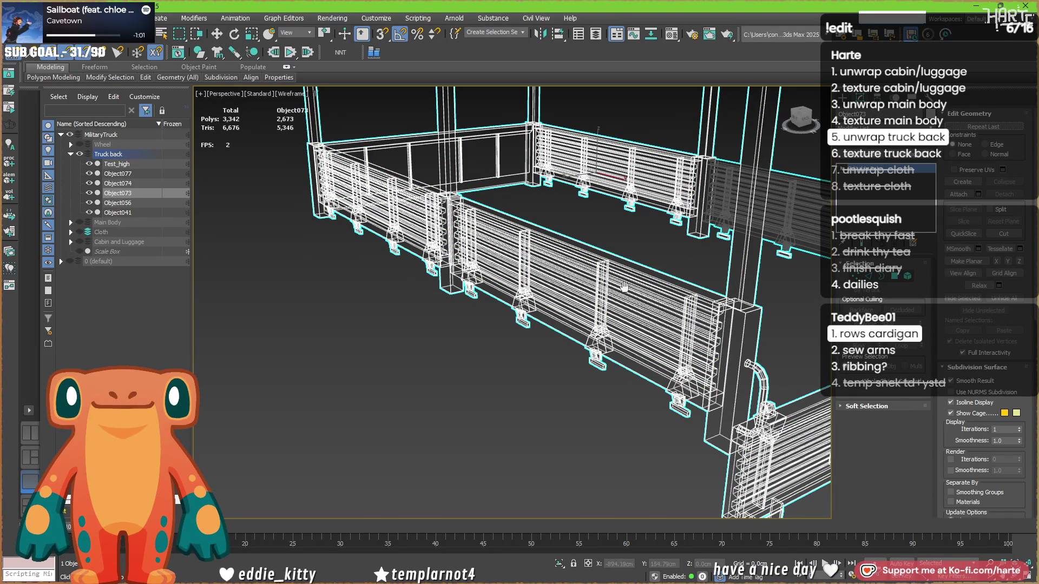
key("z")
left_click(712, 216, "ctrl")
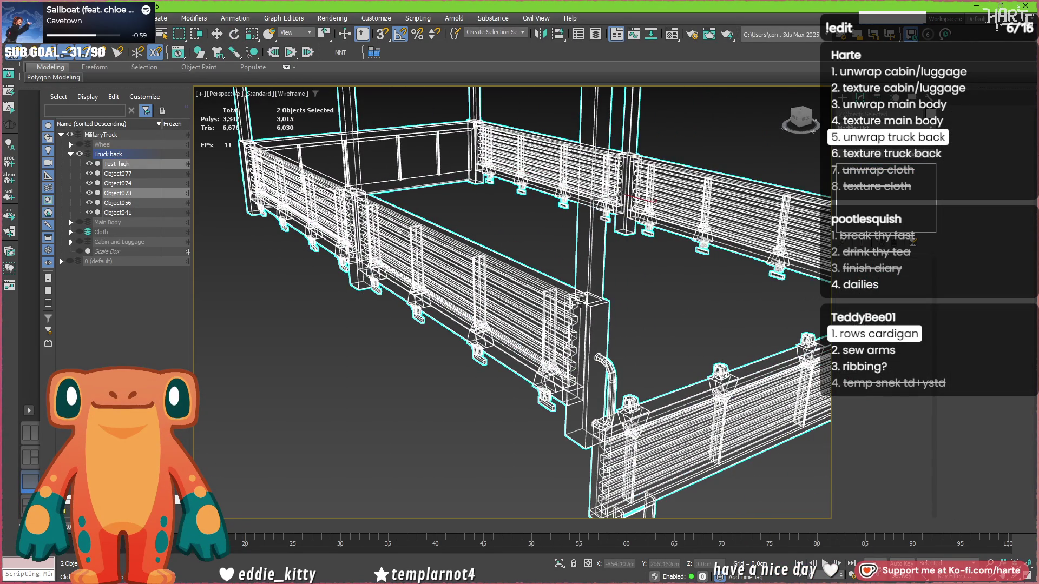
key("z")
scroll(644, 282, "up", 5)
scroll(666, 285, "down", 3)
left_click(674, 293)
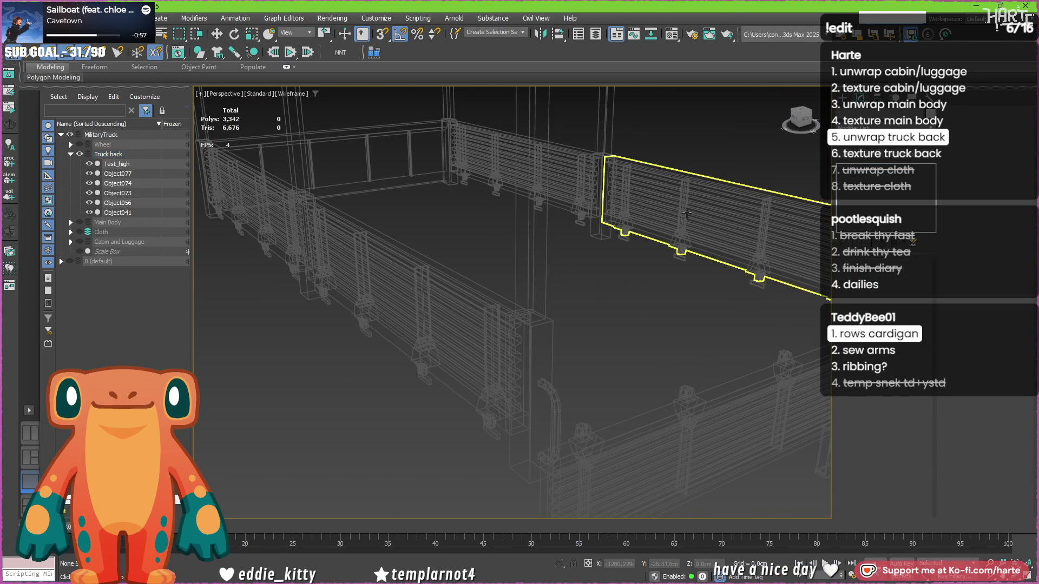
key("Delete")
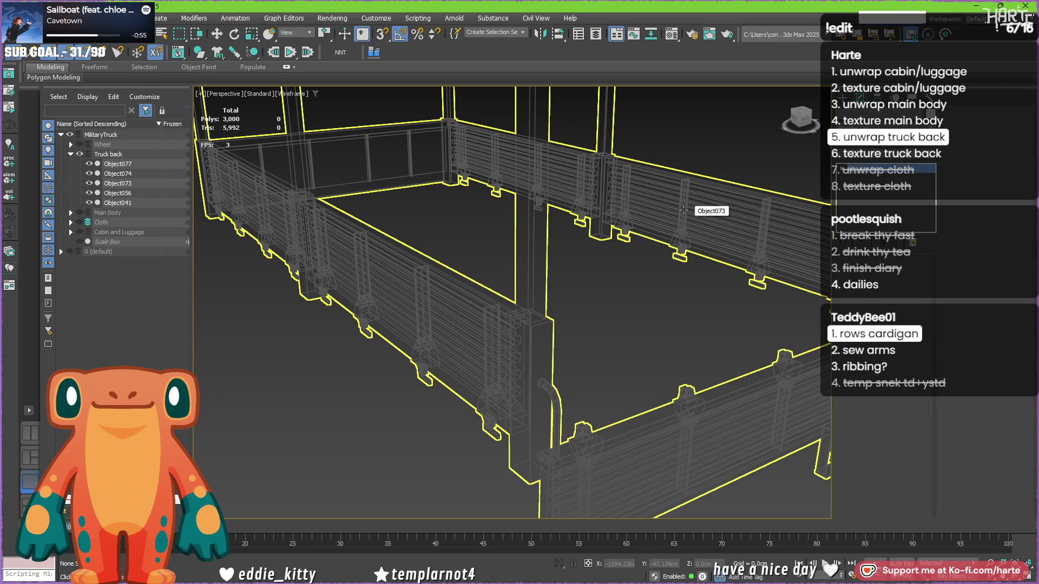
Select Object073 and pick its vertical edge loops in Edge mode.
left_click(683, 210)
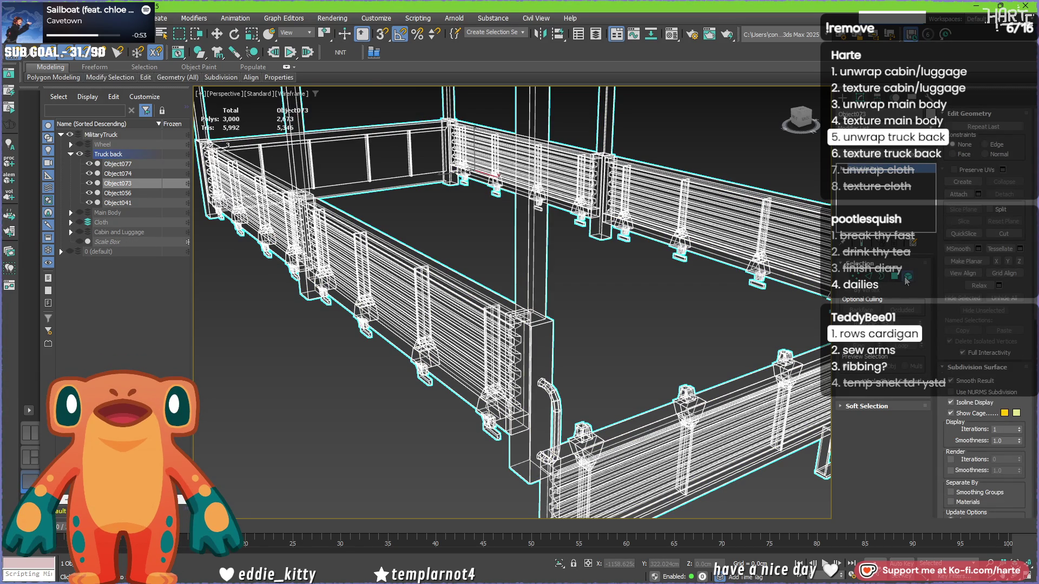
left_click(907, 277)
key("z")
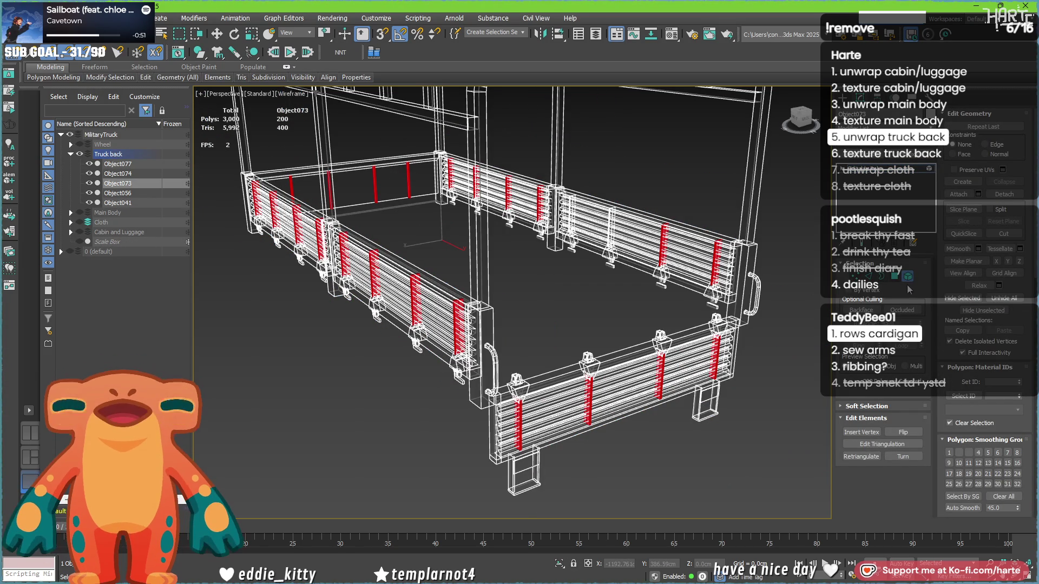
left_click(868, 277)
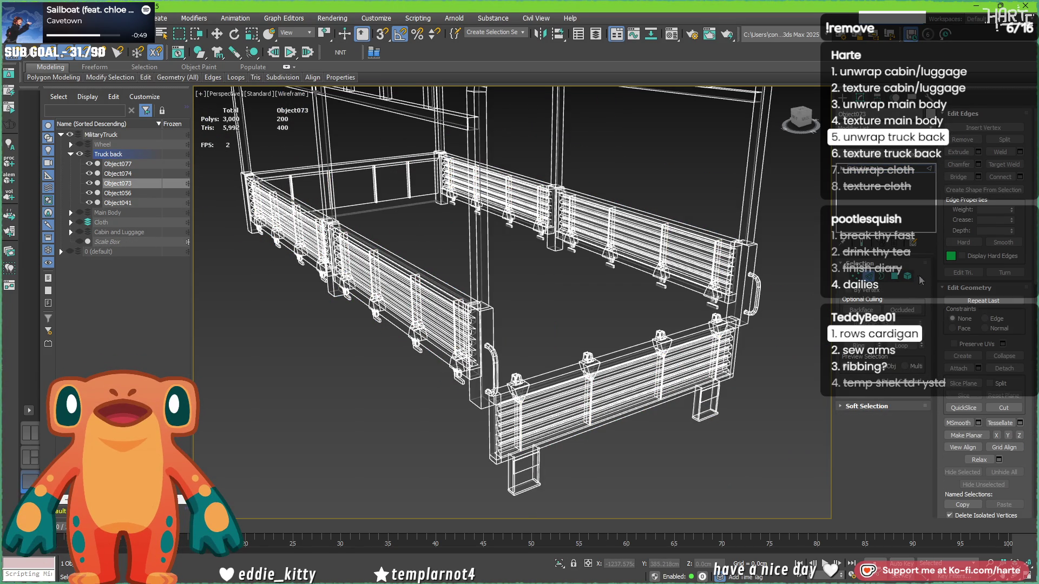
double_click(588, 275)
In Front view, deselect the post's outer vertical edge and box-select the edges along the left post.
key("f")
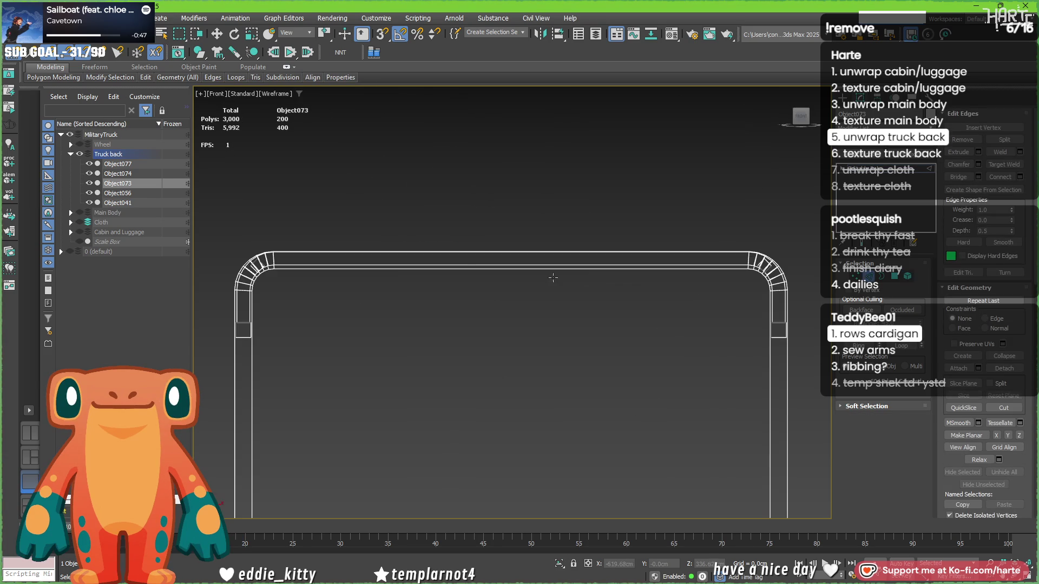
scroll(367, 289, "down", 5)
scroll(577, 351, "up", 6)
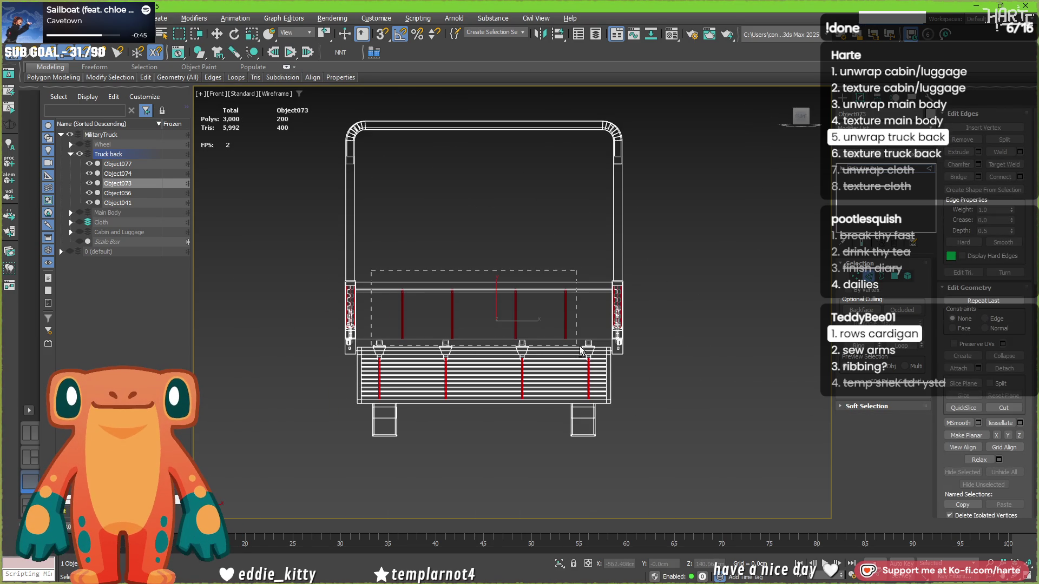
scroll(355, 292, "up", 10)
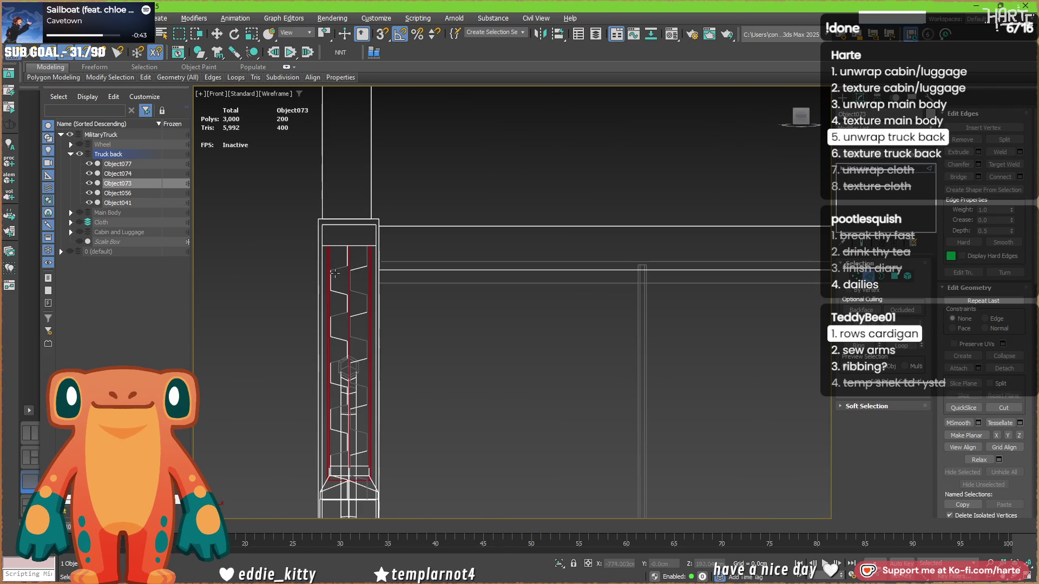
left_click(329, 276, "alt")
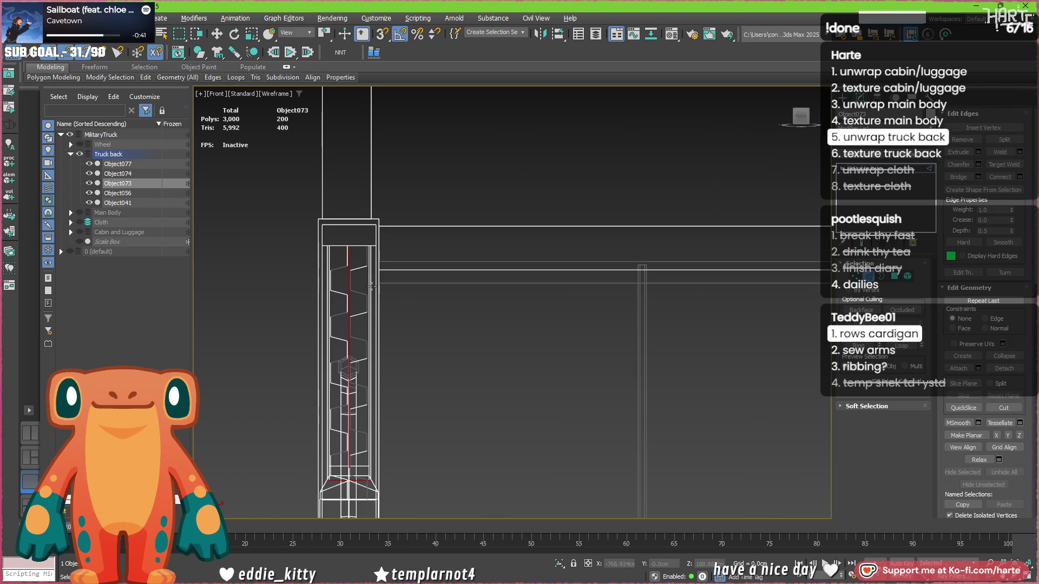
scroll(361, 281, "up", 5)
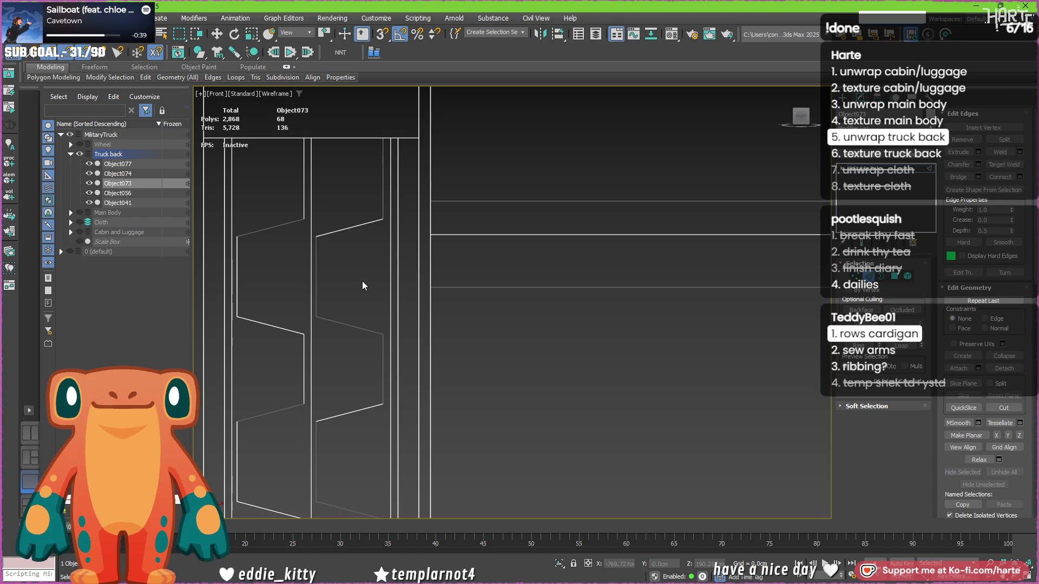
scroll(335, 245, "down", 4)
middle_click_drag(345, 265, 356, 272, "alt")
key("f")
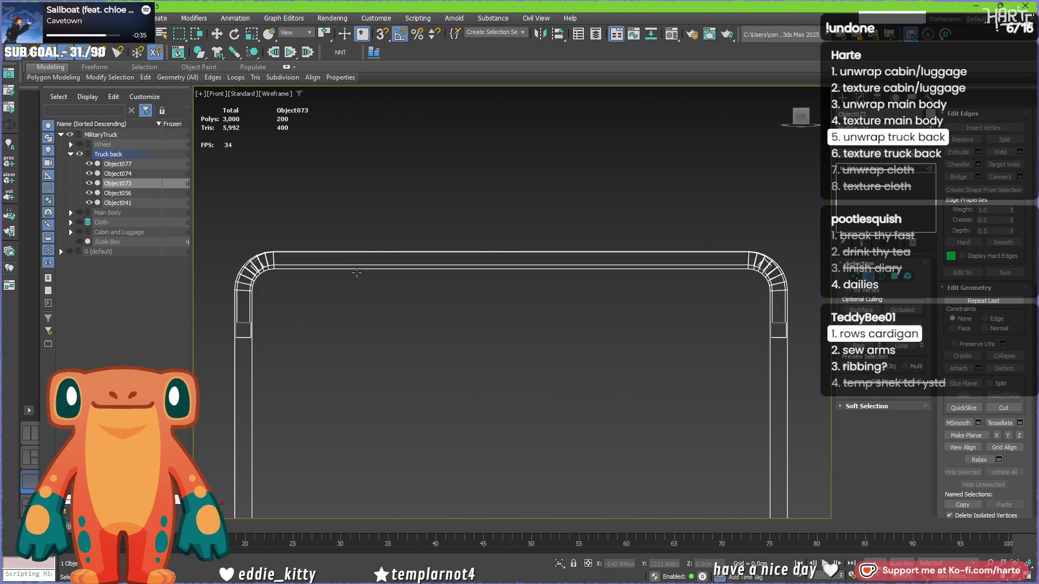
scroll(246, 230, "up", 6)
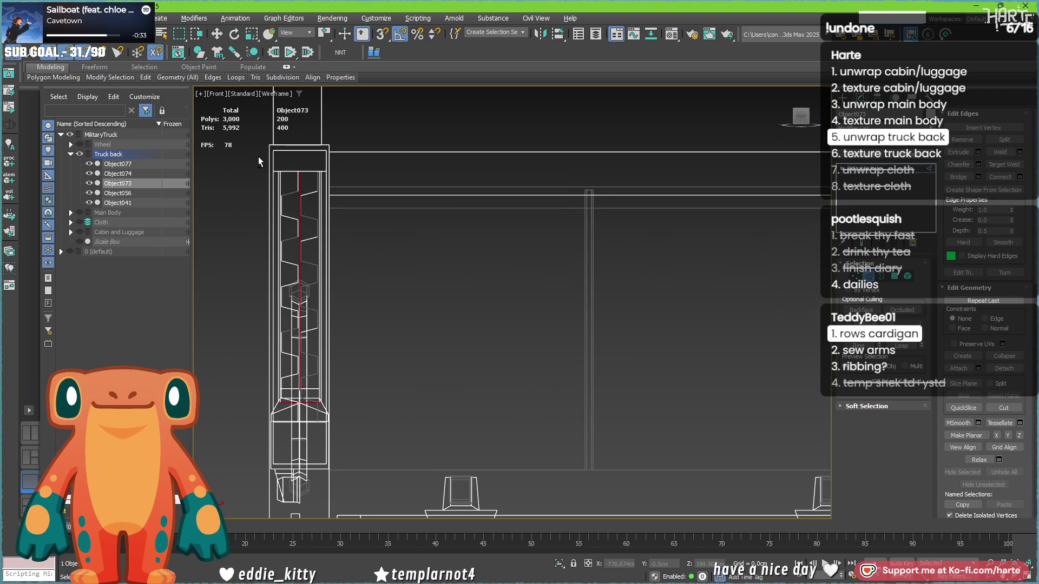
left_click_drag(387, 429, 308, 156)
Check the post edge selection from angled, front and left views, then switch to Element mode.
middle_click_drag(304, 168, 323, 194, "alt")
middle_click_drag(420, 238, 365, 246, "alt")
left_click(799, 118)
scroll(767, 196, "up", 5)
middle_click_drag(767, 196, 548, 327)
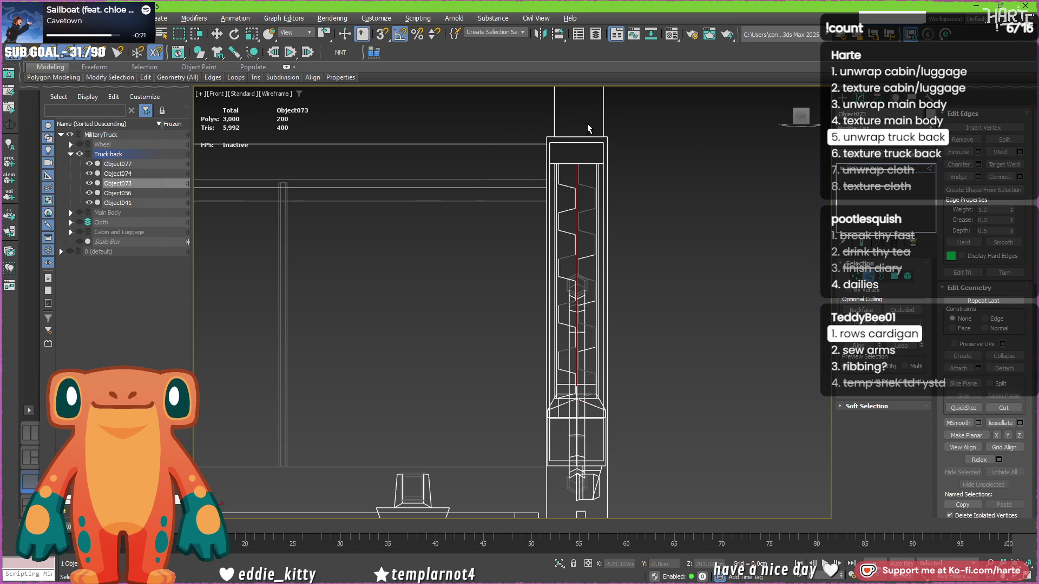
scroll(469, 313, "down", 5)
key("l")
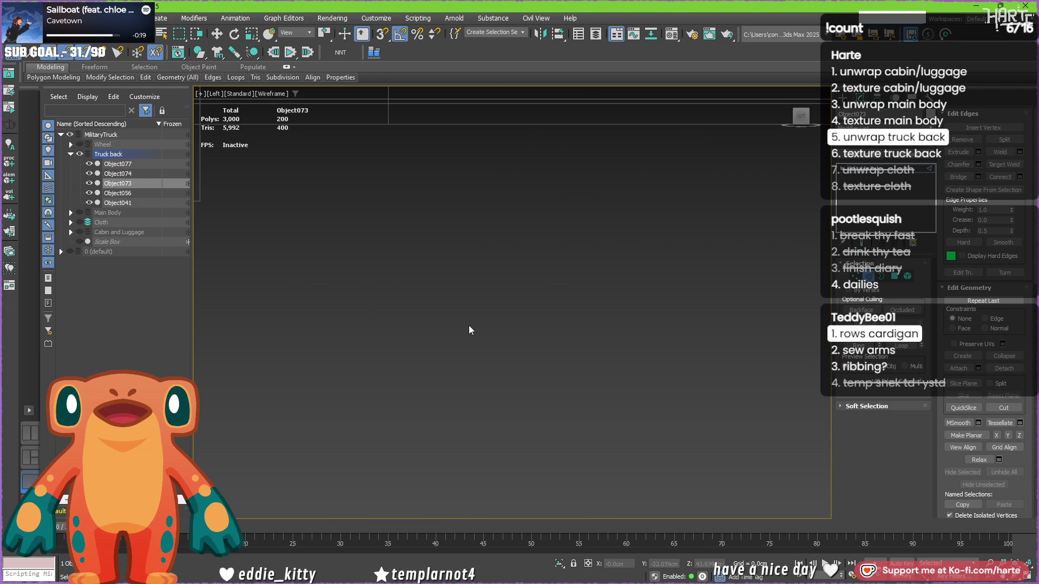
scroll(311, 271, "up", 5)
scroll(306, 260, "up", 2)
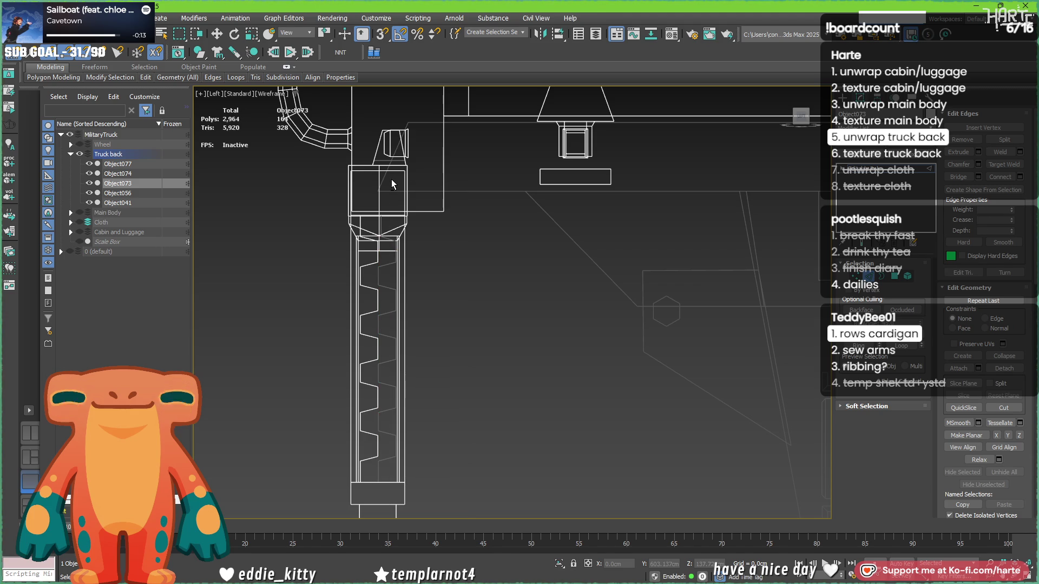
scroll(391, 184, "down", 3)
key("f")
scroll(477, 270, "up", 3)
scroll(477, 270, "up", 4)
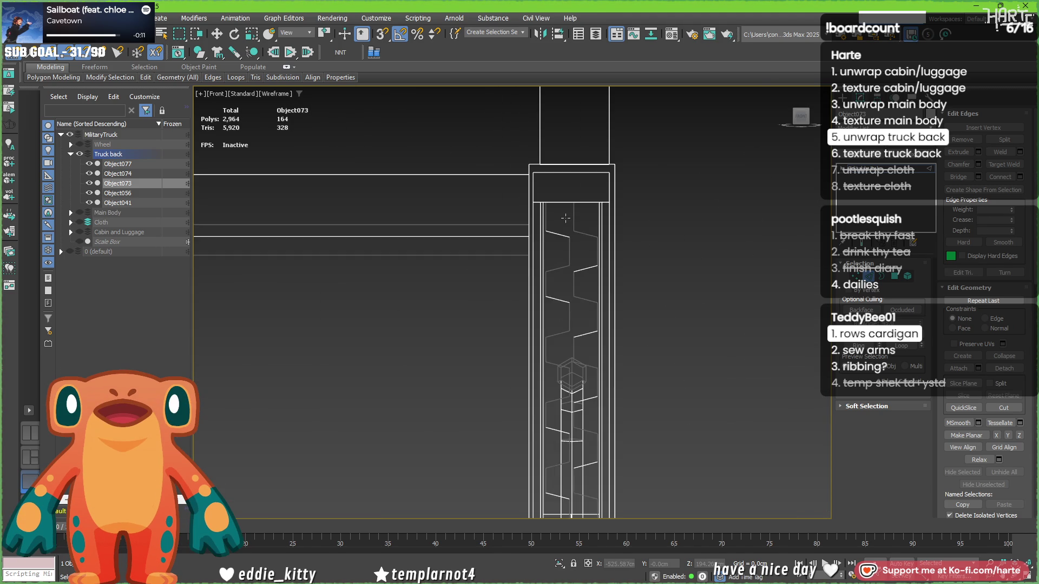
scroll(541, 244, "down", 2)
scroll(574, 219, "up", 2)
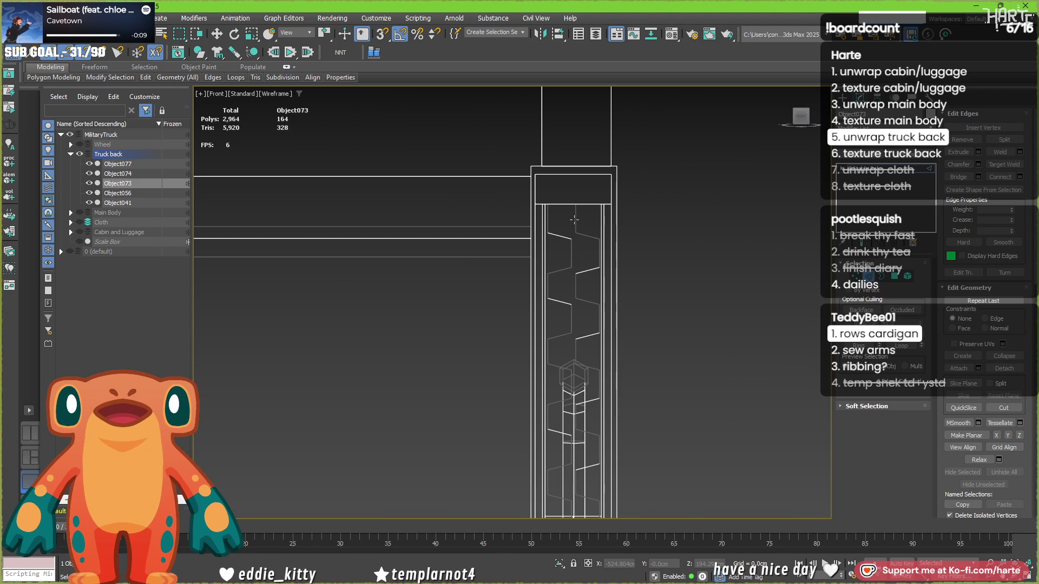
scroll(574, 219, "down", 2)
scroll(449, 229, "up", 5)
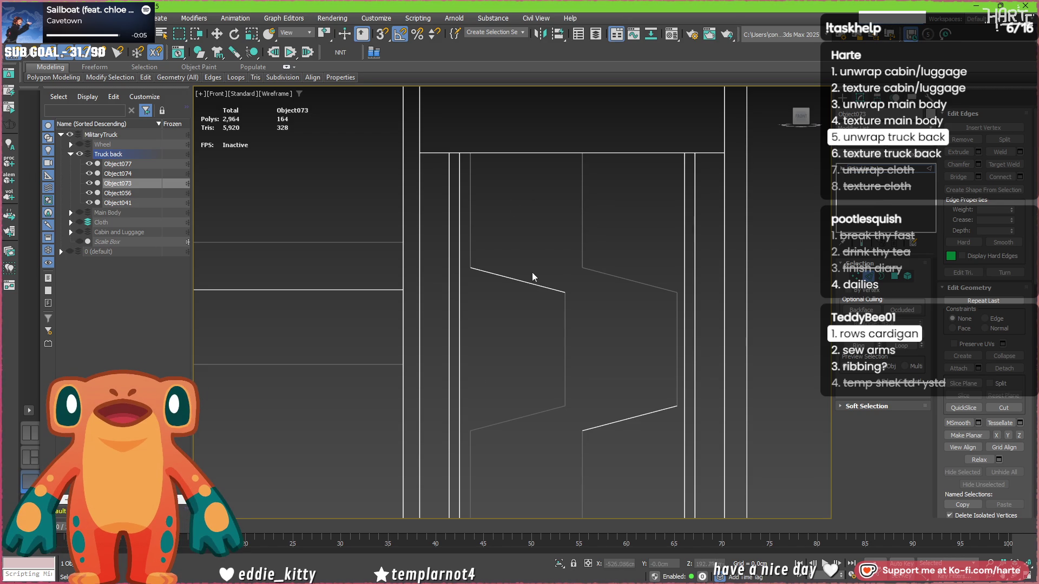
left_click(907, 276)
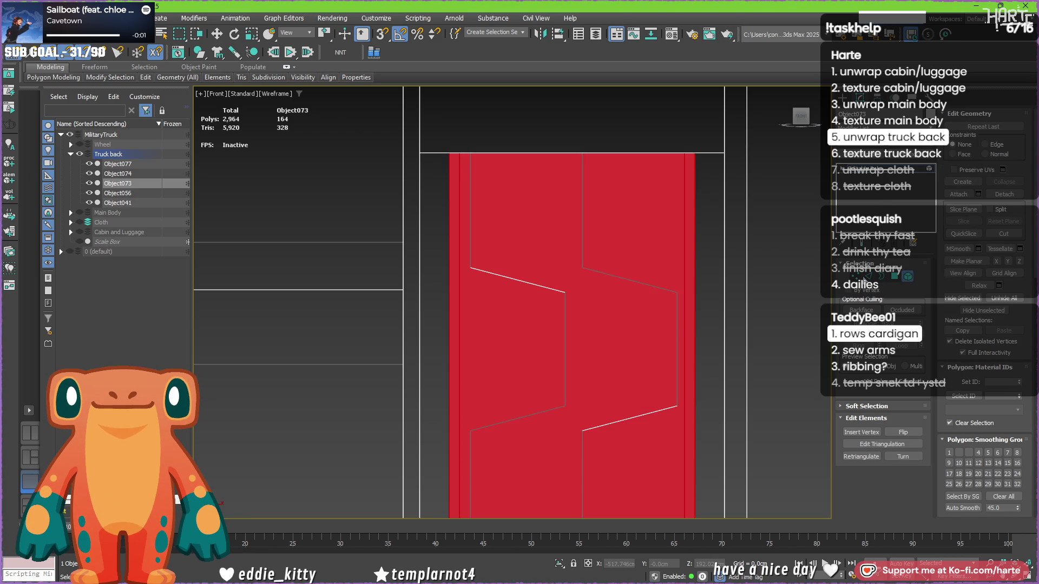
Select the single strut element and nudge it slightly along X.
left_click(522, 308)
scroll(522, 308, "down", 3)
middle_click_drag(522, 308, 444, 209)
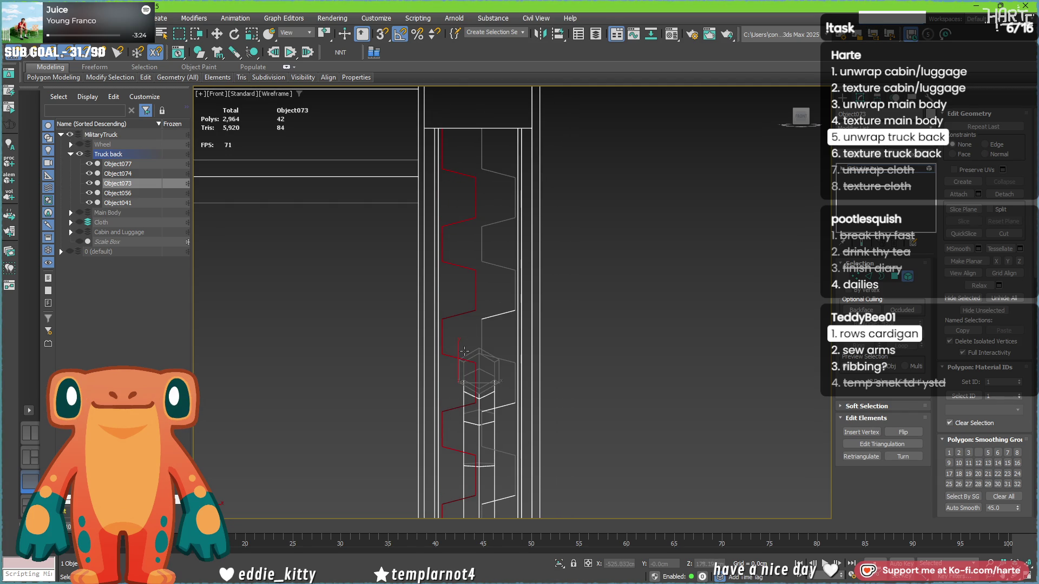
key("w")
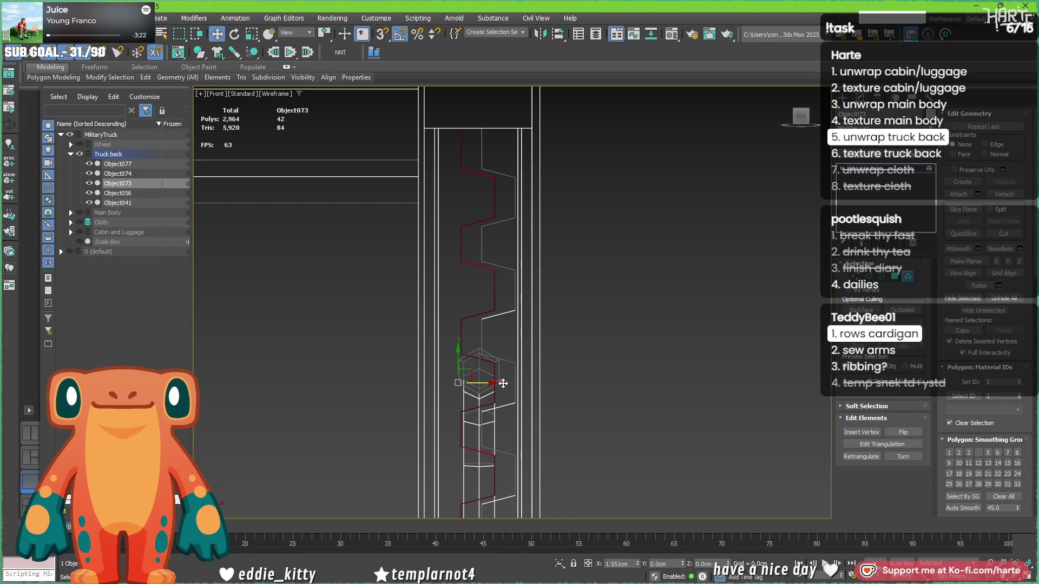
mouse_move(508, 383)
left_mouse_down()
mouse_move(517, 386)
mouse_move(495, 391)
left_mouse_up()
Inspect the strut and red panels, show shaded faces with edges, and exit Polygon mode.
mouse_move(505, 390)
middle_mouse_down("alt")
mouse_move(447, 323)
mouse_move(503, 311)
middle_mouse_up("alt")
scroll(521, 307, "down", 5)
scroll(521, 307, "up", 3)
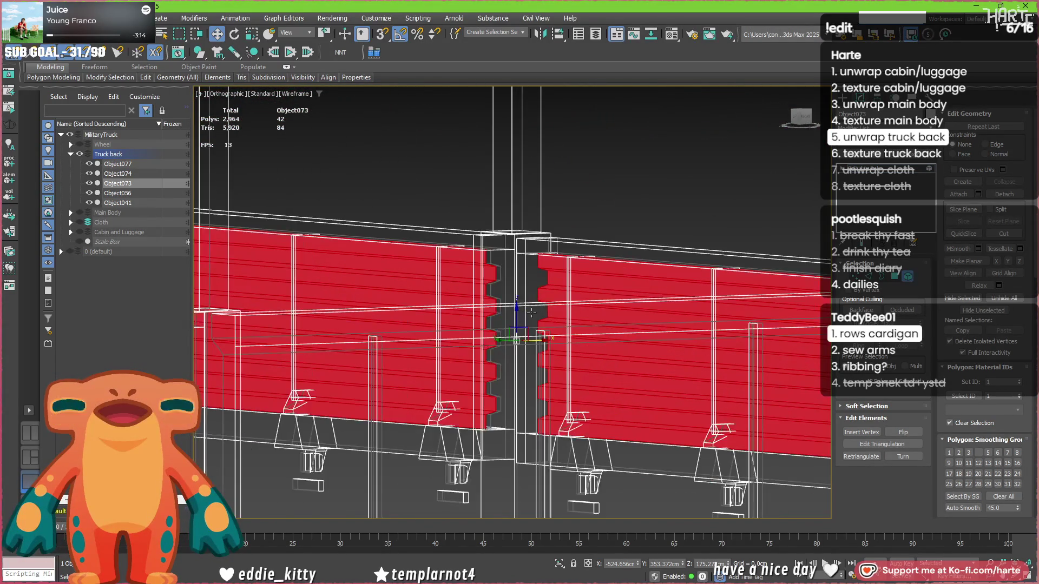
mouse_move(536, 311)
middle_mouse_down("alt")
mouse_move(573, 388)
mouse_move(568, 374)
mouse_move(541, 365)
mouse_move(582, 370)
mouse_move(576, 346)
middle_mouse_up("alt")
scroll(541, 319, "down", 3)
scroll(569, 367, "up", 3)
scroll(570, 379, "down", 3)
scroll(573, 389, "up", 3)
key("F3")
left_click(910, 277)
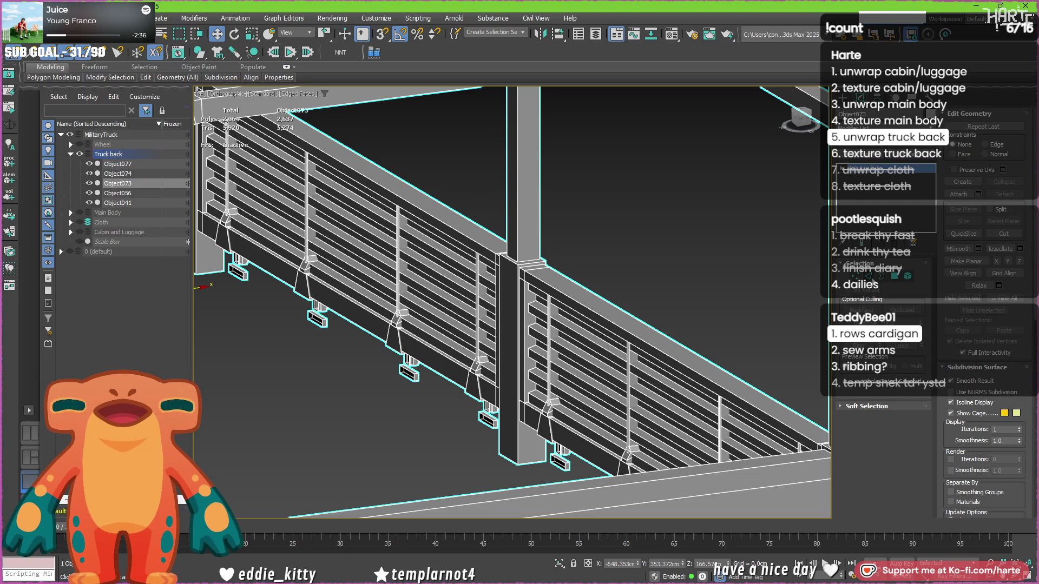
Show the railing in wireframe and enter Edge sub-object mode on its posts.
scroll(520, 204, "down", 2)
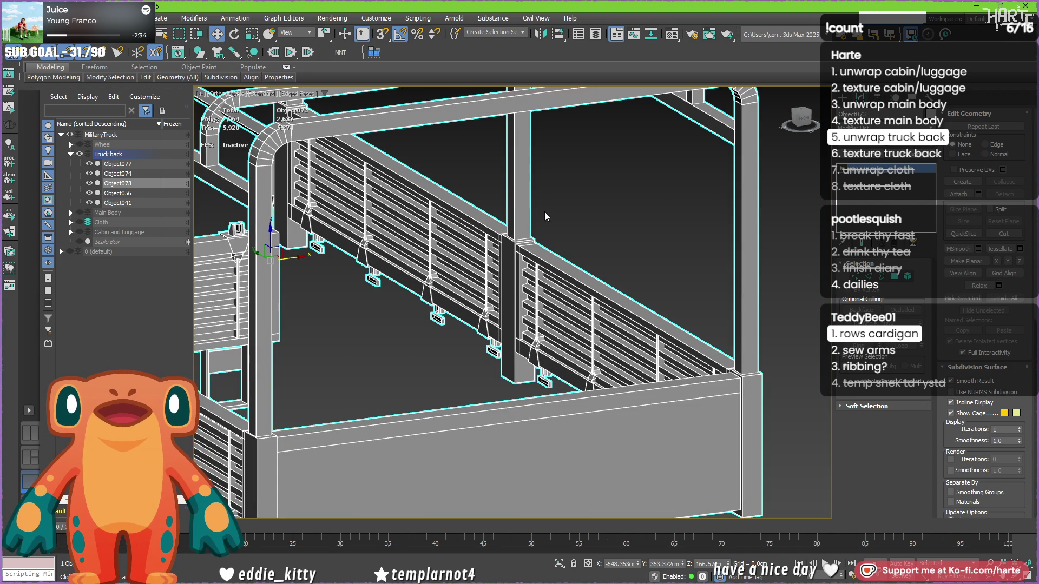
scroll(544, 214, "down", 3)
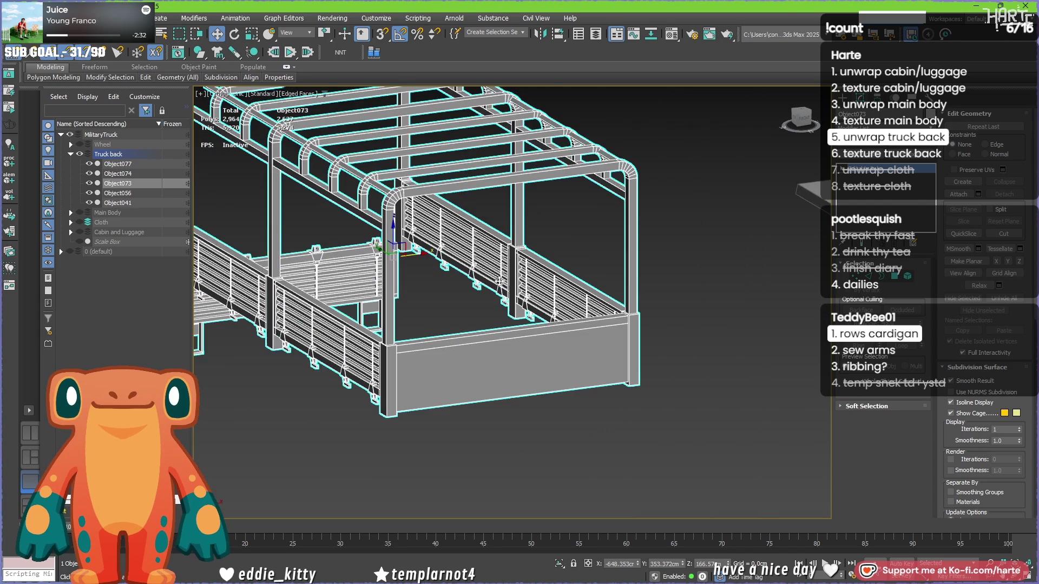
scroll(402, 286, "up", 4)
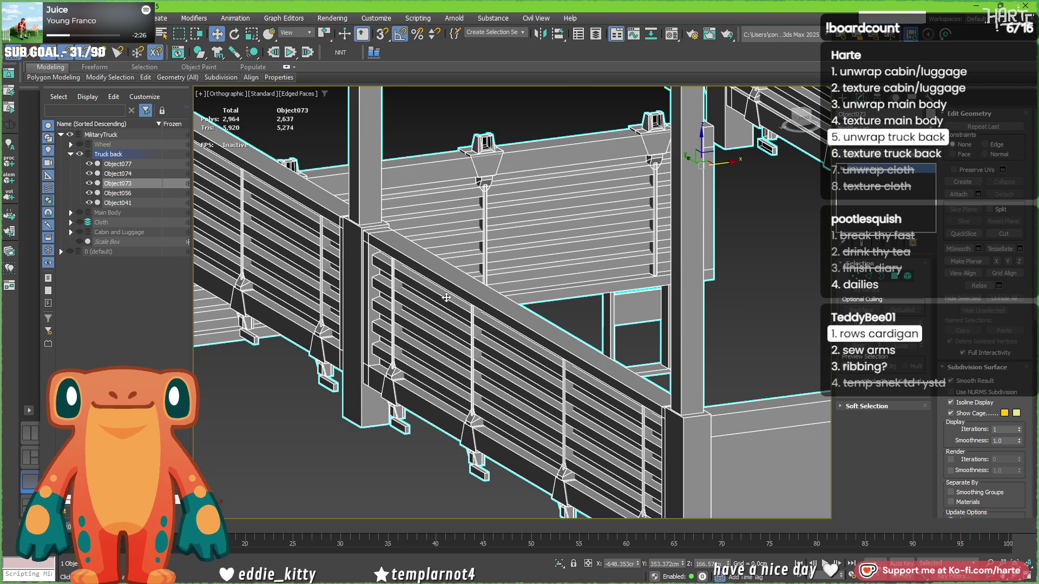
scroll(473, 291, "down", 2)
middle_click_drag(553, 274, 544, 270)
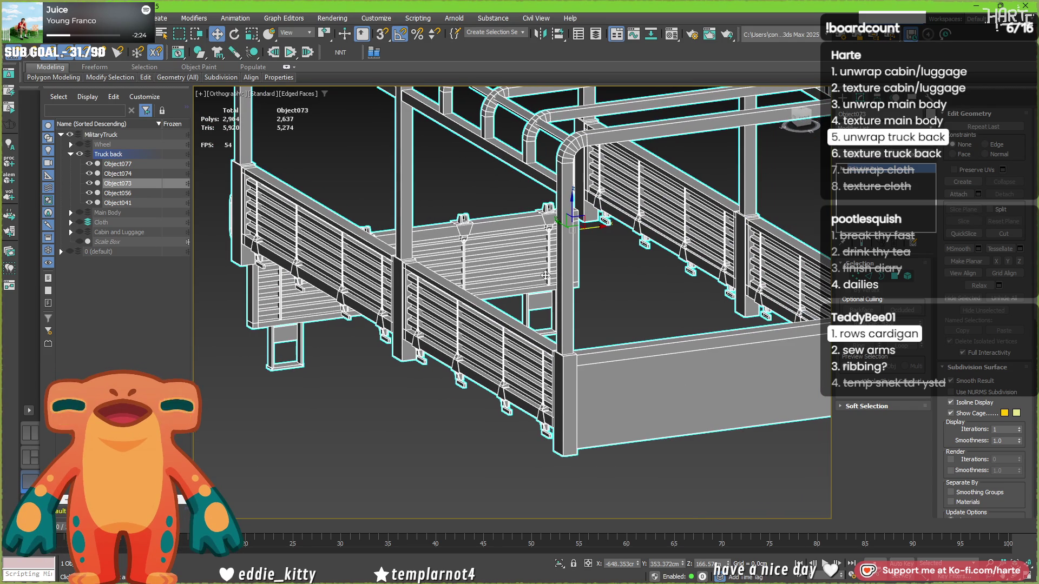
key("F3")
scroll(544, 271, "up", 5)
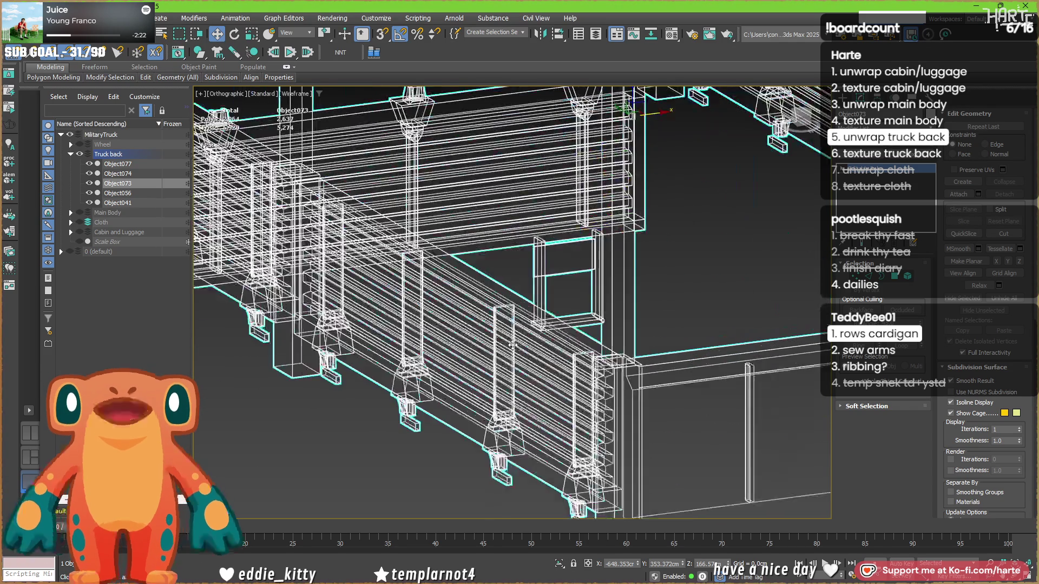
key("2")
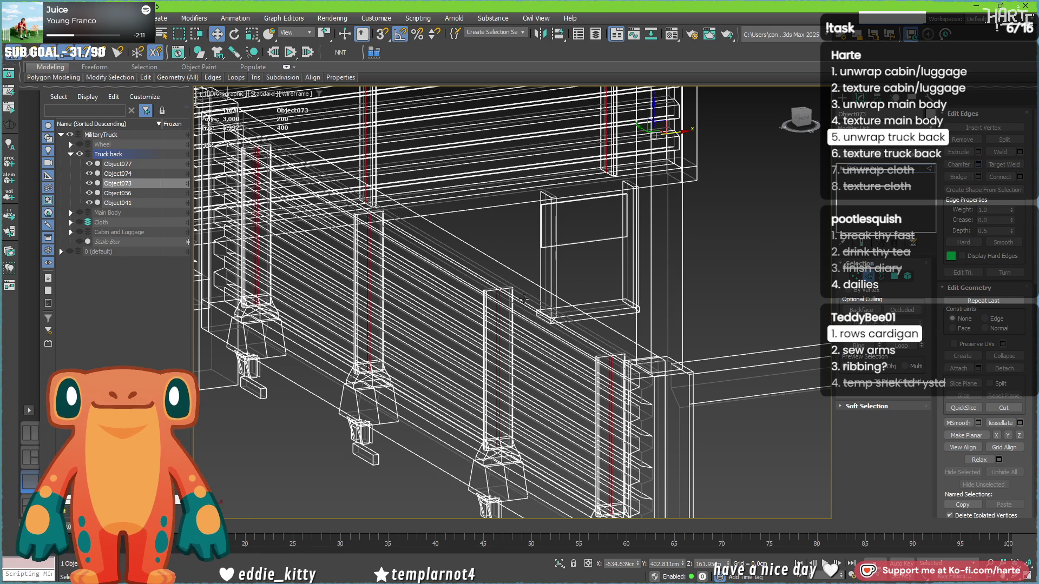
Try a chamfer on the selected post edges, then cancel it.
key("ctrl+shift+c")
scroll(529, 296, "up", 5)
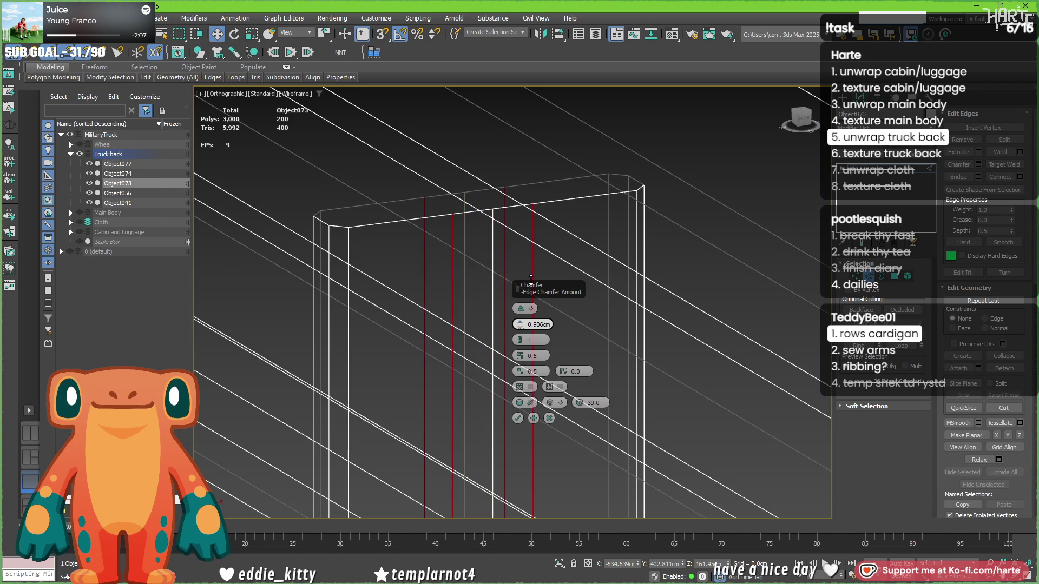
key("F3")
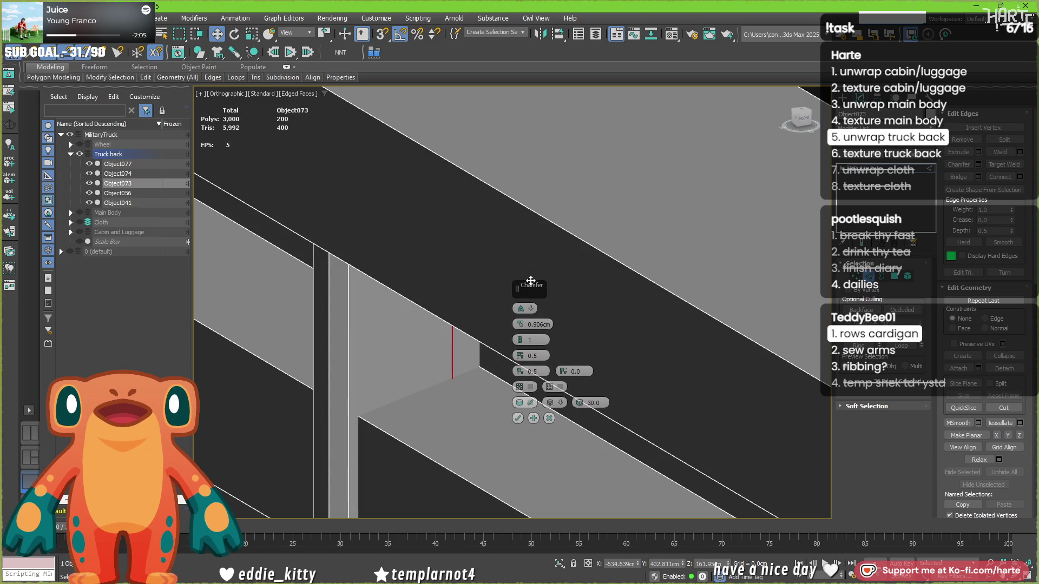
scroll(447, 346, "down", 10)
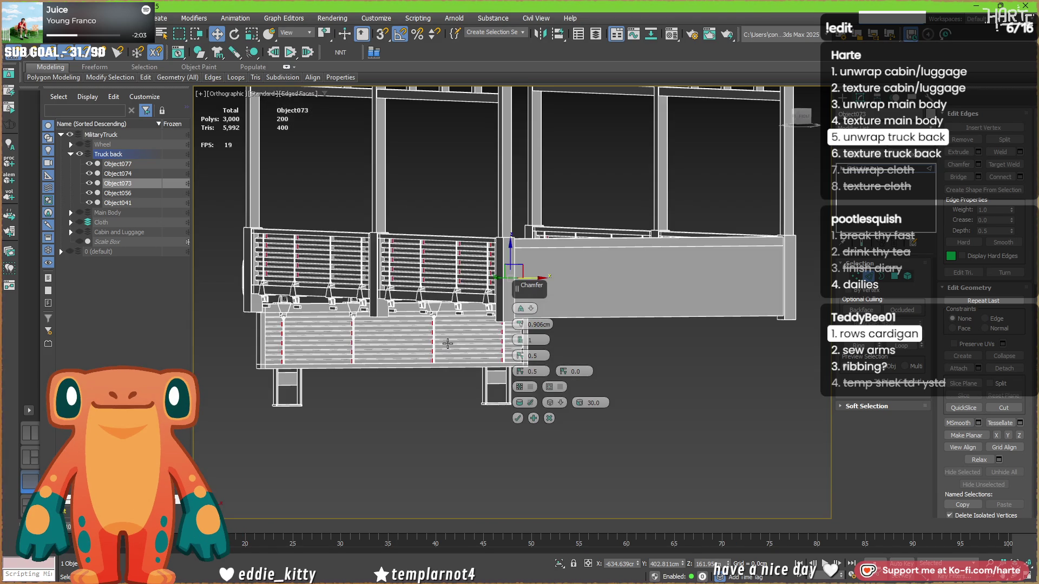
scroll(438, 339, "up", 10)
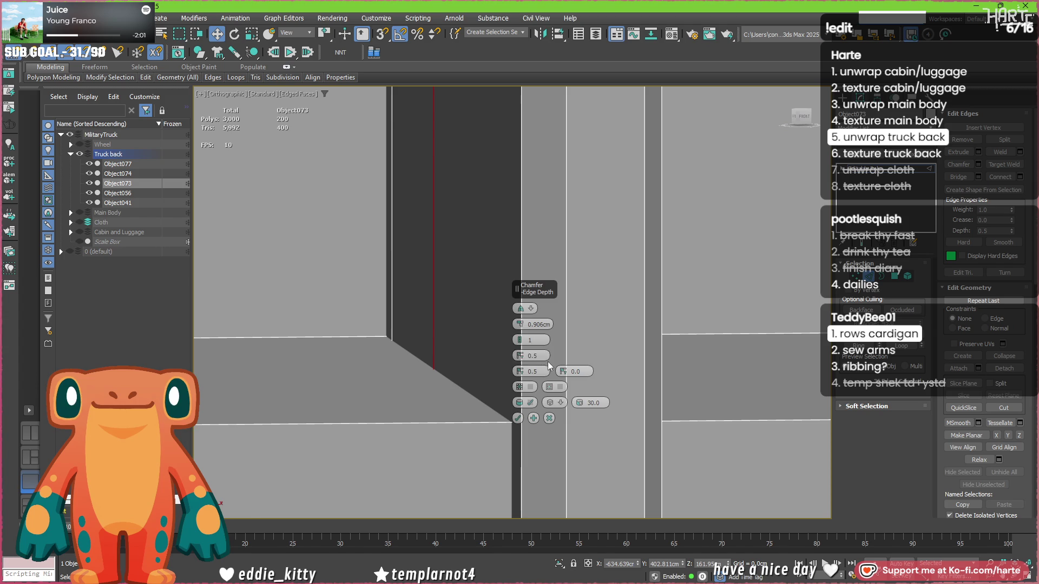
left_click_drag(514, 436, 525, 395)
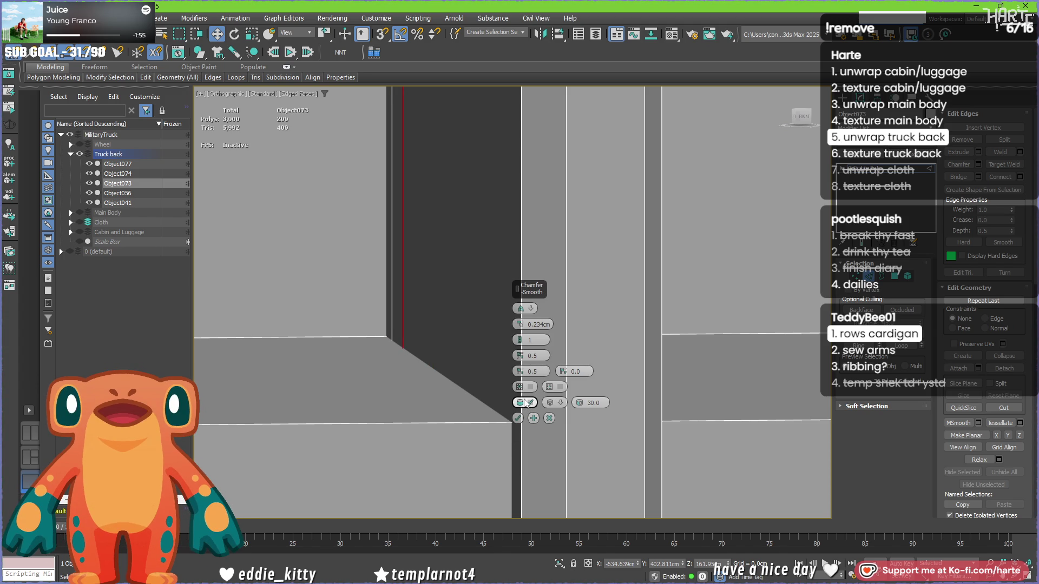
left_click(549, 419)
Remove the selected post edge loops, exit Edge mode and view the truck back in Perspective.
key("BackSpace")
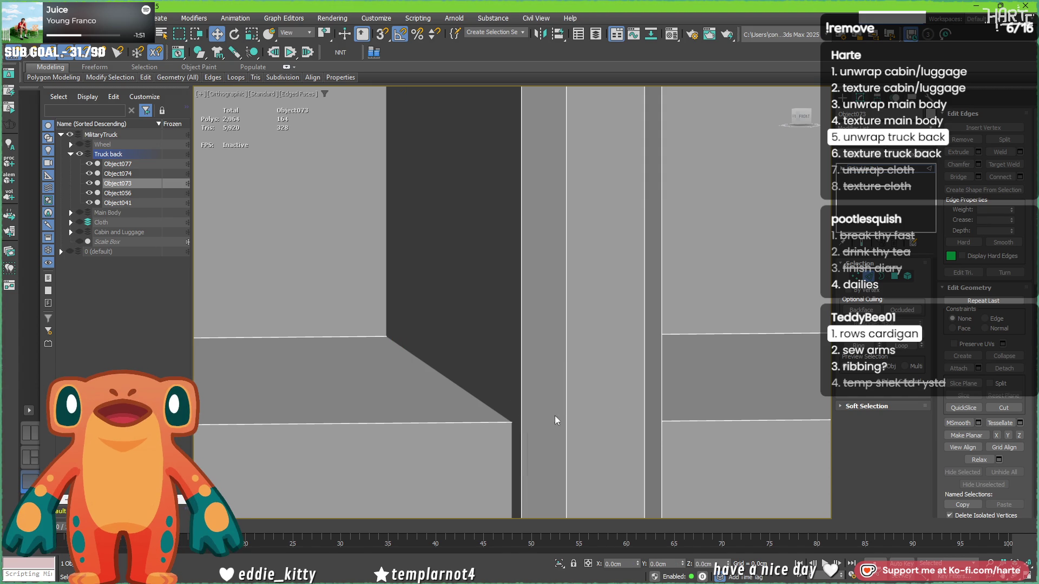
left_click(860, 276)
key("z")
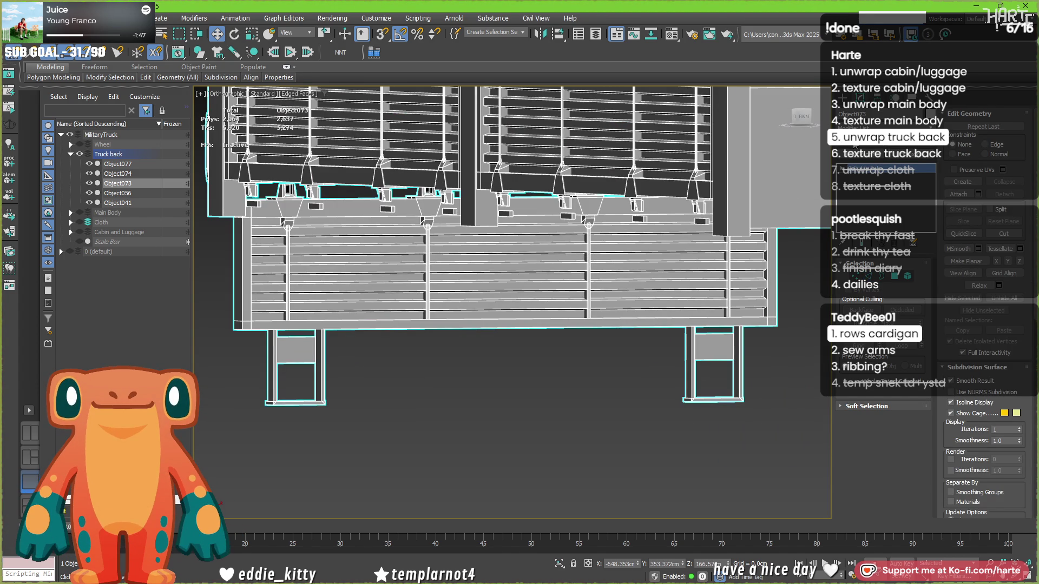
scroll(495, 290, "down", 6)
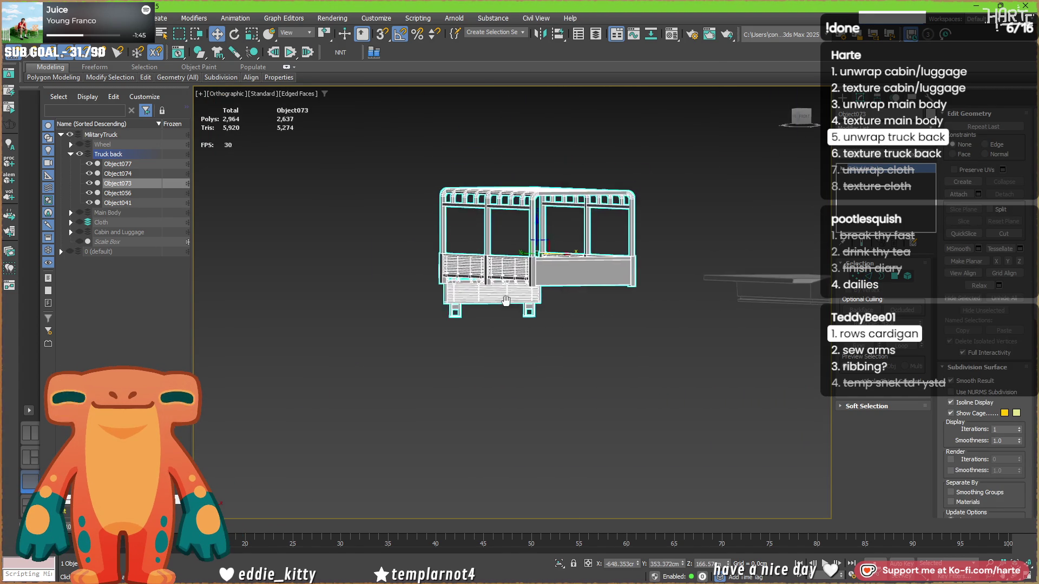
key("p")
middle_click_drag(495, 290, 527, 325, "alt")
Collapse the Truck back layer and unhide the Main Body, Cabin and Luggage, and Cloth layers.
scroll(481, 350, "down", 2)
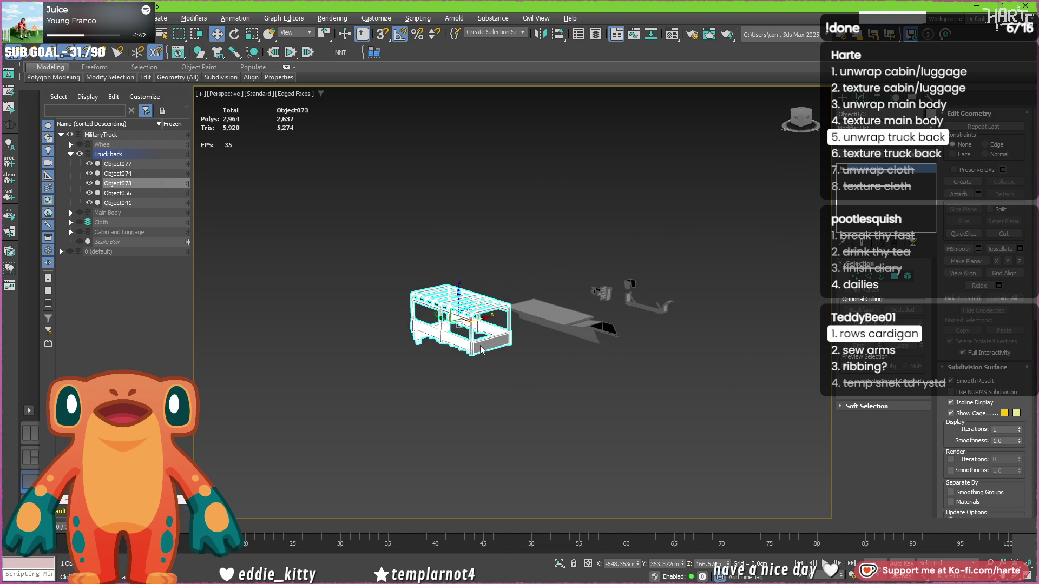
left_click(71, 154)
left_click(80, 167)
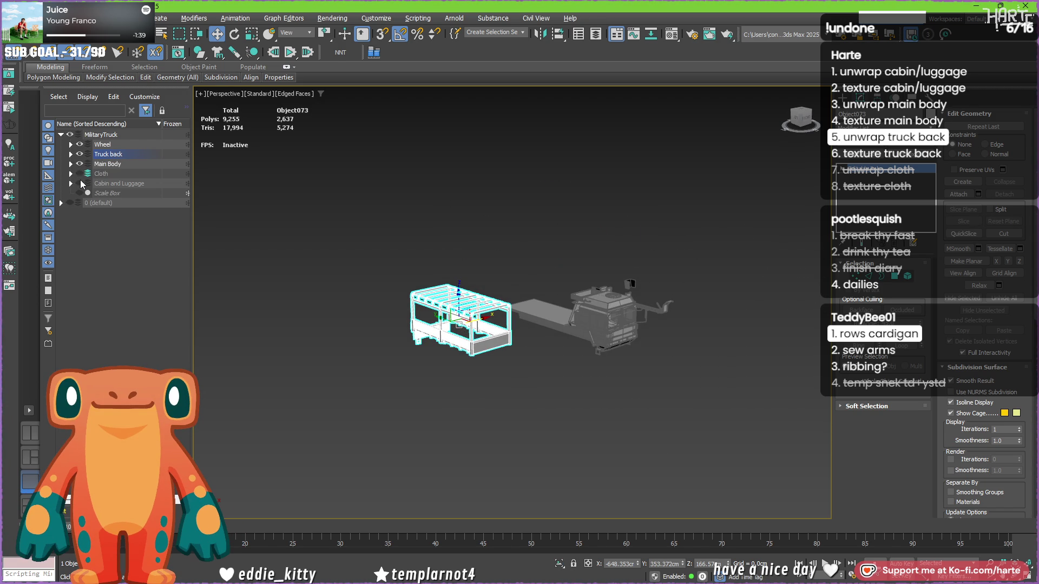
left_click(80, 182)
left_click(80, 175)
Zero the X position of the truck back frame and the two bracket pieces onto the truck.
left_click(360, 365)
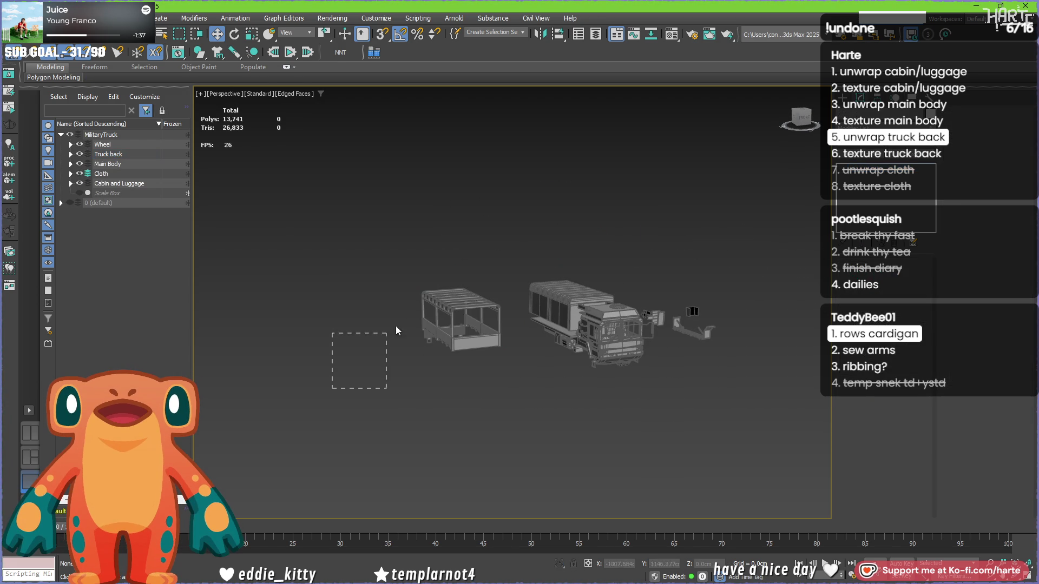
left_click_drag(491, 263, 493, 264)
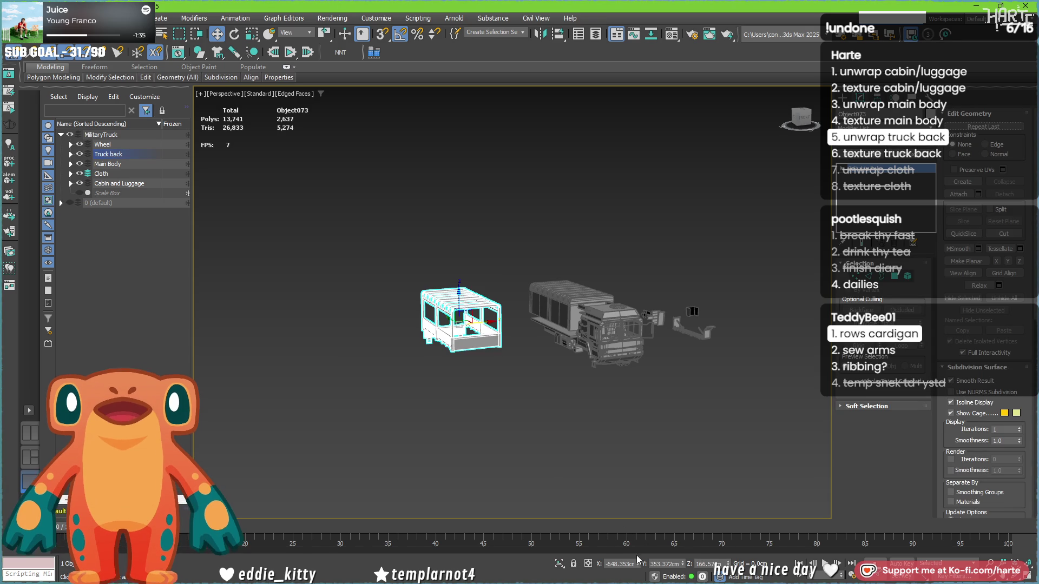
right_click(639, 563)
mouse_move(757, 377)
middle_mouse_down("alt")
mouse_move(718, 372)
mouse_move(689, 312)
middle_mouse_up("alt")
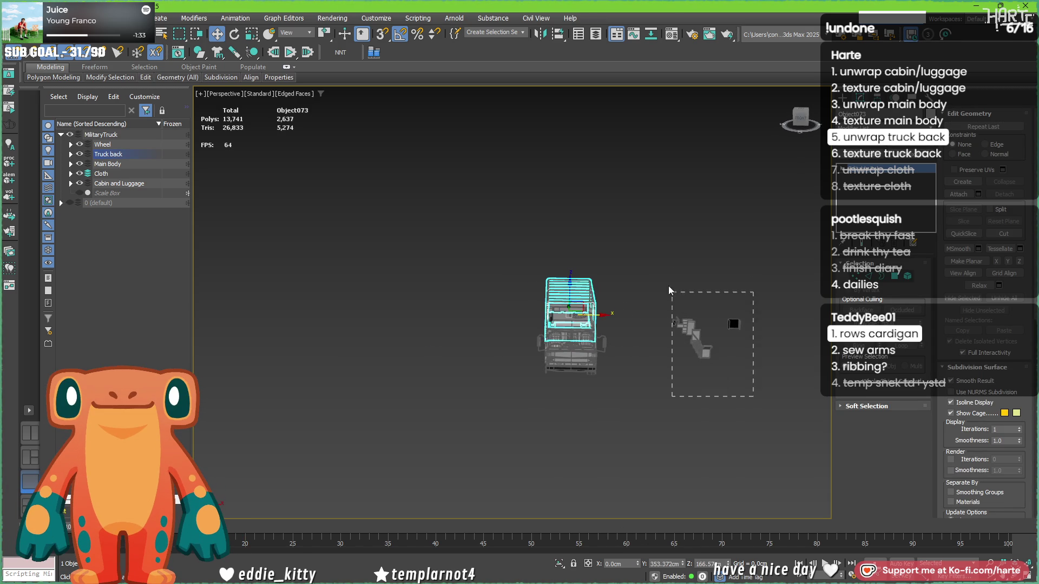
left_click(689, 319)
mouse_move(630, 429)
middle_mouse_down("alt")
mouse_move(603, 420)
mouse_move(622, 407)
middle_mouse_up("alt")
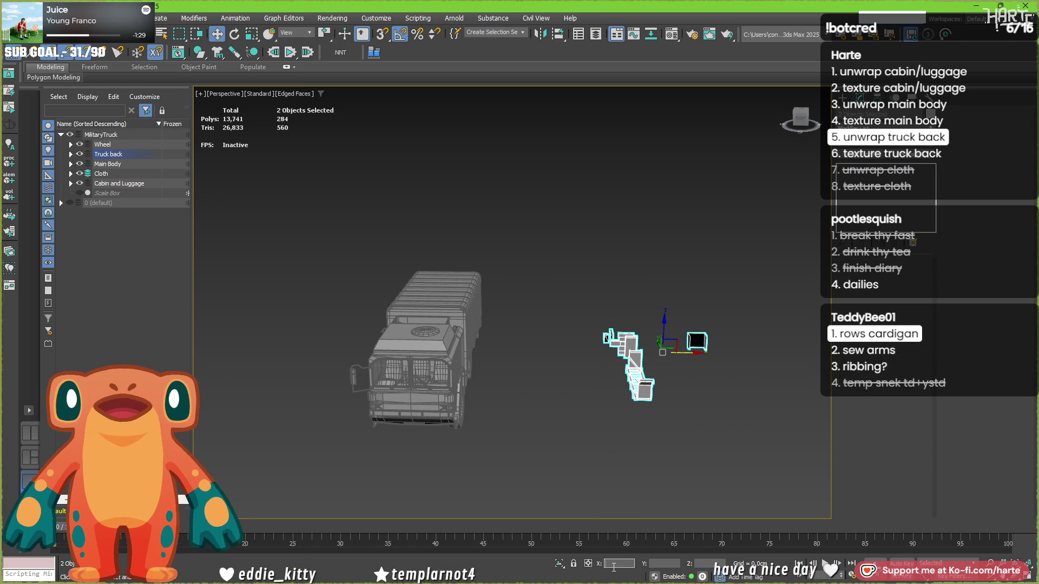
right_click(639, 564)
middle_click_drag(497, 449, 412, 431, "alt")
left_click(412, 430)
middle_click_drag(381, 397, 466, 381, "alt")
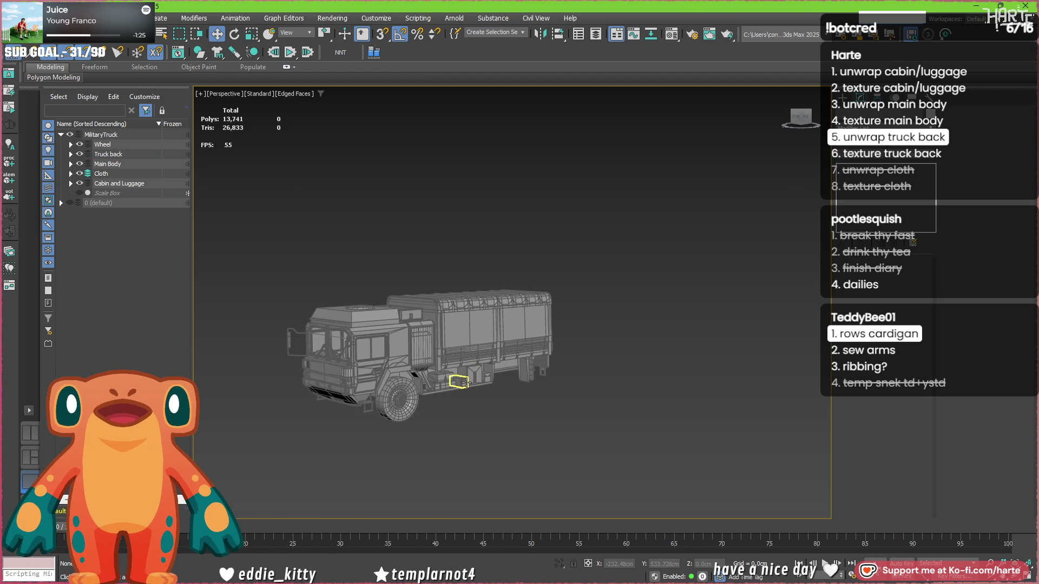
scroll(427, 381, "up", 4)
scroll(475, 376, "down", 5)
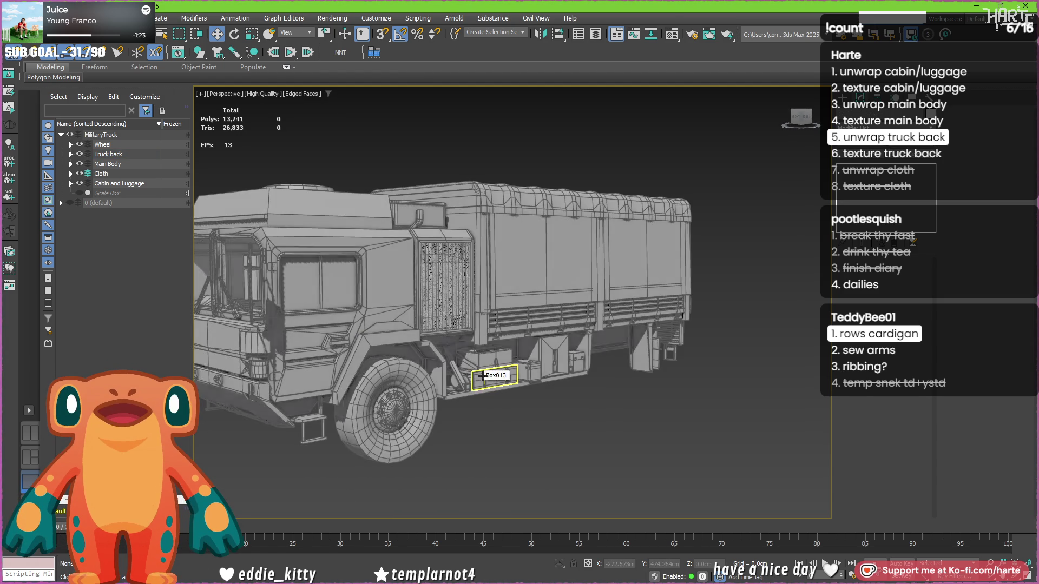
mouse_move(487, 389)
middle_mouse_down("alt")
mouse_move(533, 423)
mouse_move(542, 415)
middle_mouse_up("alt")
Switch to Default Shading and Shift-copy the front wheel onto the rear axle as Wheel_low001.
key("F4")
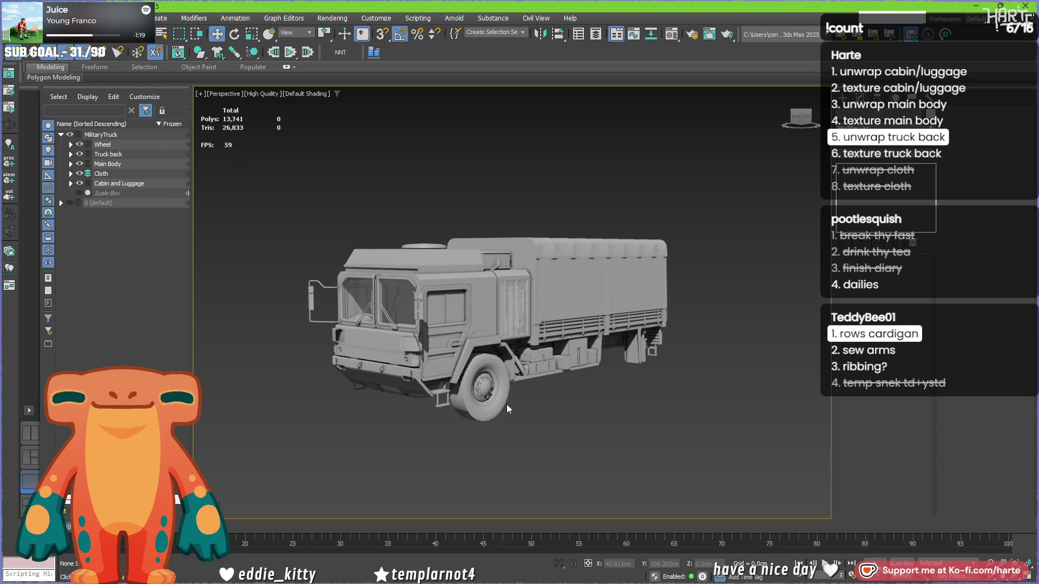
left_click(500, 385)
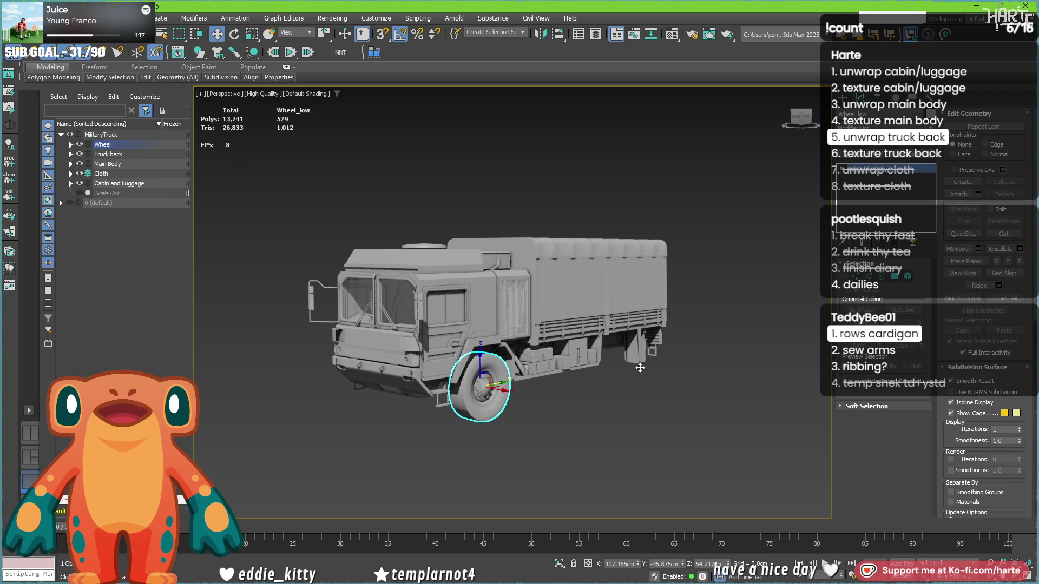
mouse_move(484, 387)
left_mouse_down("shift")
mouse_move(630, 362)
mouse_move(621, 360)
left_mouse_up("shift")
left_click(520, 343)
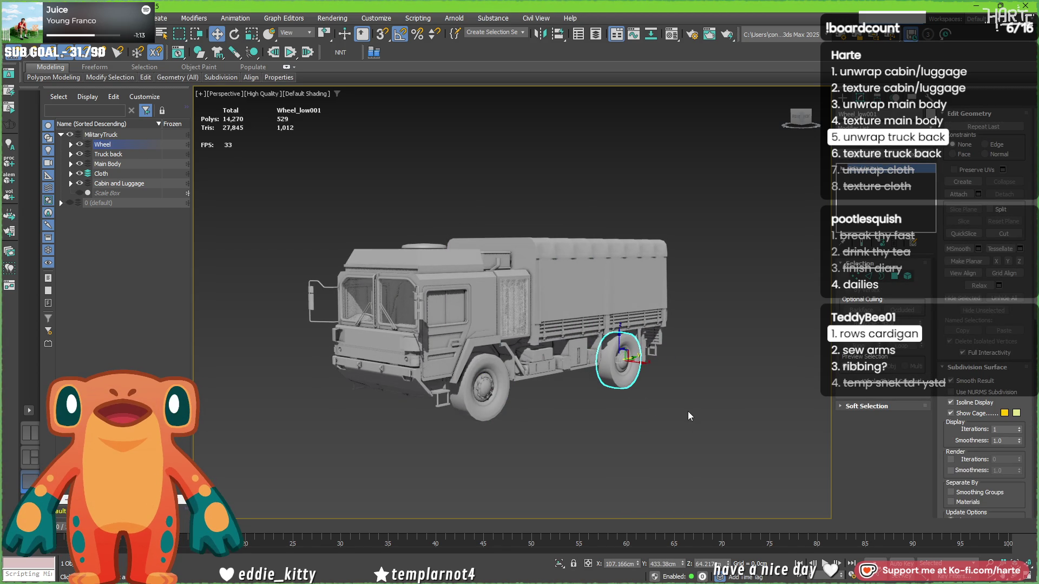
left_click(687, 411)
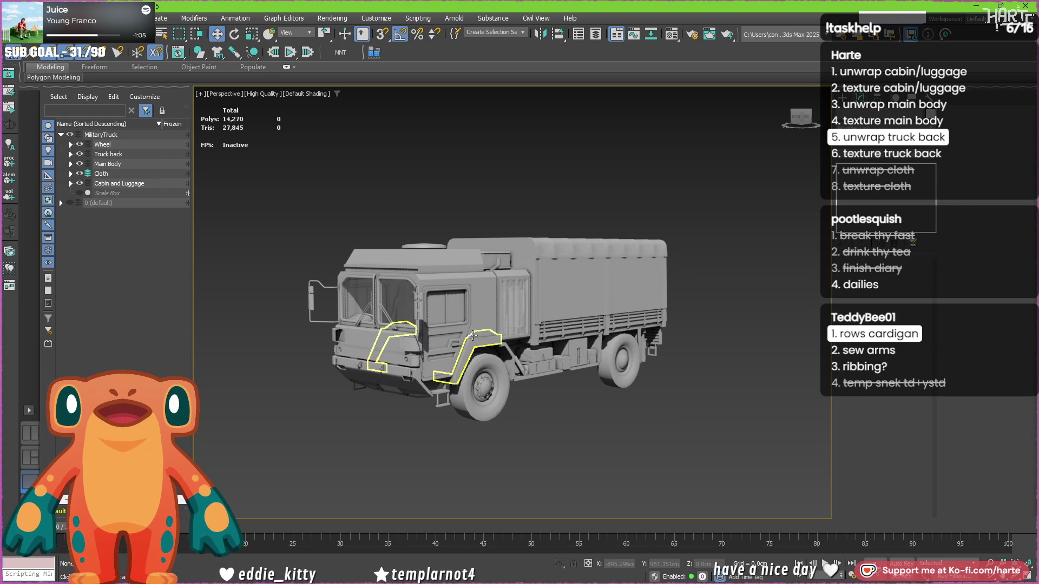
Delete the cab door from the truck.
left_click(449, 326)
key("Delete")
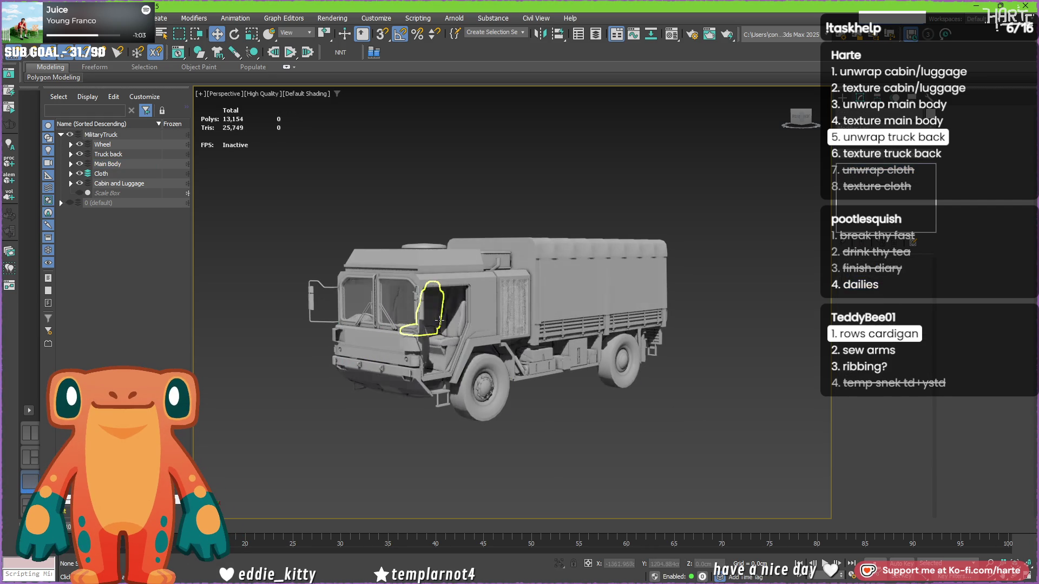
scroll(441, 334, "up", 5)
Select the driver's seat (Box051) and orbit around the open cab to inspect it.
left_click(441, 334)
middle_click_drag(442, 334, 404, 263, "alt")
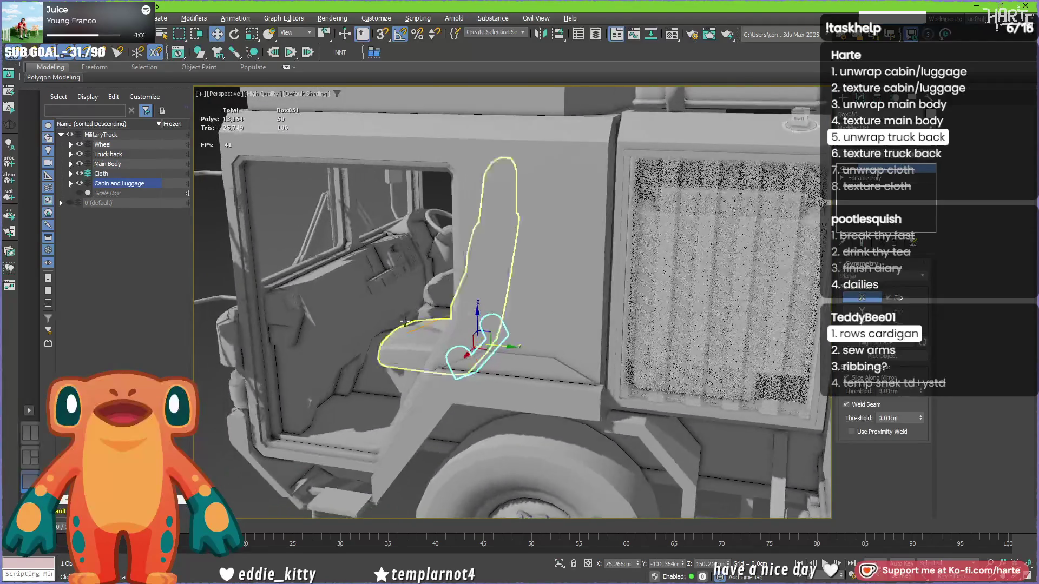
scroll(404, 264, "up", 5)
scroll(427, 265, "up", 5)
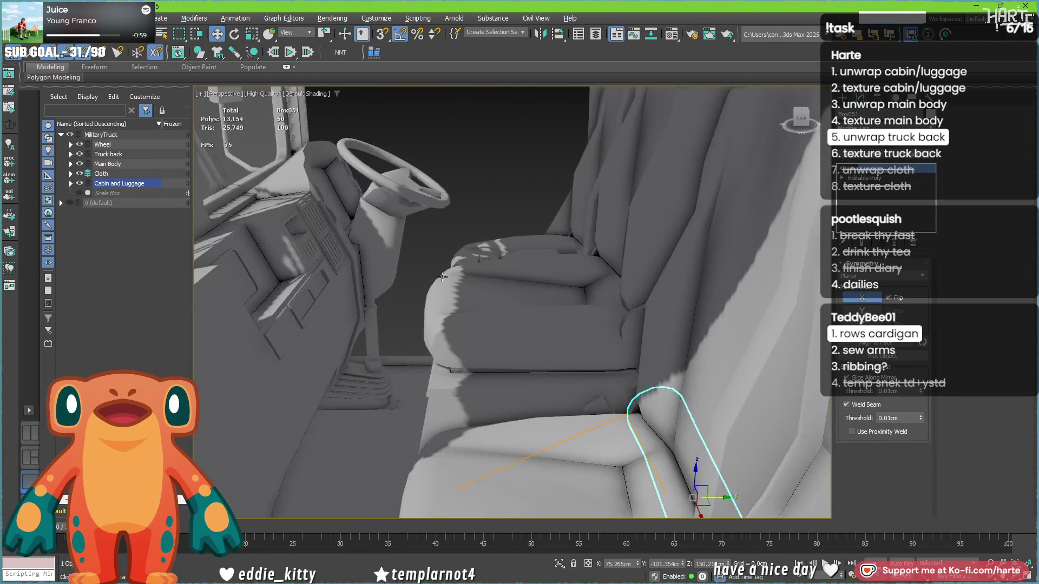
scroll(438, 297, "down", 5)
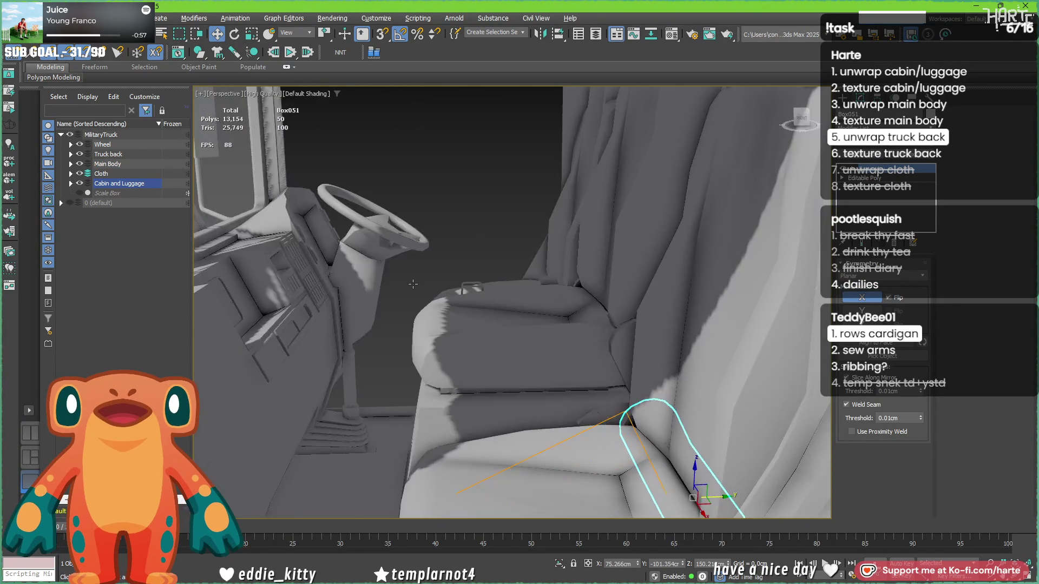
mouse_move(410, 281)
middle_mouse_down()
mouse_move(413, 315)
mouse_move(496, 303)
middle_mouse_up()
scroll(496, 303, "down", 10)
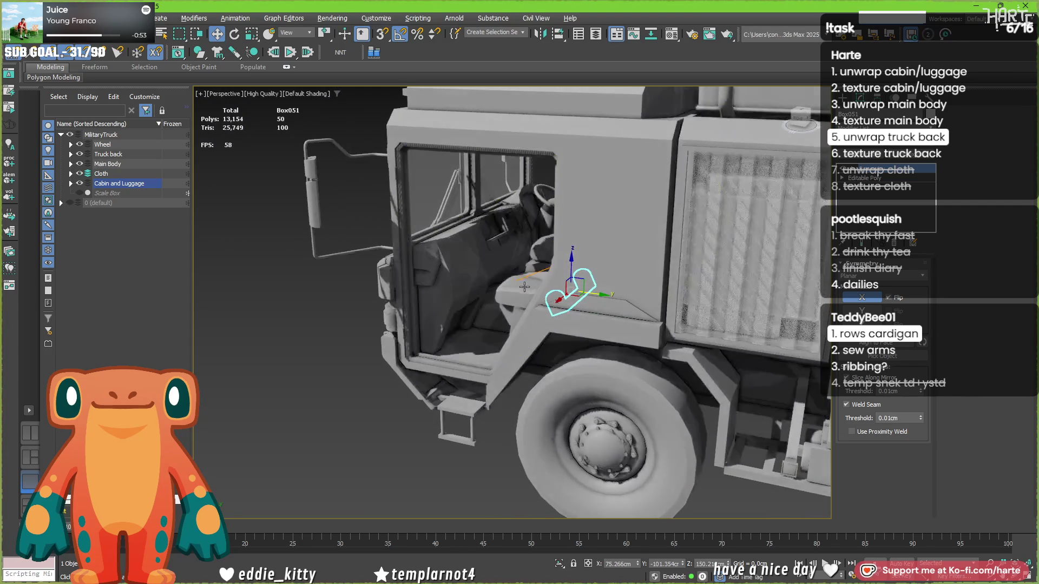
scroll(456, 340, "up", 8)
middle_click_drag(456, 340, 437, 266, "alt")
scroll(611, 323, "down", 10)
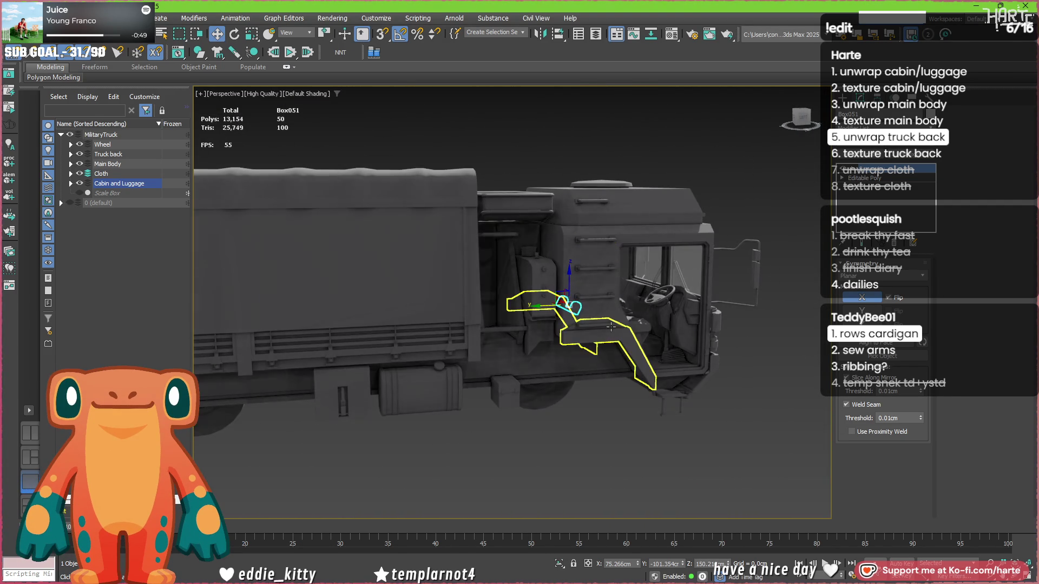
mouse_move(642, 404)
middle_mouse_down("alt")
mouse_move(561, 416)
mouse_move(564, 430)
middle_mouse_up("alt")
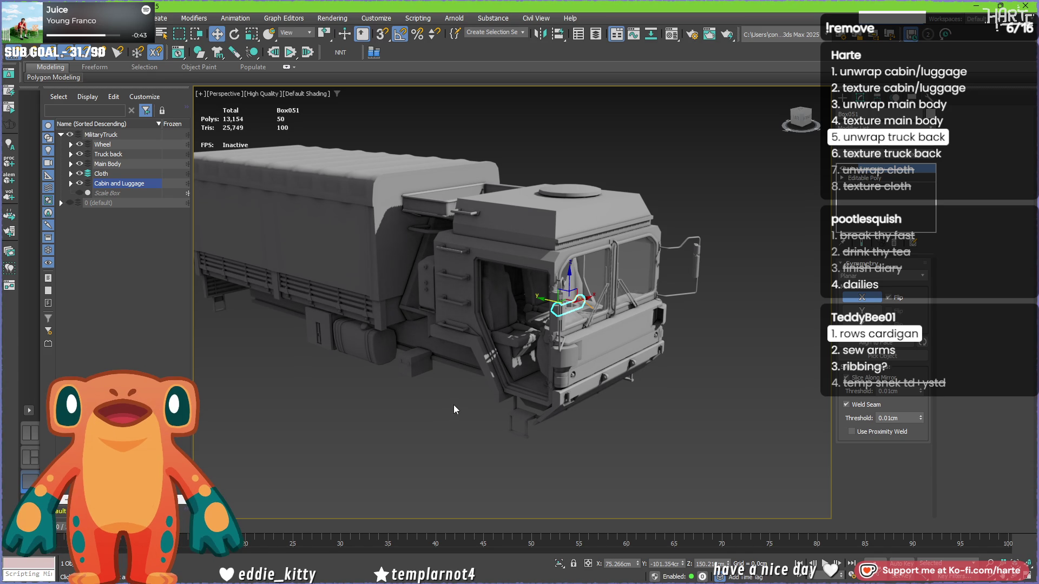
mouse_move(682, 578)
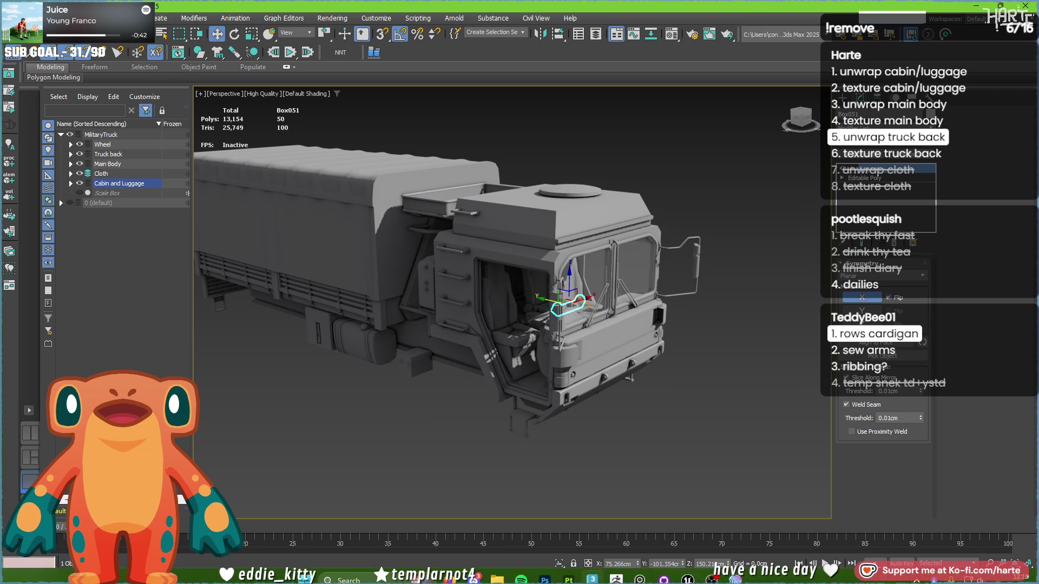
left_click(711, 572)
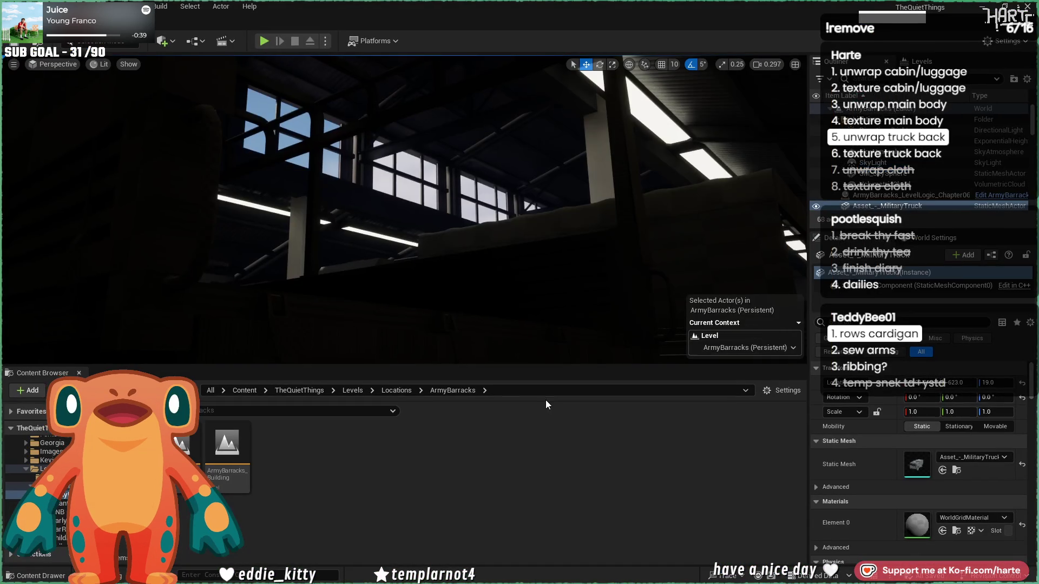
mouse_move(475, 302)
right_mouse_down()
mouse_move(473, 232)
mouse_move(355, 246)
mouse_move(402, 245)
mouse_move(370, 243)
right_mouse_up()
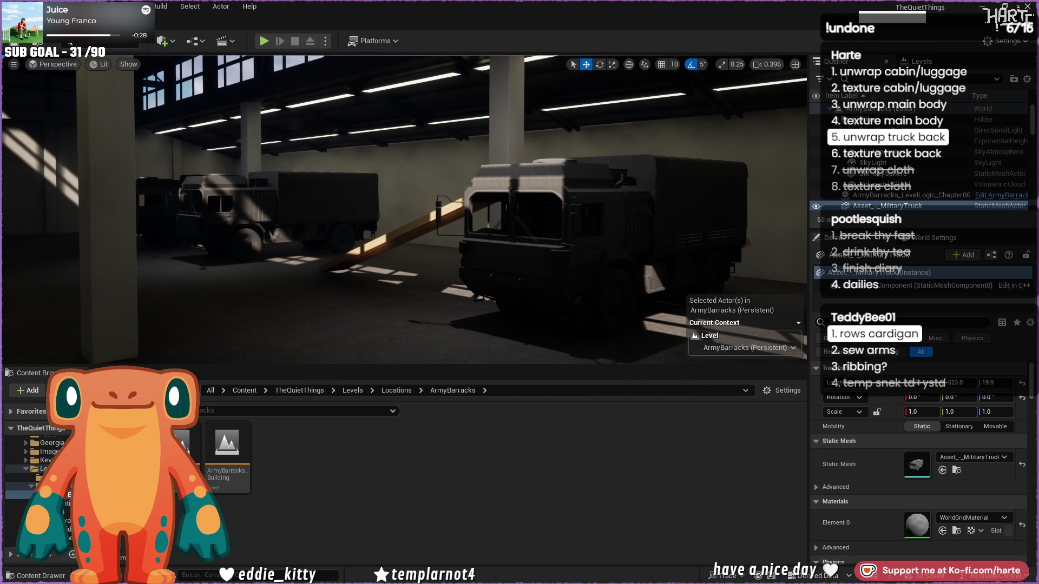
right_click_drag(370, 243, 357, 243)
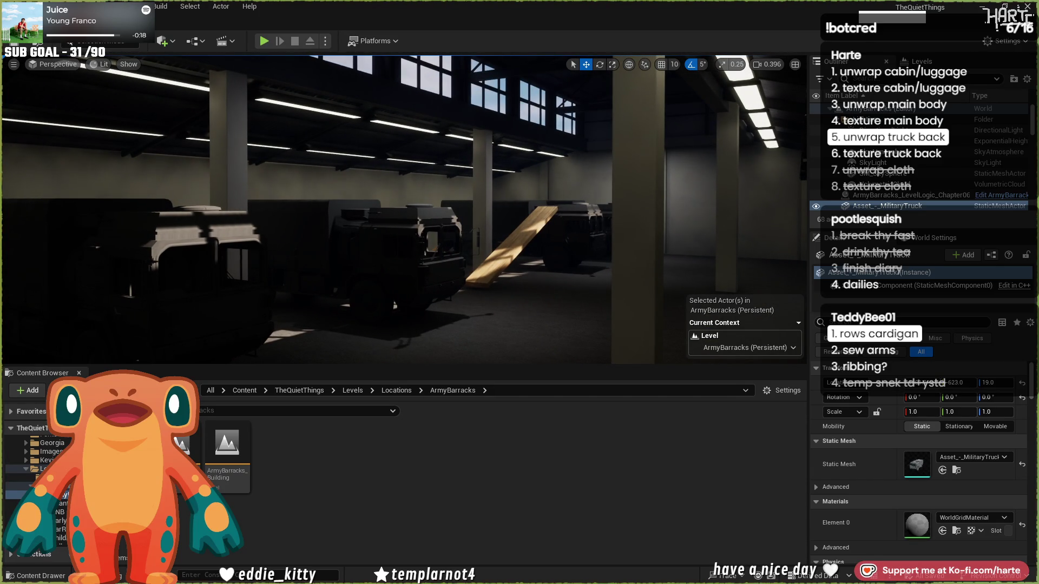
mouse_move(357, 243)
right_mouse_down()
mouse_move(354, 189)
mouse_move(373, 165)
mouse_move(395, 176)
mouse_move(210, 359)
right_mouse_up()
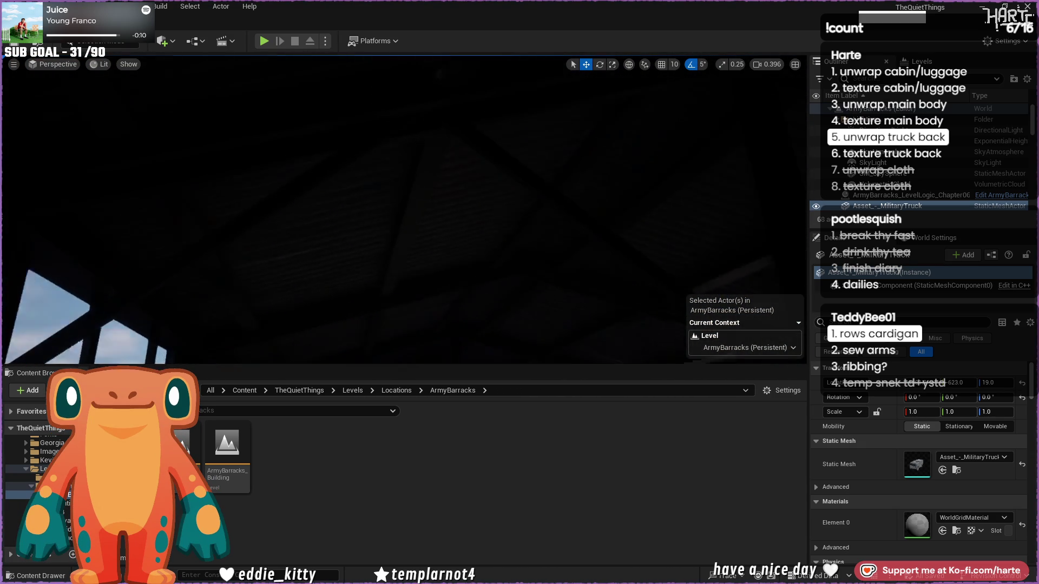
mouse_move(403, 211)
right_mouse_down()
mouse_move(416, 265)
mouse_move(416, 255)
right_mouse_up()
mouse_move(404, 209)
right_mouse_down()
mouse_move(368, 211)
mouse_move(443, 212)
mouse_move(406, 201)
mouse_move(341, 214)
mouse_move(288, 193)
right_mouse_up()
mouse_move(469, 308)
right_mouse_down()
mouse_move(528, 290)
mouse_move(420, 292)
right_mouse_up()
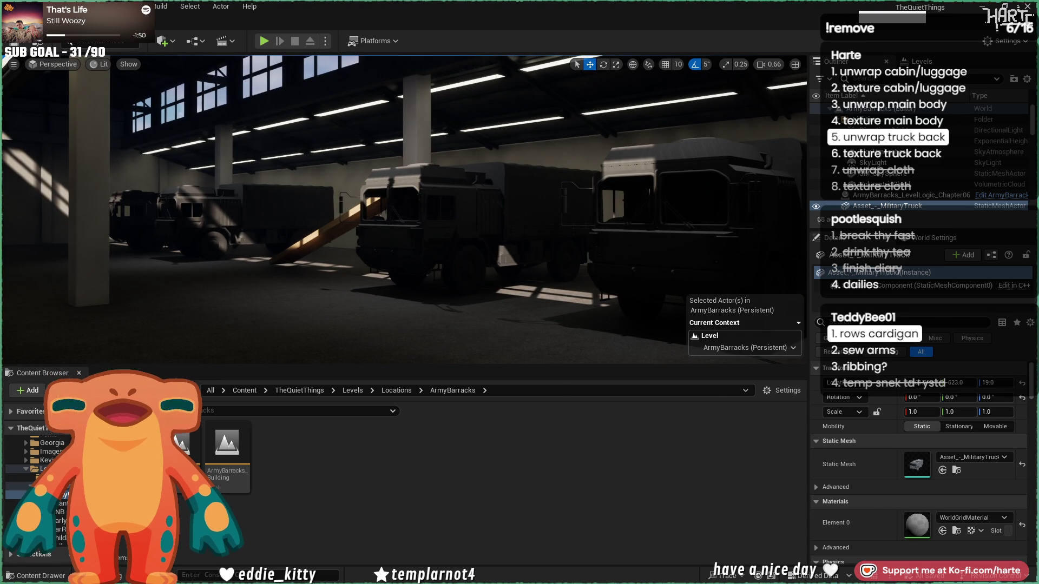
left_click(982, 8)
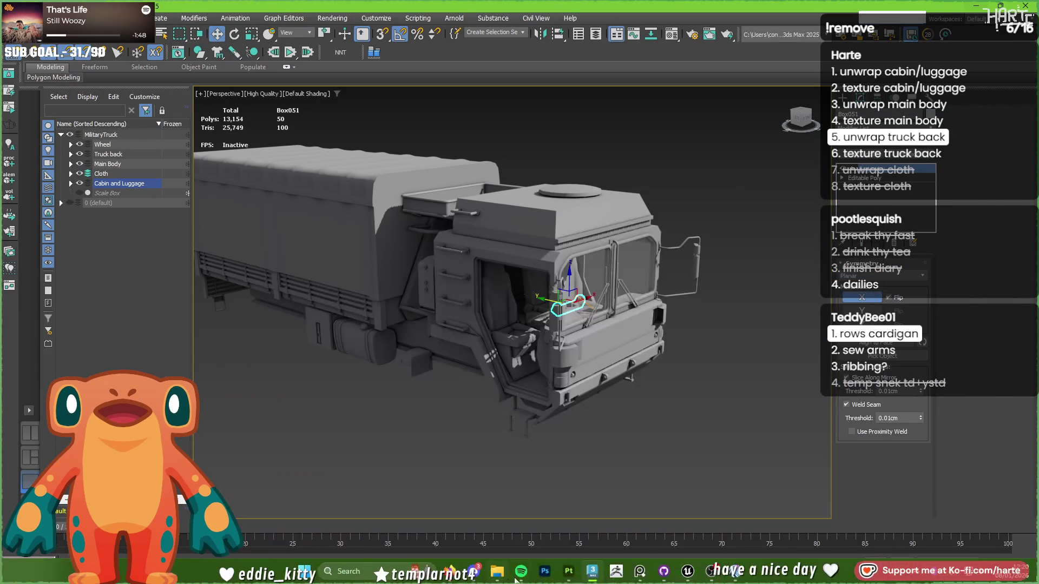
In Substance Painter, orbit and zoom around the slatted side panel to inspect the slats.
left_click(565, 573)
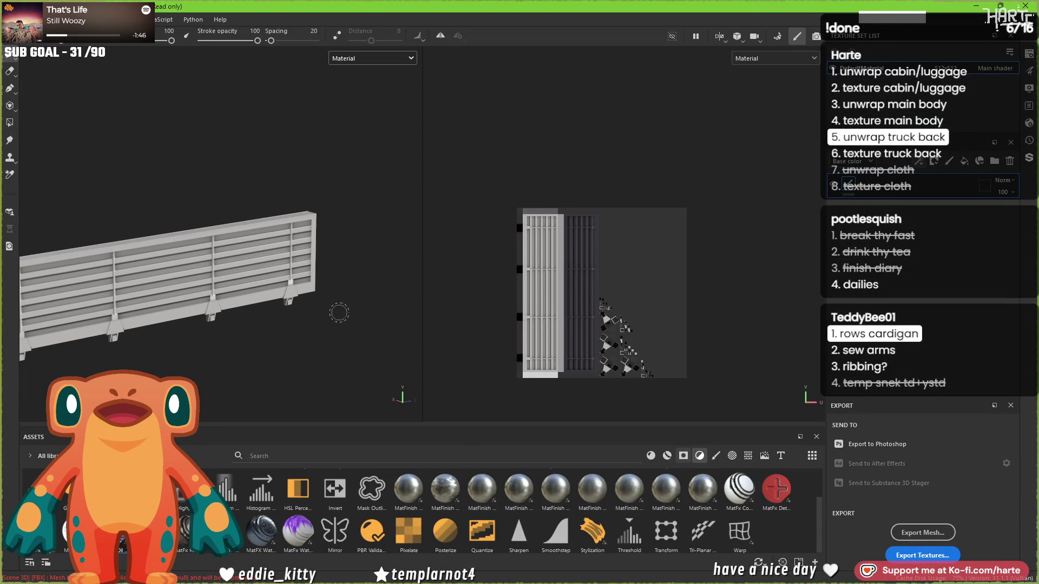
mouse_move(235, 333)
left_mouse_down("alt")
mouse_move(177, 288)
mouse_move(168, 238)
left_mouse_up("alt")
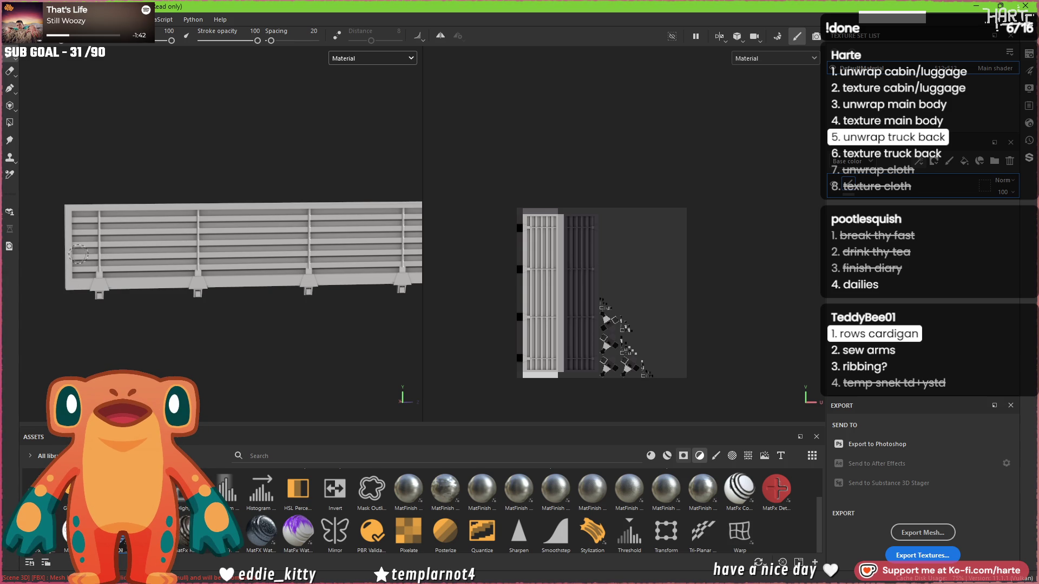
mouse_move(105, 283)
left_mouse_down("alt")
mouse_move(301, 295)
mouse_move(157, 286)
left_mouse_up("alt")
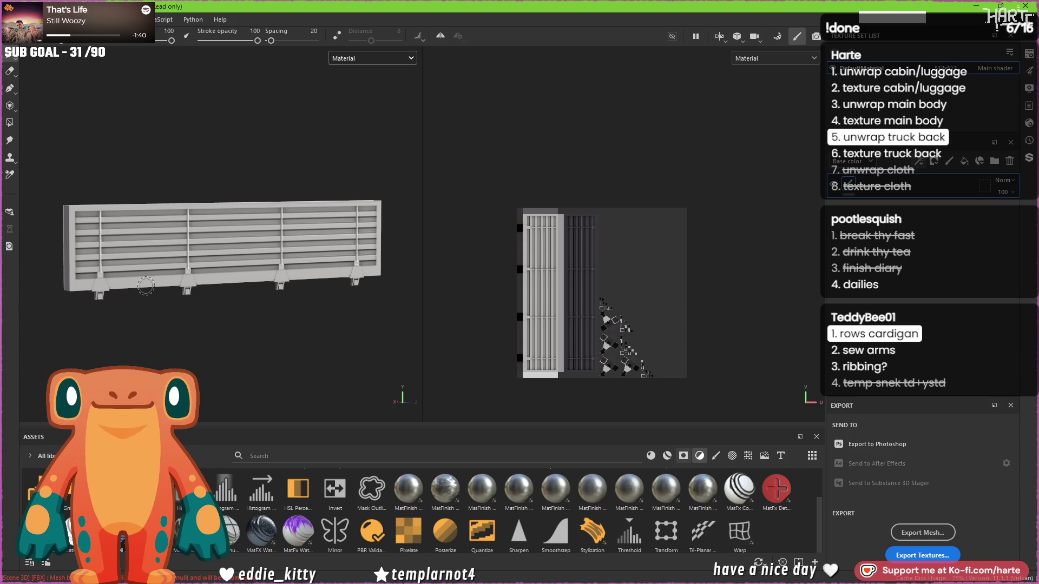
right_click_drag(145, 287, 125, 265, "alt")
mouse_move(125, 265)
left_mouse_down("alt")
mouse_move(253, 327)
mouse_move(286, 322)
mouse_move(238, 357)
mouse_move(245, 370)
mouse_move(348, 364)
mouse_move(214, 366)
left_mouse_up("alt")
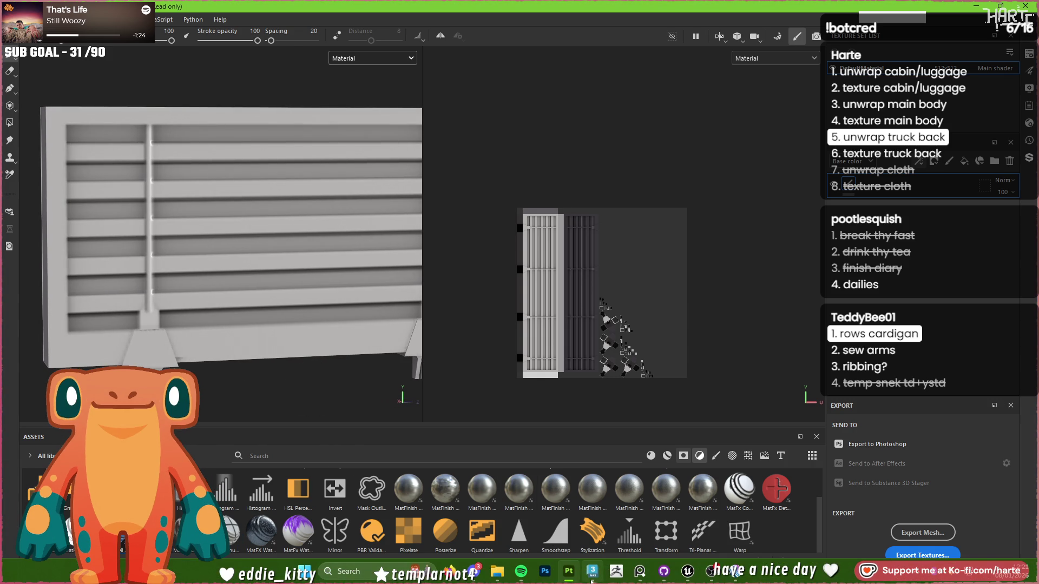
mouse_move(593, 578)
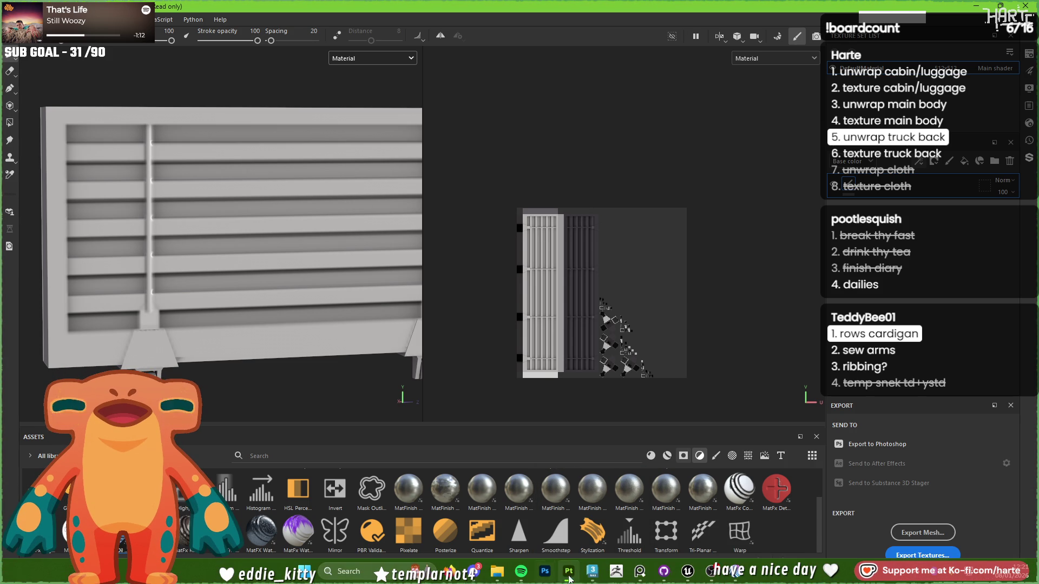
left_click(591, 575)
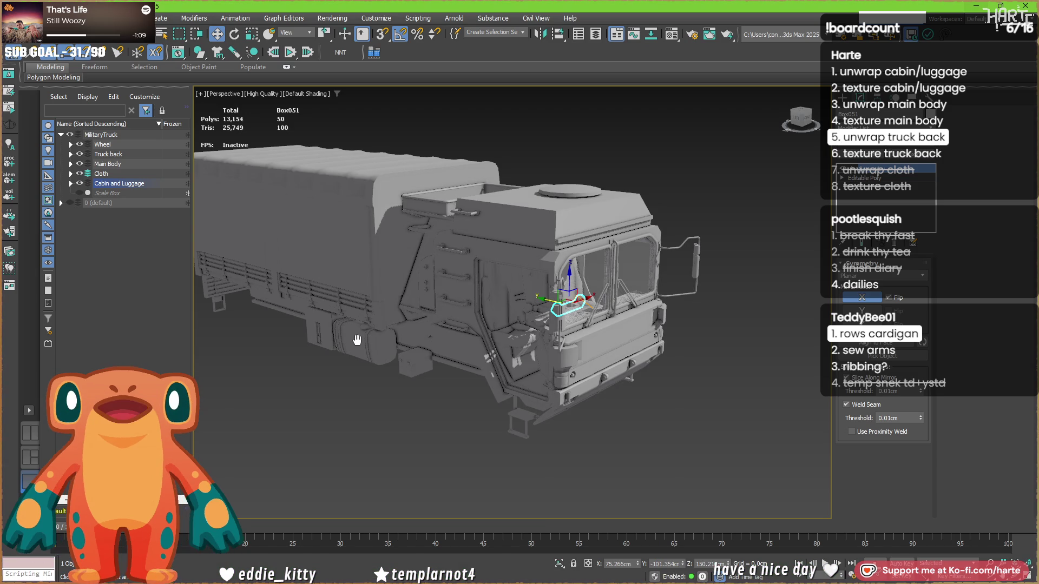
Select the truck back frame Object073, frame it, and zoom in on its side slats.
mouse_move(356, 338)
middle_mouse_down()
mouse_move(388, 327)
mouse_move(392, 335)
middle_mouse_up()
left_click(305, 430)
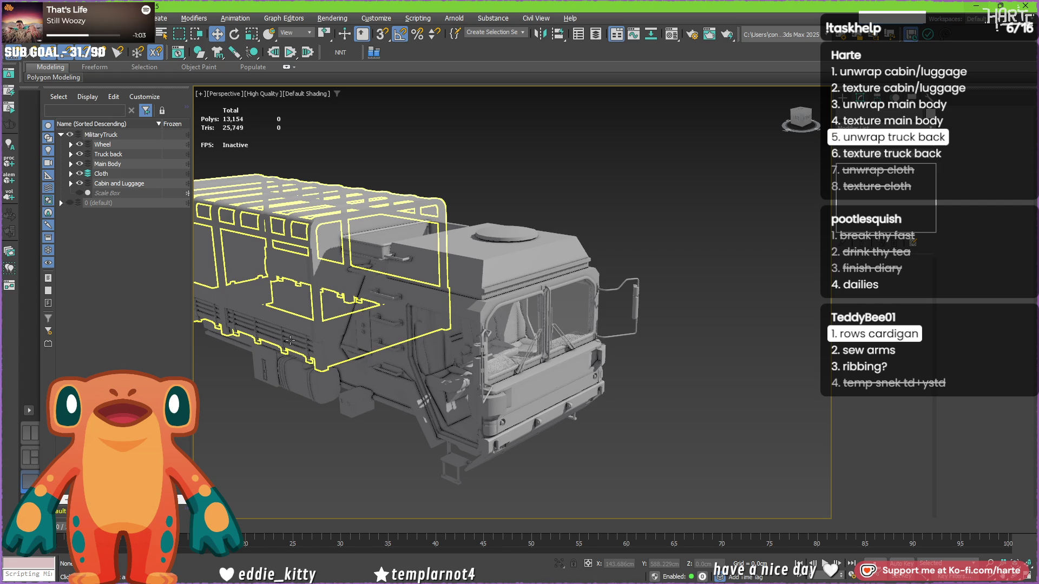
left_click(267, 345)
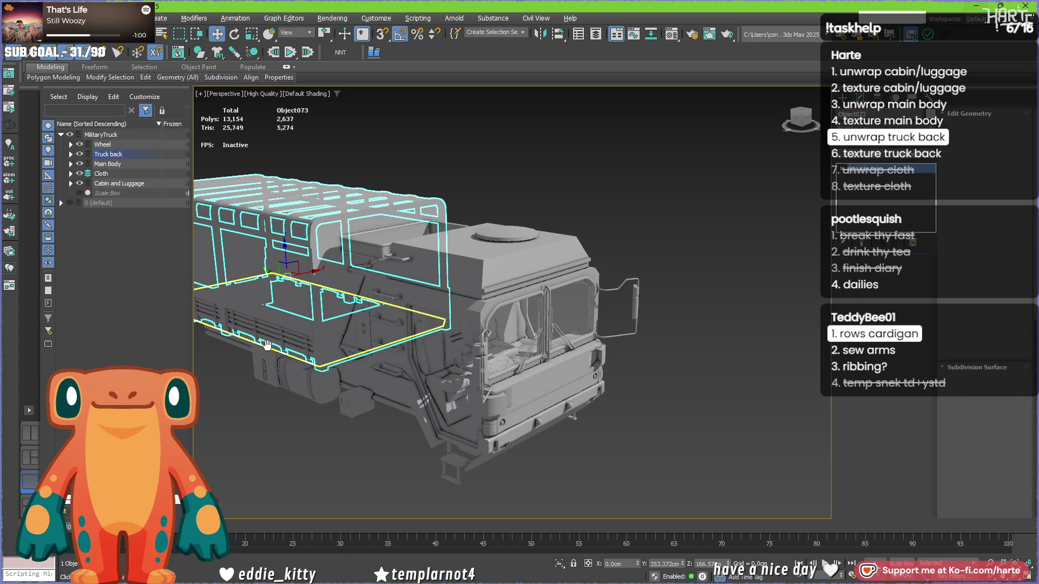
key("z")
mouse_move(543, 356)
middle_mouse_down("alt")
mouse_move(753, 329)
mouse_move(544, 339)
middle_mouse_up("alt")
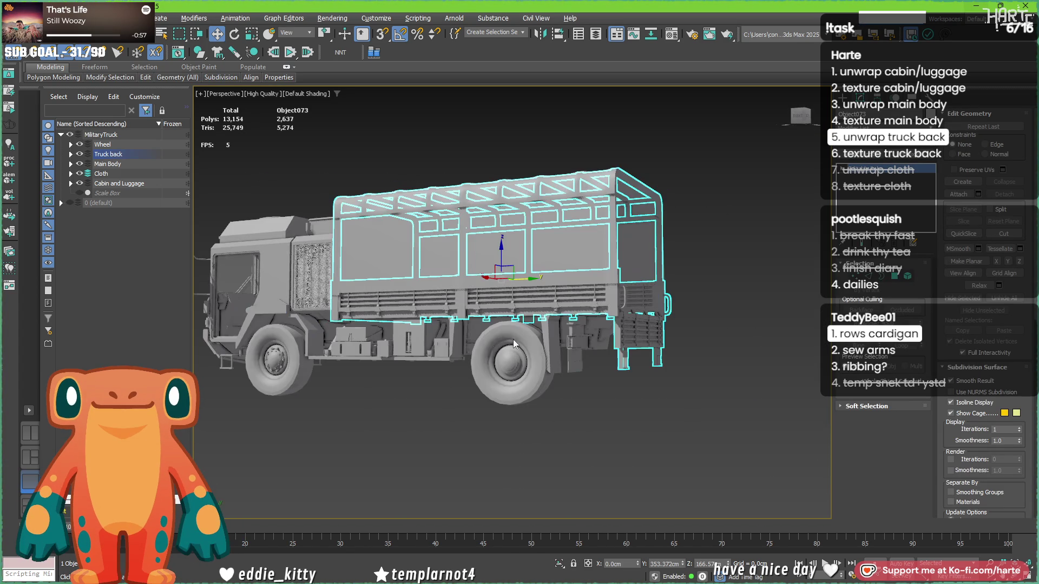
scroll(471, 313, "up", 3)
scroll(528, 301, "up", 3)
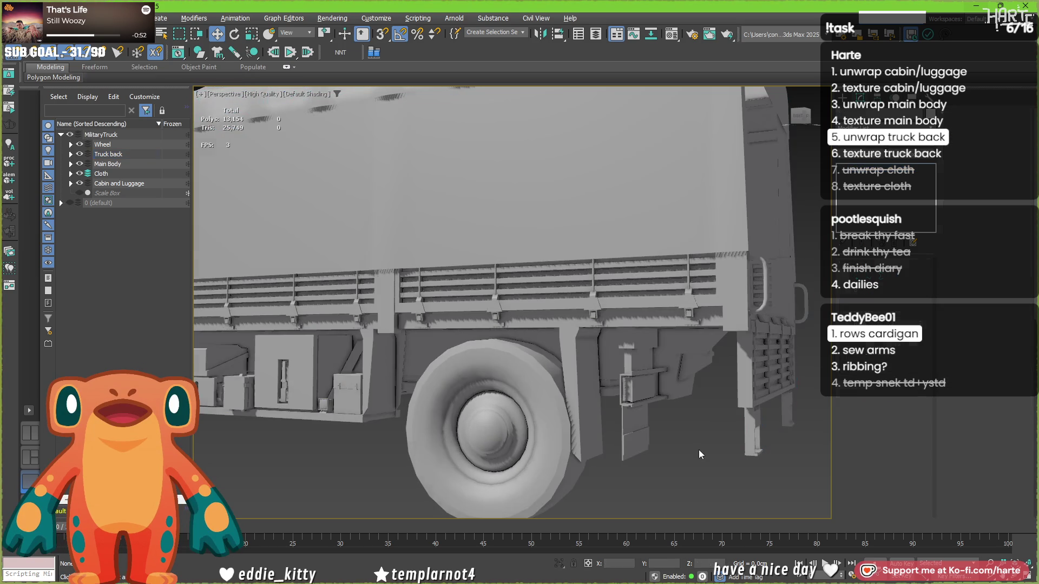
key("alt+c")
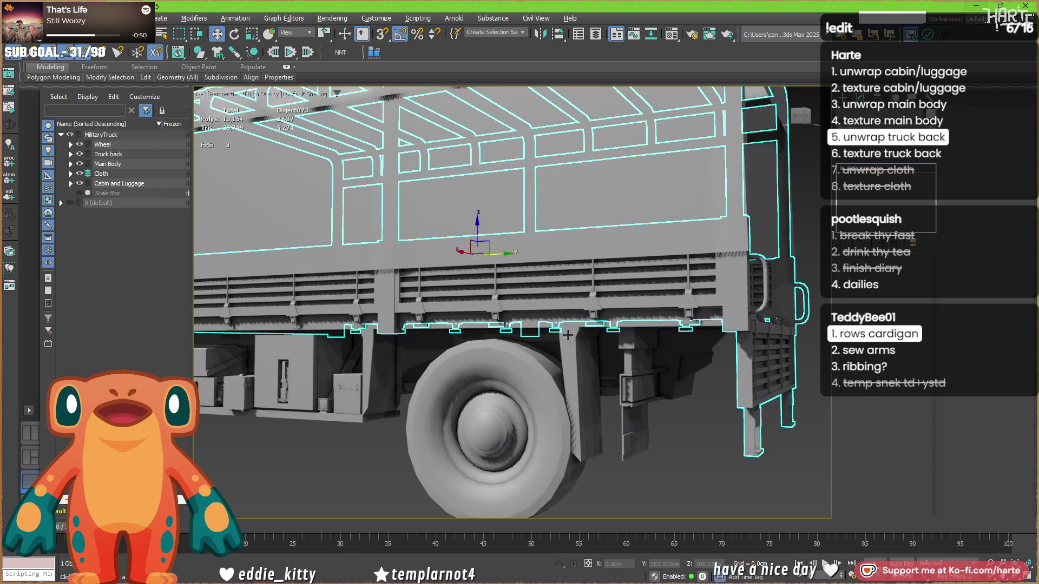
left_click(567, 333)
middle_click_drag(567, 333, 594, 370, "alt")
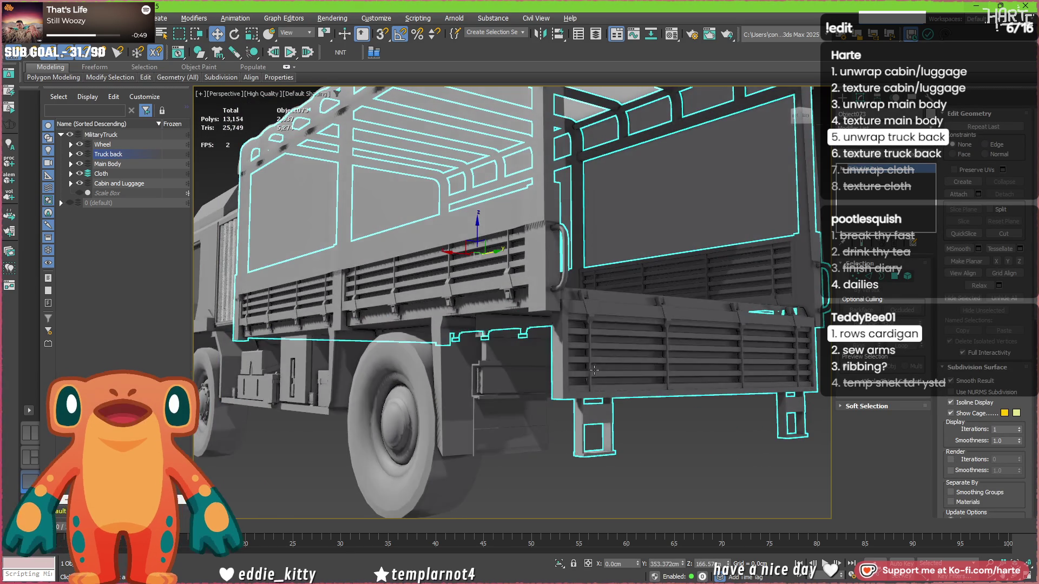
scroll(353, 295, "up", 5)
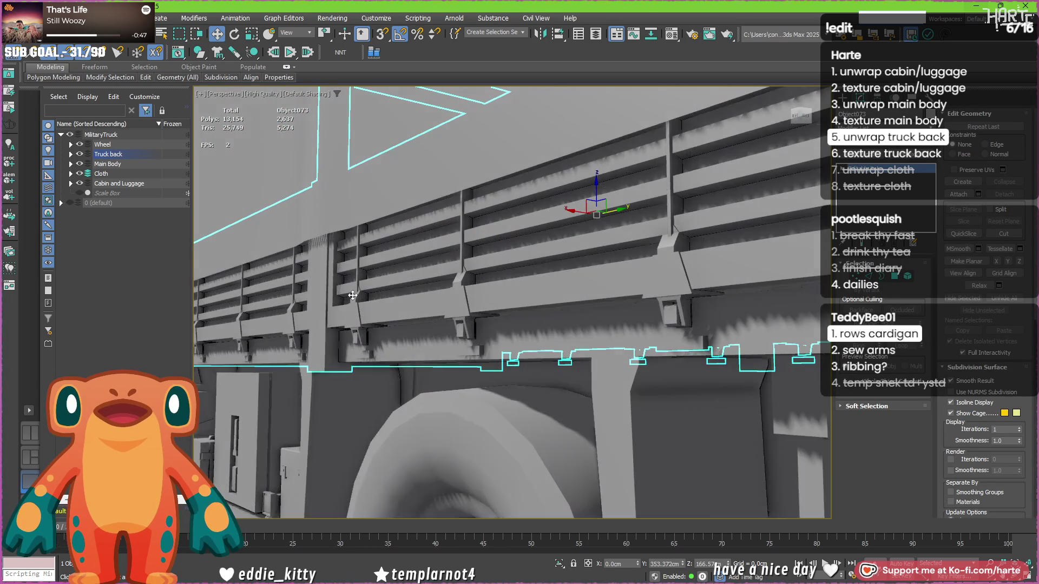
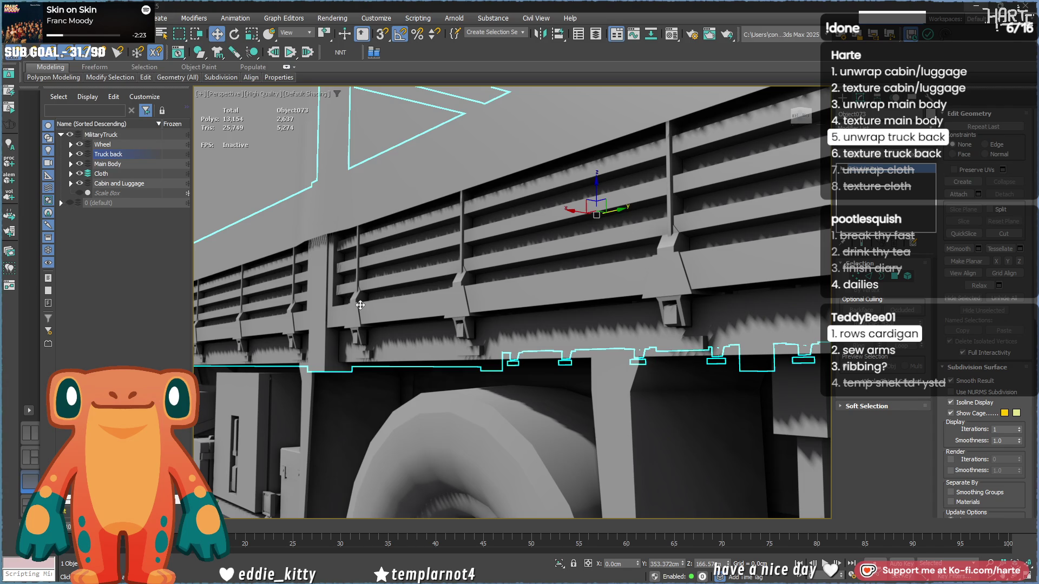
Frame the truck, check it in the Unreal barracks level, then return to the truck scene.
scroll(360, 305, "down", 10)
middle_click_drag(458, 351, 631, 338, "alt")
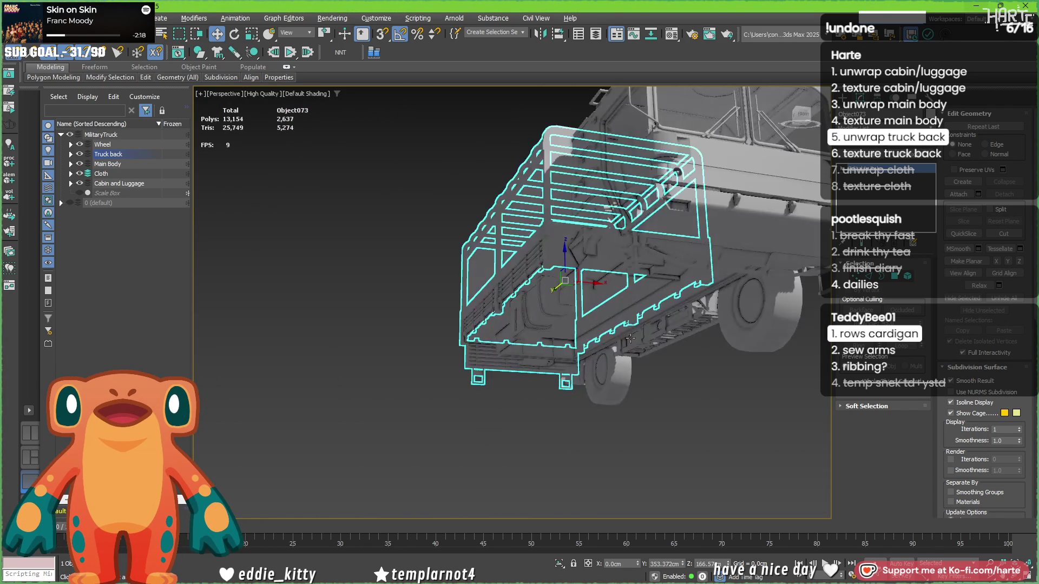
key("shift+z")
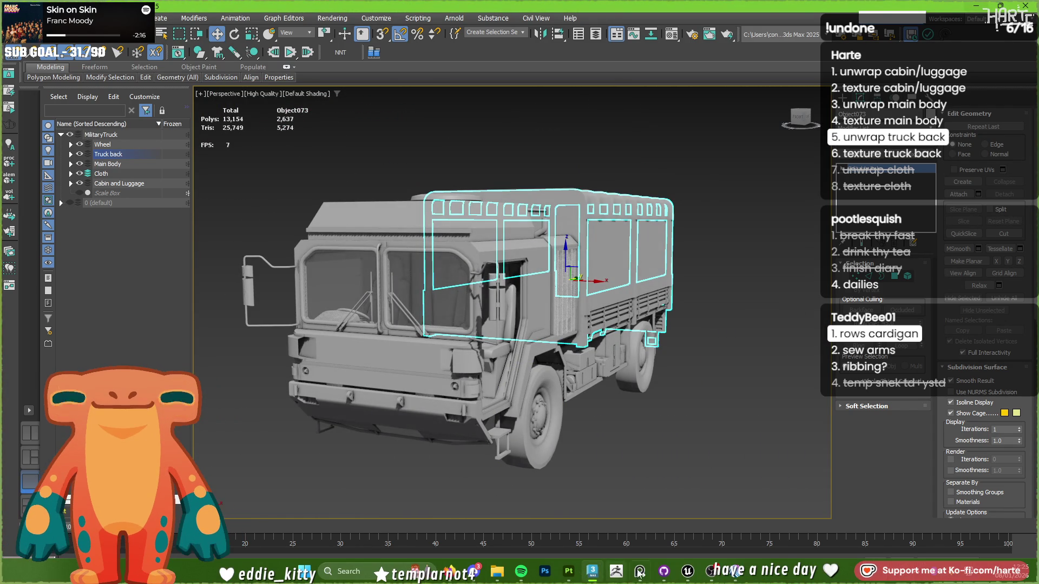
left_click(690, 571)
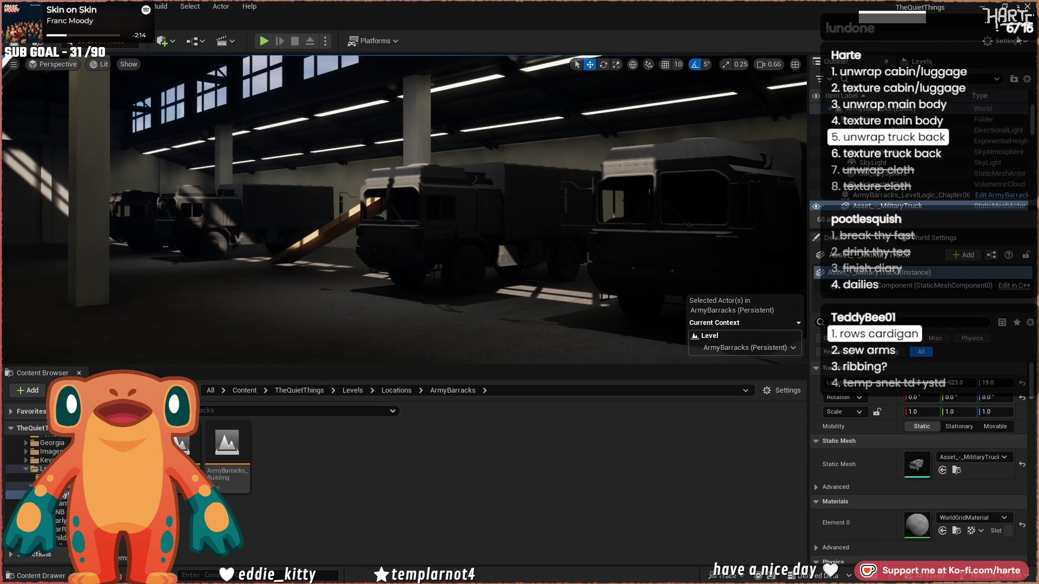
left_click(1028, 8)
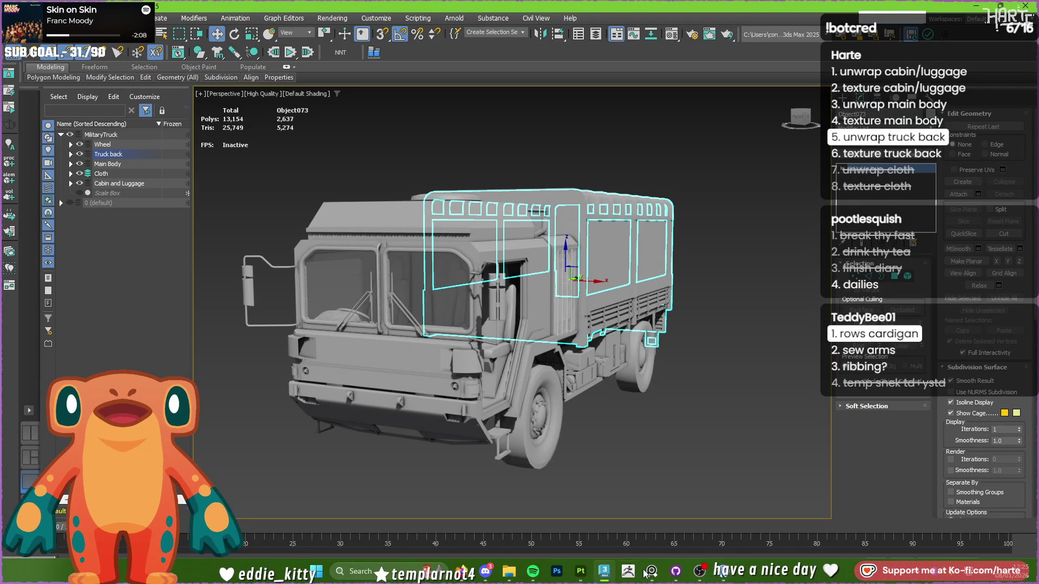
Select and delete the duplicate wheel Wheel_low001.
mouse_move(487, 357)
middle_mouse_down("alt")
mouse_move(552, 359)
mouse_move(476, 357)
mouse_move(527, 355)
mouse_move(608, 396)
middle_mouse_up("alt")
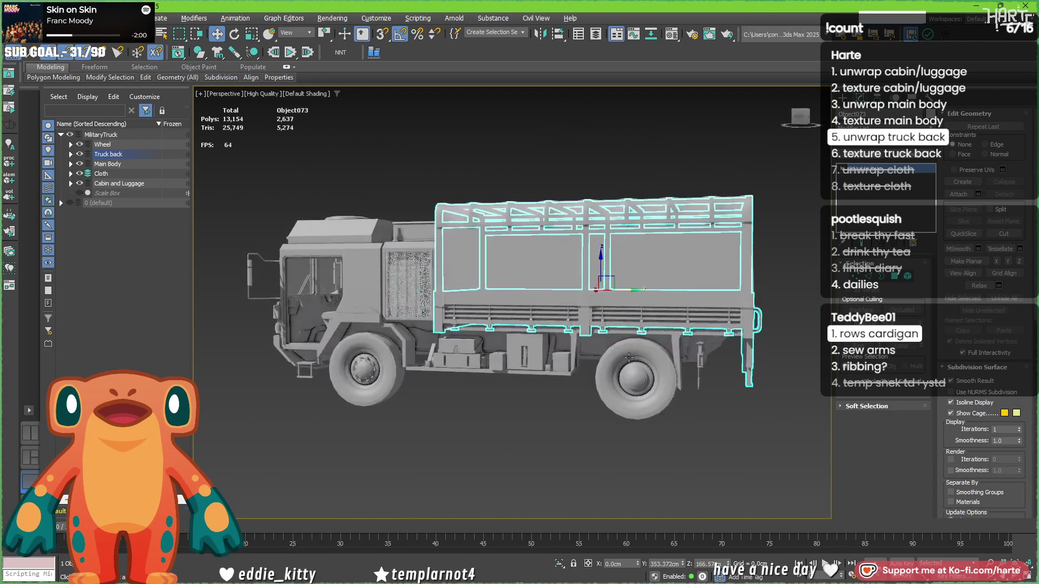
left_click(633, 393)
key("Delete")
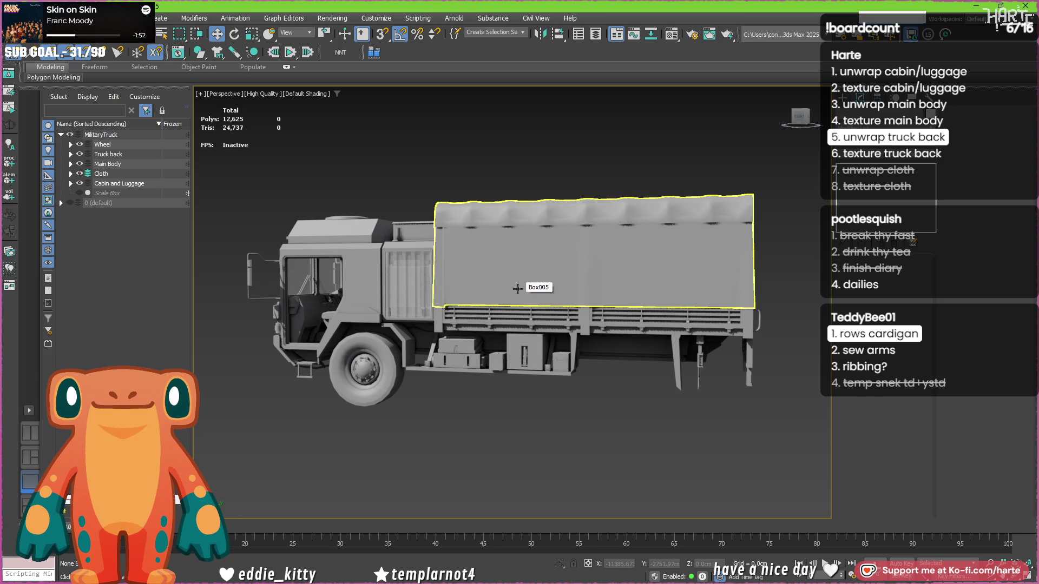
middle_click_drag(518, 289, 103, 197, "alt")
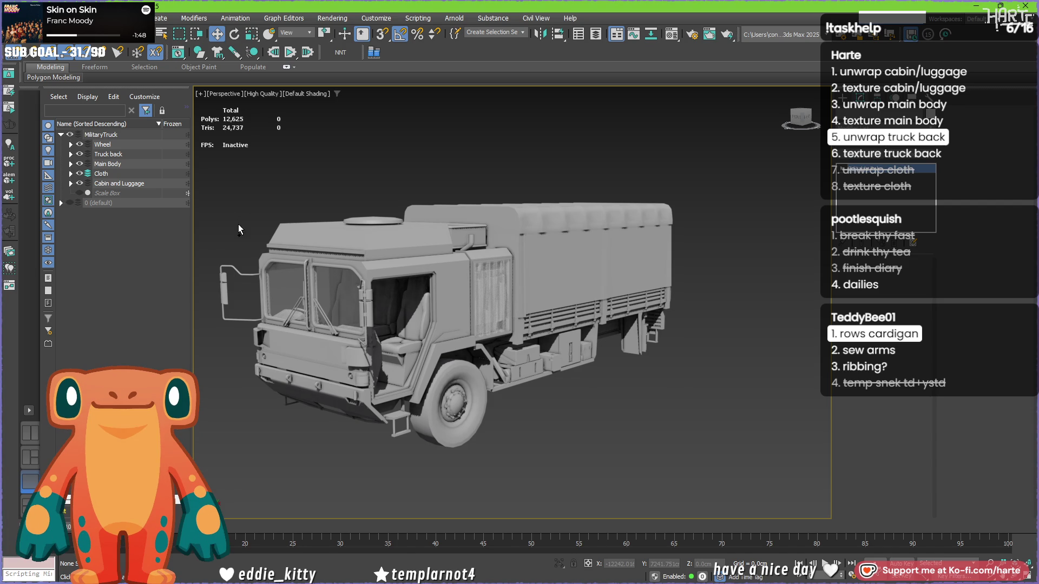
left_click(366, 311)
key("ctrl+z")
key("ctrl+y")
key("ctrl+z")
key("ctrl+z")
key("ctrl+z")
key("ctrl+z")
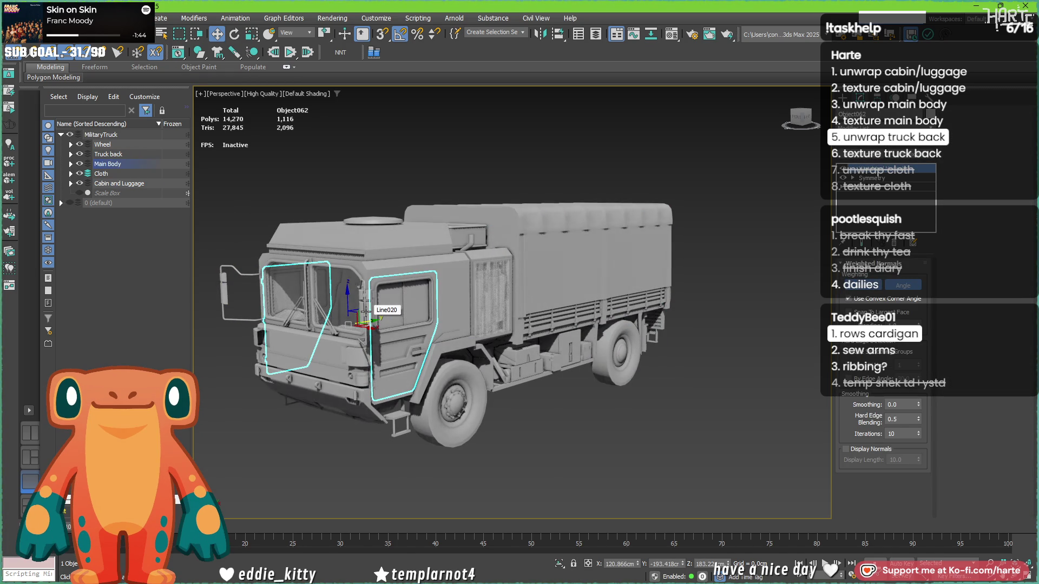
left_click(622, 361)
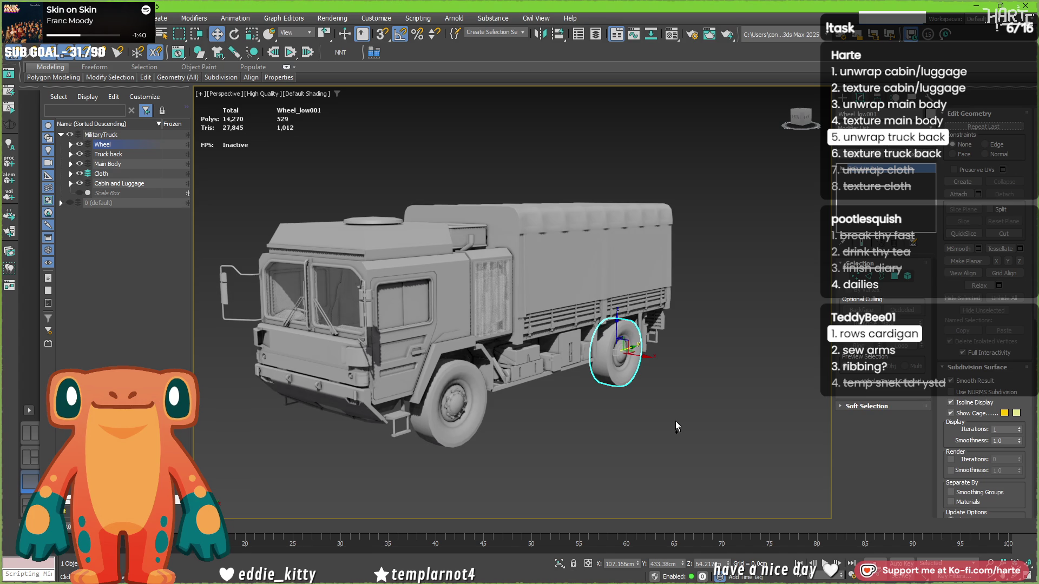
key("ctrl+z")
Hide the canvas cover and select the Truck back object.
middle_click_drag(534, 388, 564, 410)
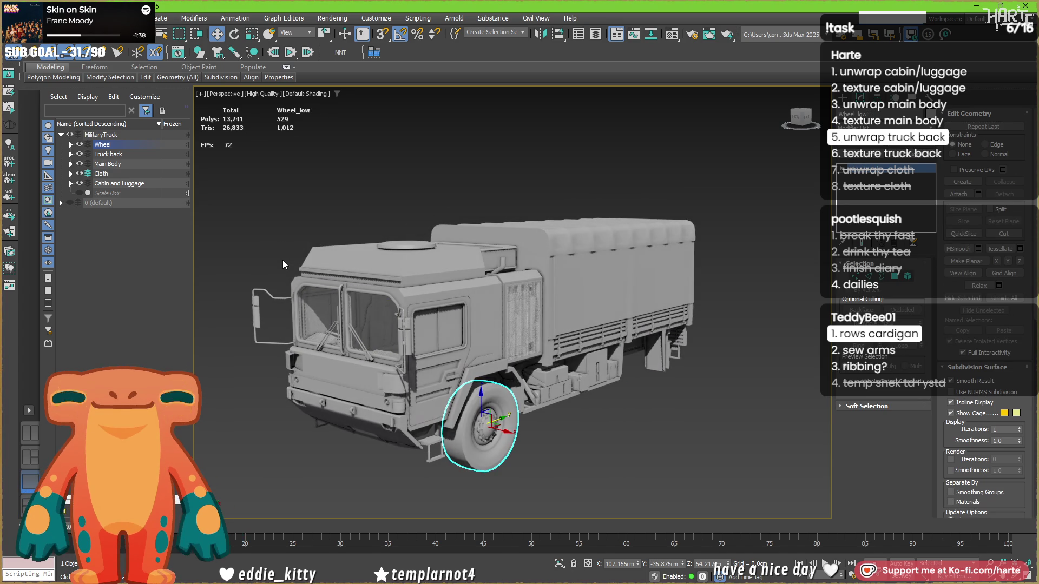
key("ctrl+z")
key("ctrl+z")
key("ctrl+z")
key("ctrl+z")
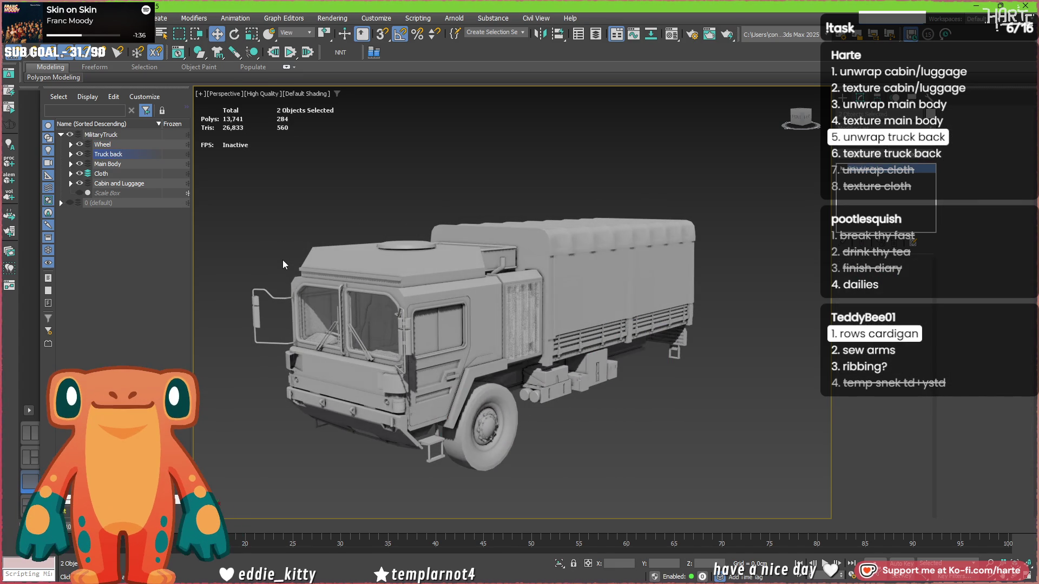
key("ctrl+z")
key("ctrl+z")
key("ctrl+z")
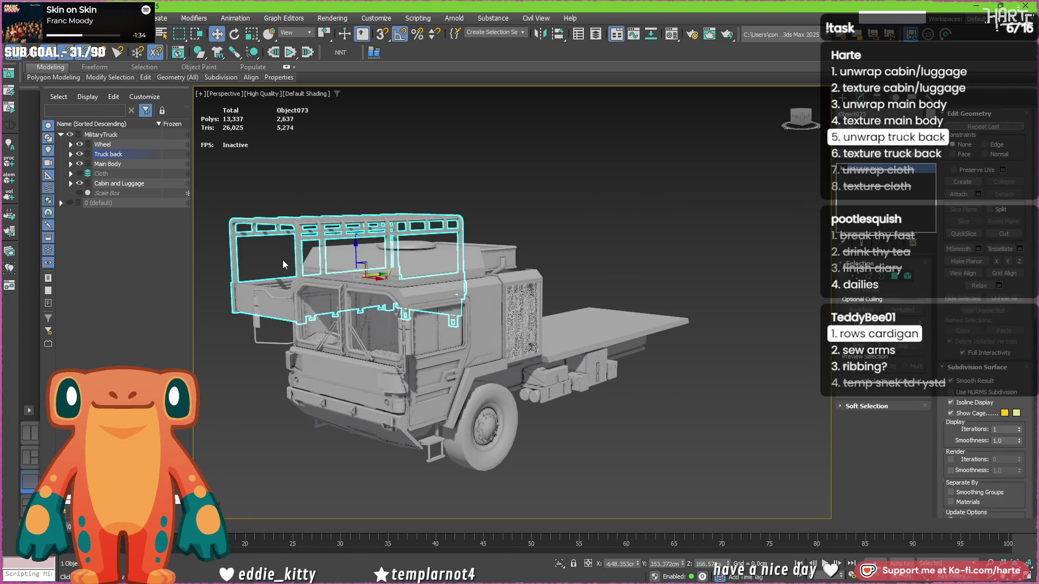
key("ctrl+z")
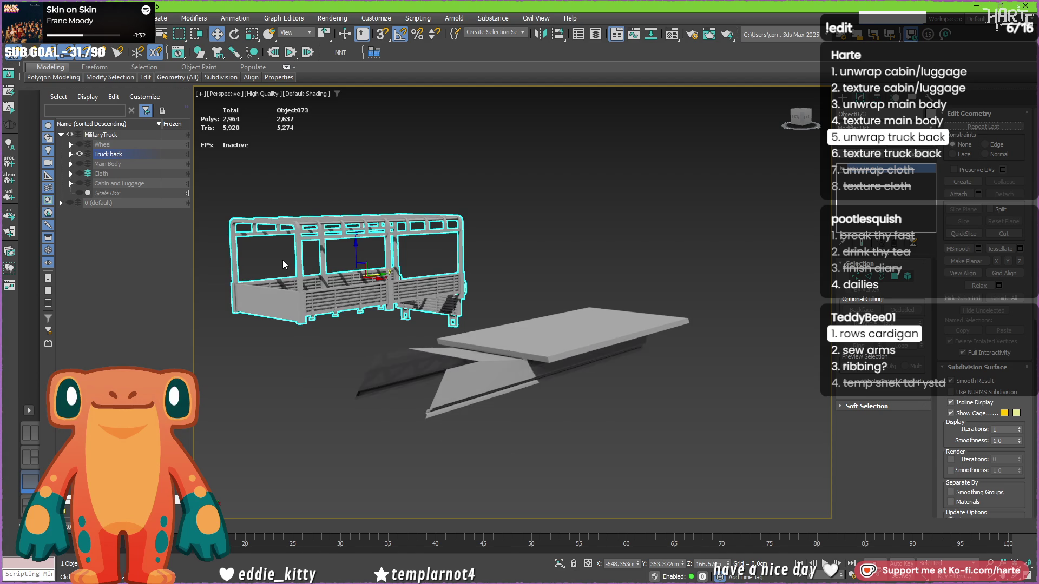
Isolate the Truck back frame with the wheels hidden and select it.
key("shift+z")
key("shift+z")
key("shift+z")
key("shift+z")
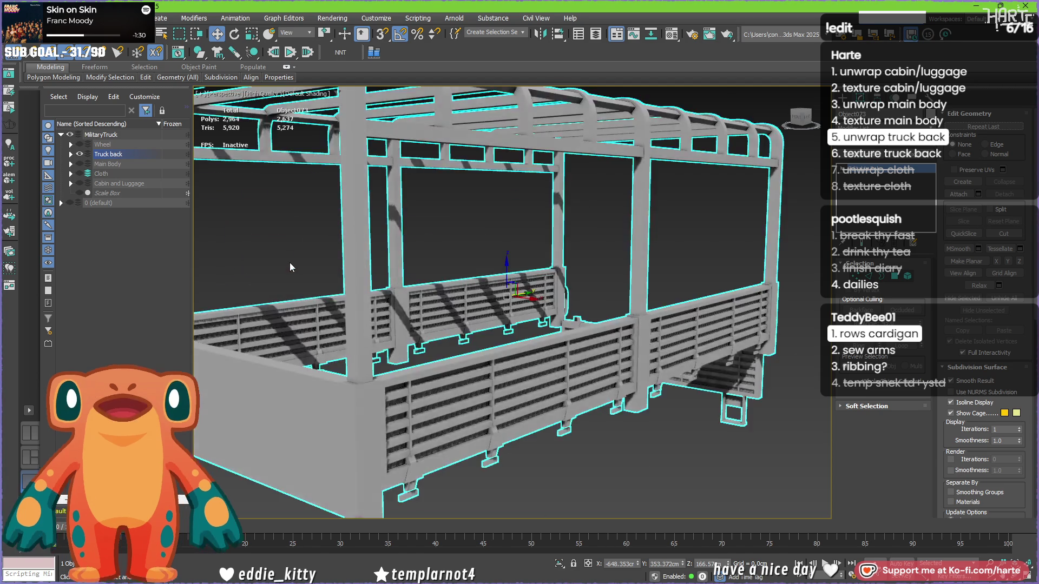
key("ctrl+z")
left_click(467, 357)
mouse_move(467, 357)
middle_mouse_down("alt")
mouse_move(549, 416)
mouse_move(502, 408)
mouse_move(342, 301)
middle_mouse_up("alt")
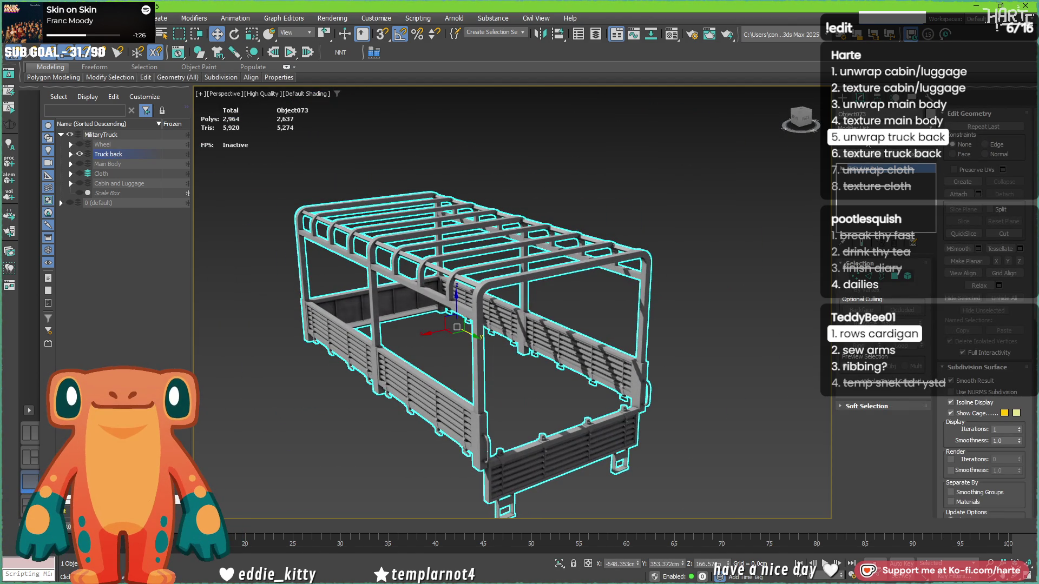
Add an Unwrap UVW modifier to the frame and open the UV Editor.
left_click(863, 145)
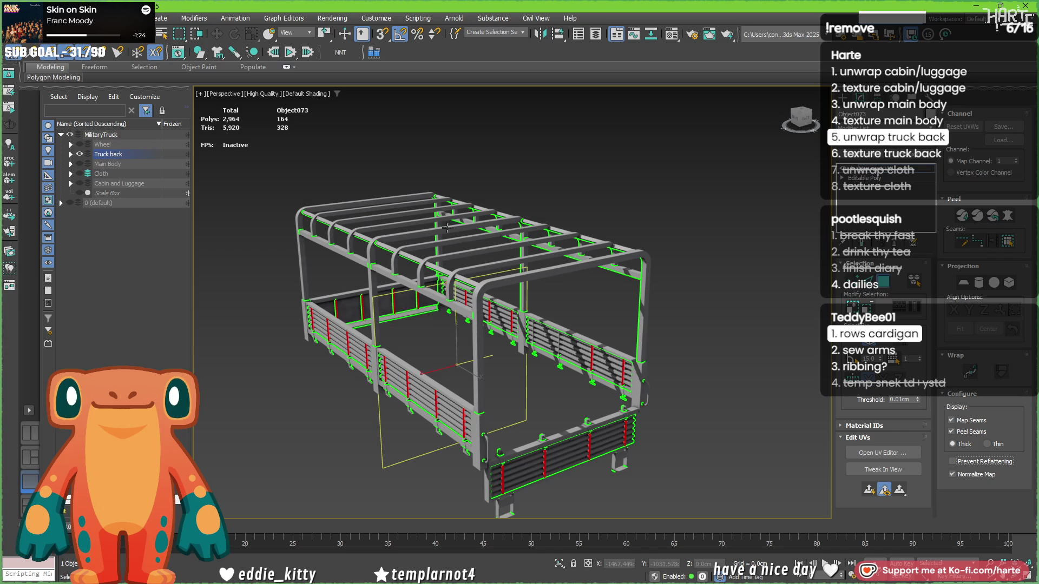
left_click(883, 452)
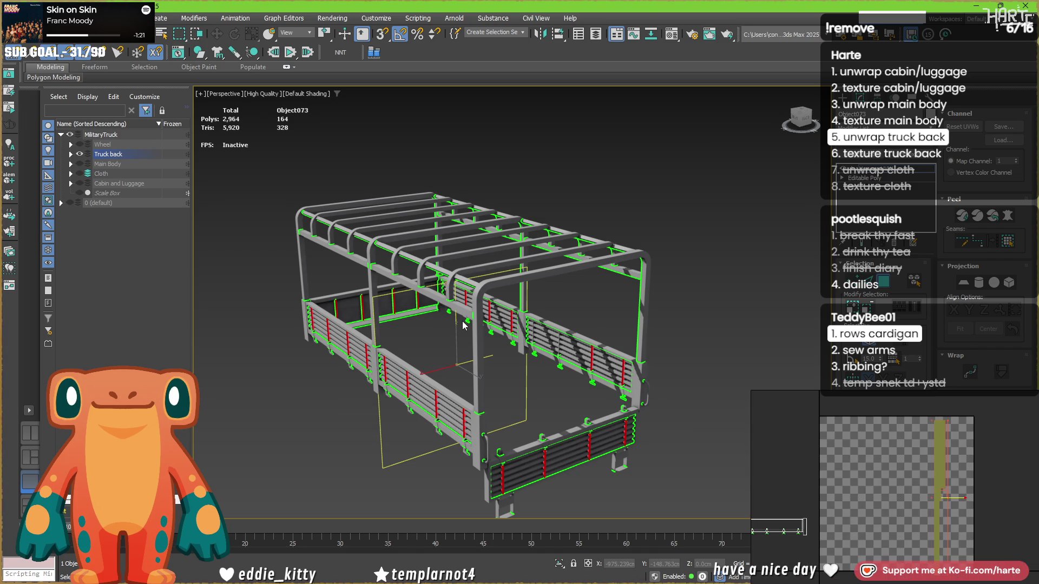
middle_click_drag(368, 390, 364, 363, "alt")
In Front wireframe view, deselect the left post's outer edge and lower panel edges.
key("z")
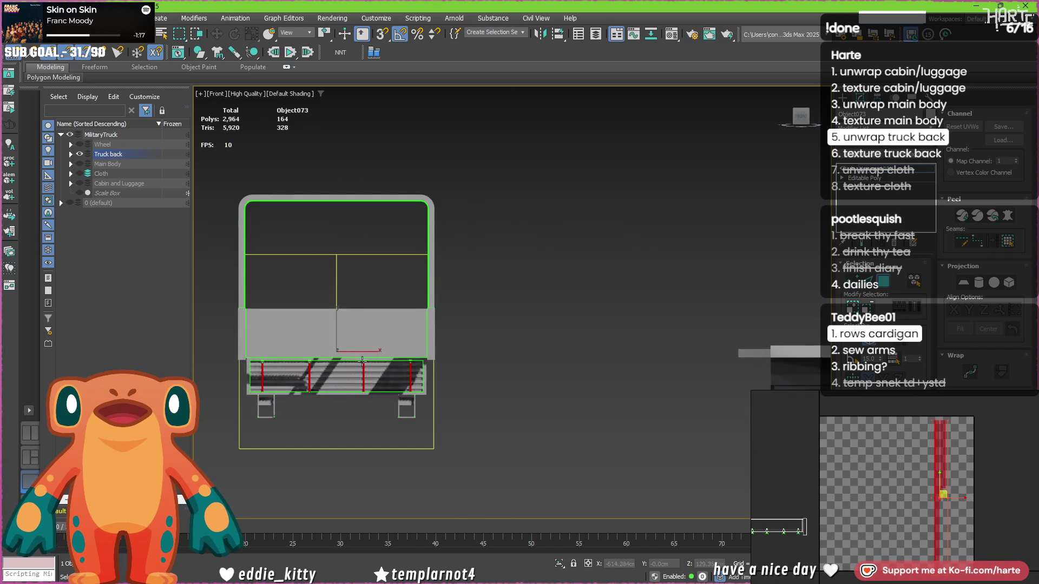
key("F3")
scroll(365, 375, "up", 5)
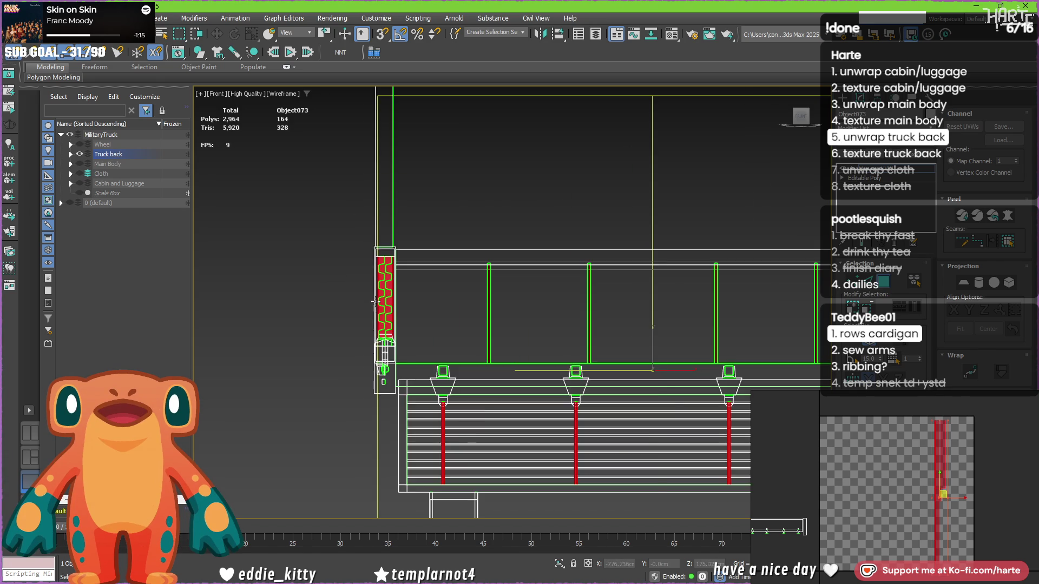
scroll(466, 268, "down", 3)
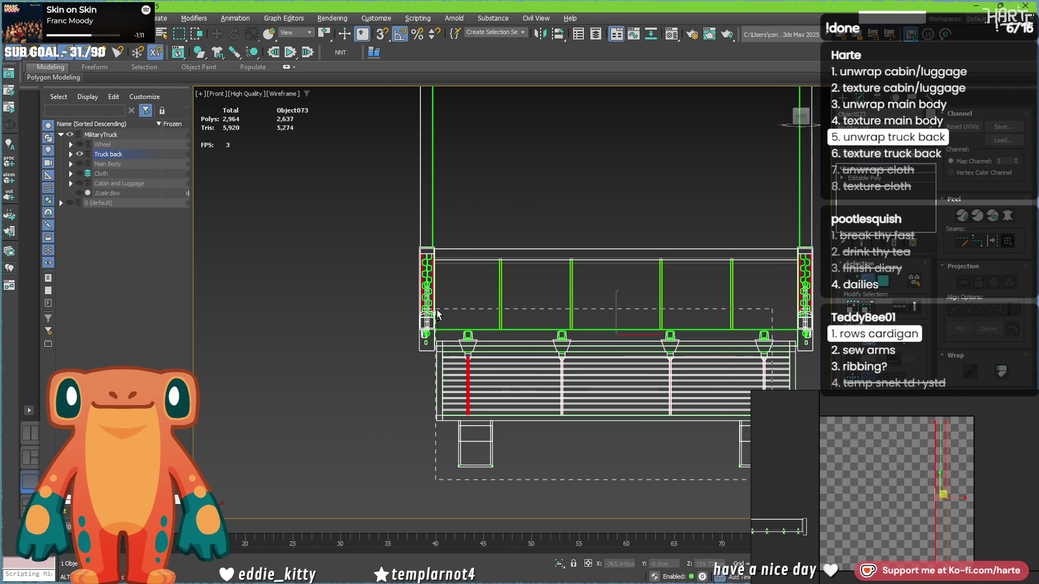
scroll(425, 281, "up", 6)
left_click_drag(330, 131, 460, 415, "alt")
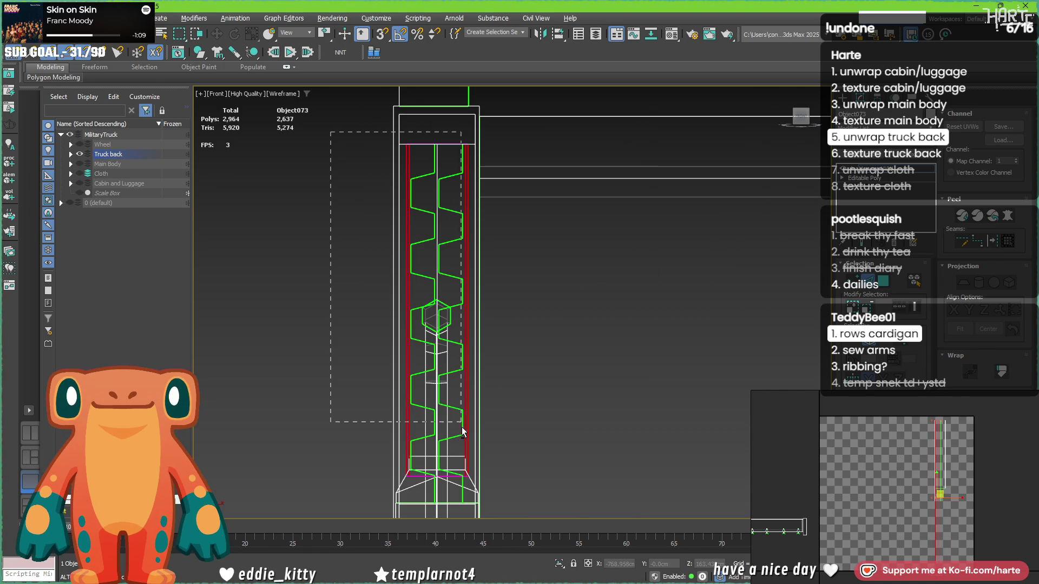
left_click_drag(466, 485, 469, 461, "alt")
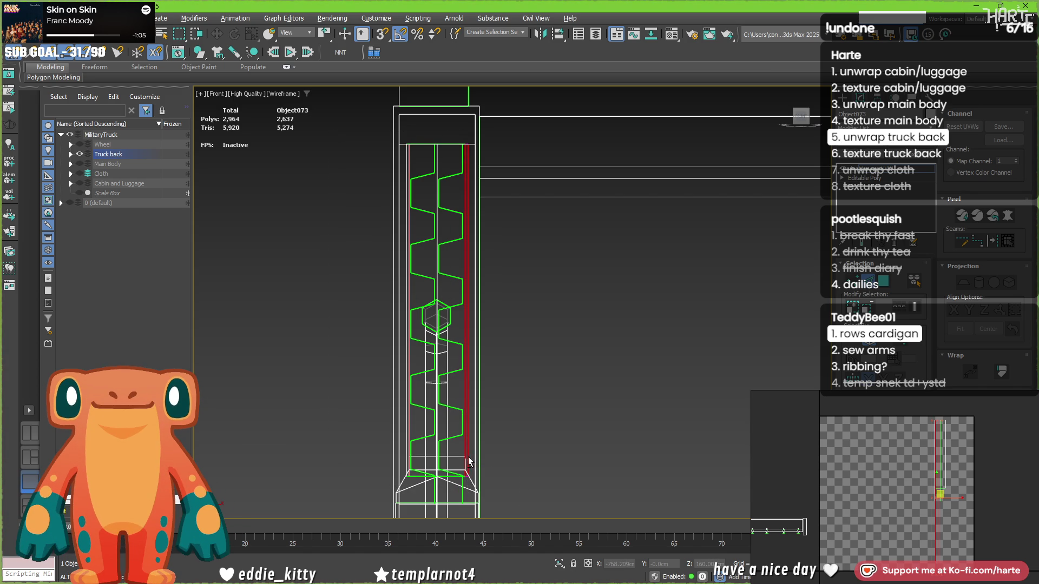
scroll(461, 441, "up", 5)
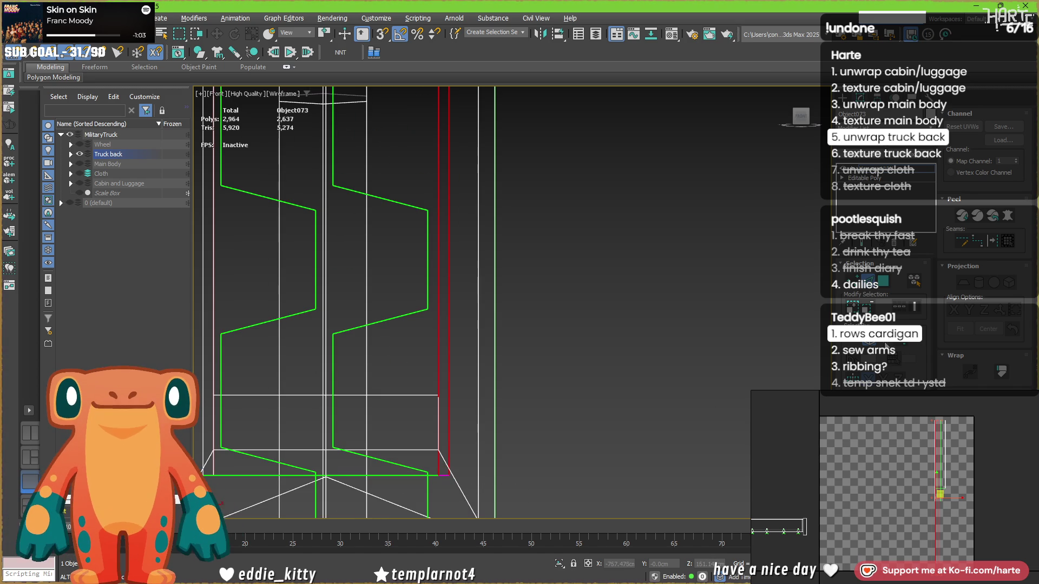
scroll(410, 314, "down", 6)
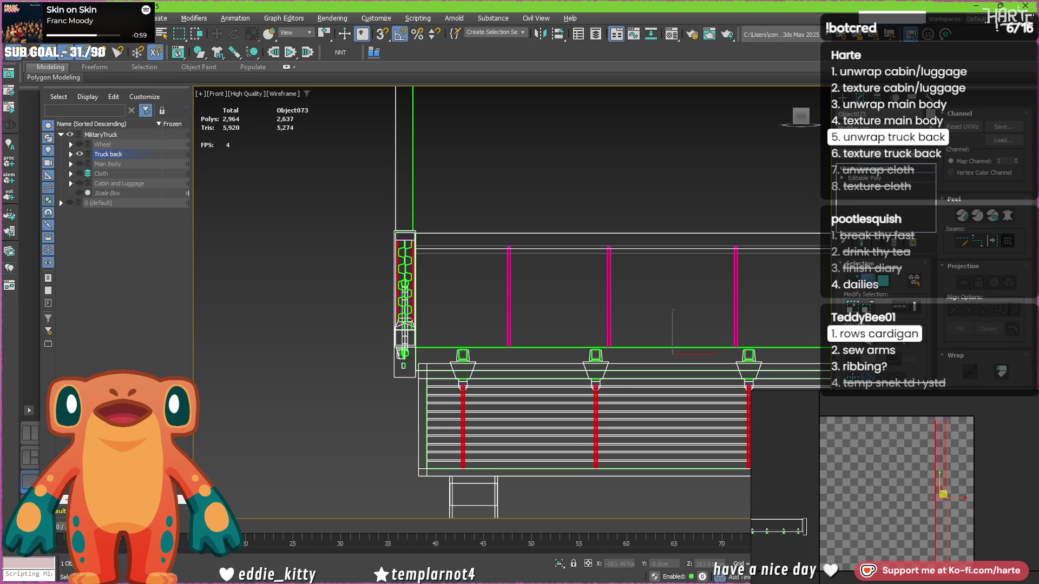
scroll(578, 243, "down", 1)
middle_click_drag(437, 216, 272, 248)
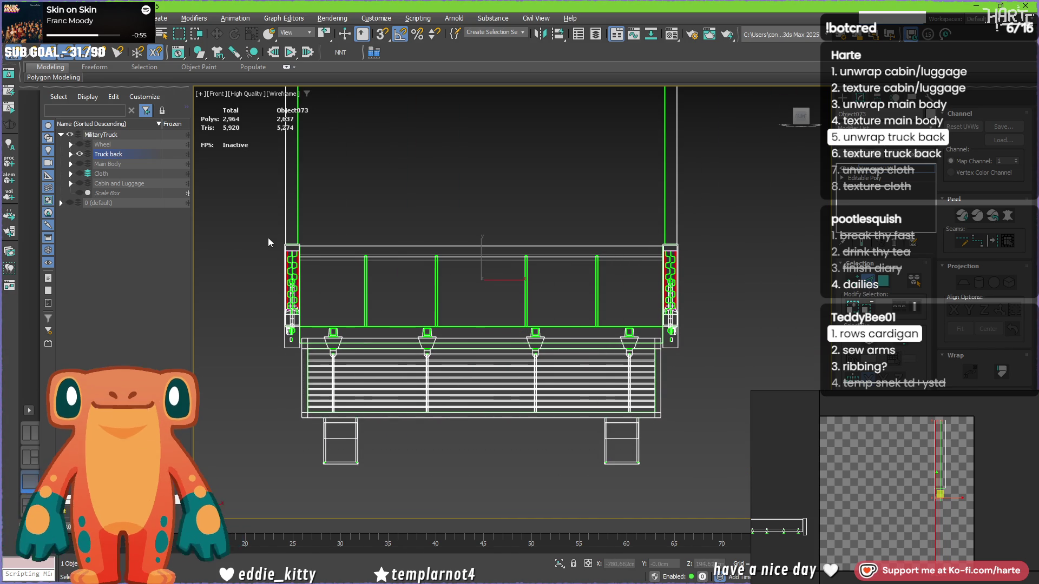
Deselect the unwanted edges around the right spring post, keeping only the side post edges.
key("z")
middle_click_drag(448, 162, 416, 161)
scroll(416, 161, "down", 2)
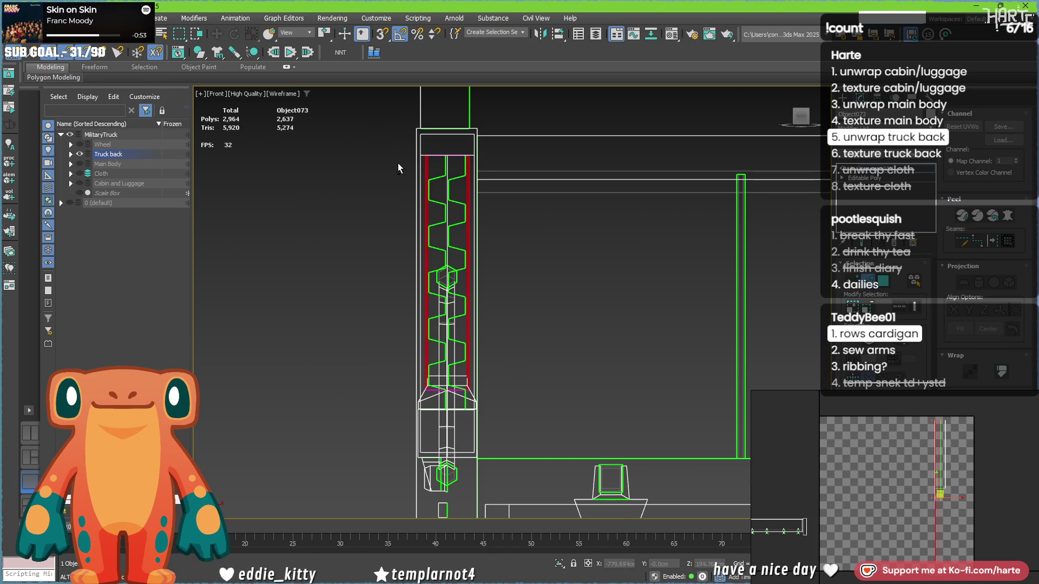
scroll(454, 279, "up", 5)
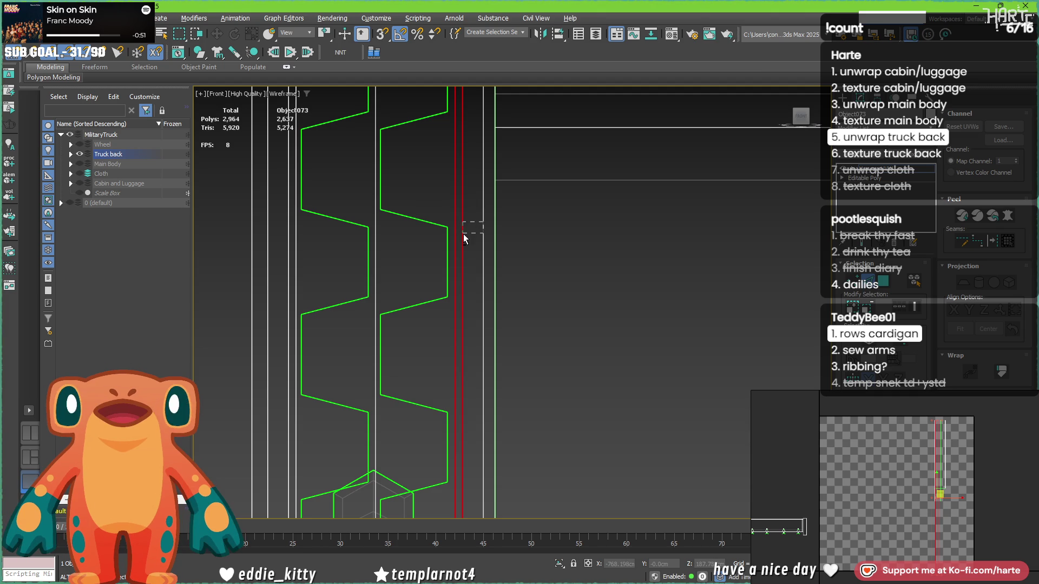
scroll(462, 236, "down", 4)
scroll(487, 265, "up", 4)
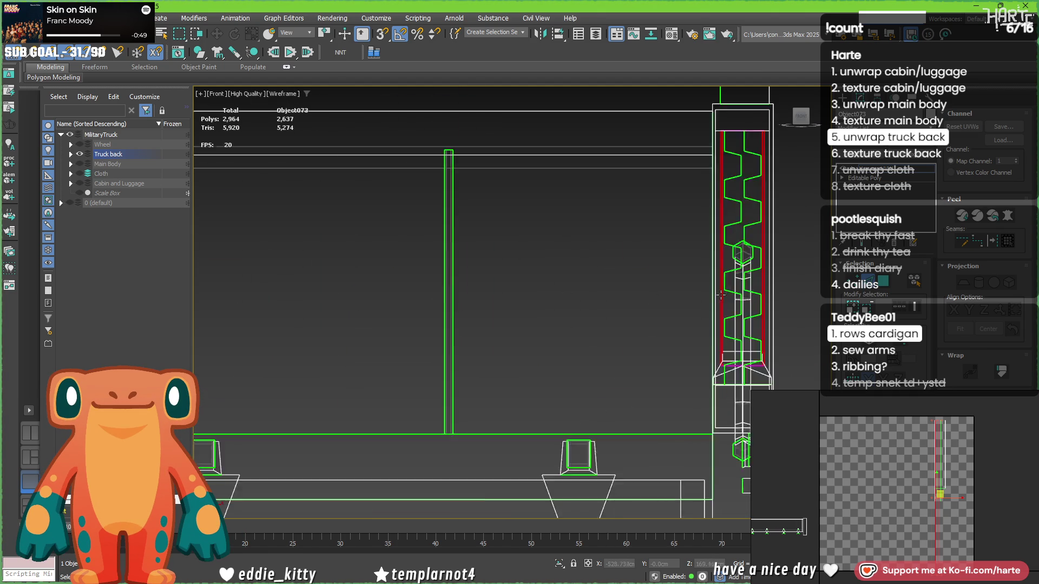
scroll(750, 356, "down", 3)
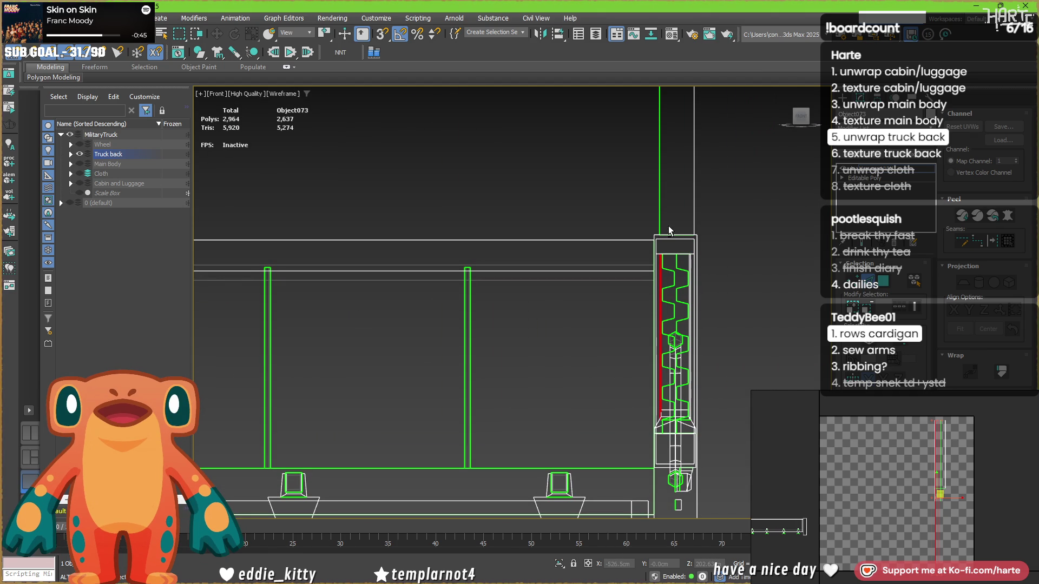
scroll(669, 230, "down", 4)
left_click_drag(371, 242, 403, 319)
scroll(399, 261, "up", 5)
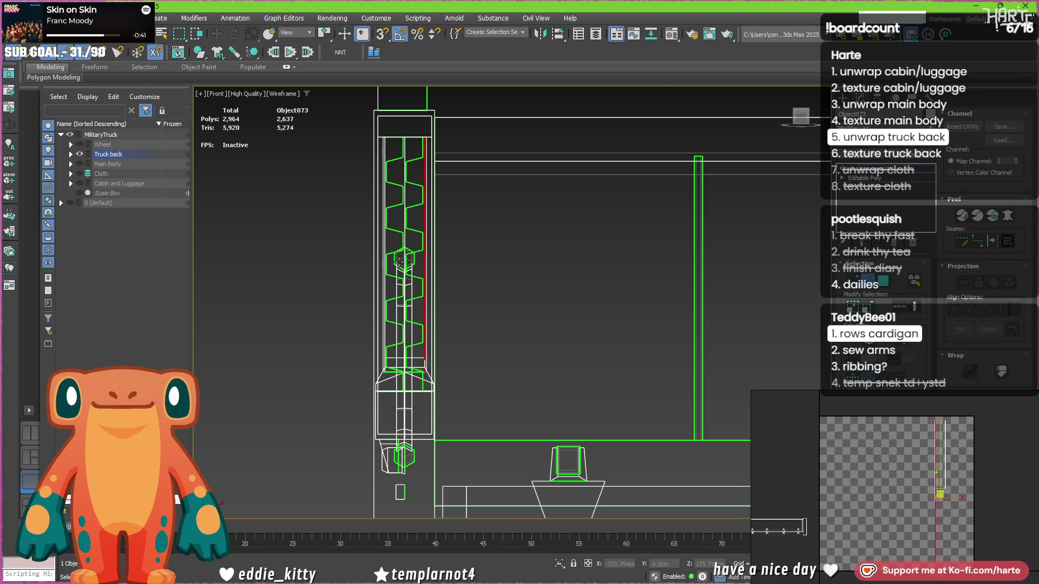
scroll(399, 261, "down", 3)
mouse_move(450, 271)
middle_mouse_down()
mouse_move(297, 324)
mouse_move(200, 315)
mouse_move(517, 293)
middle_mouse_up()
scroll(517, 293, "down", 3)
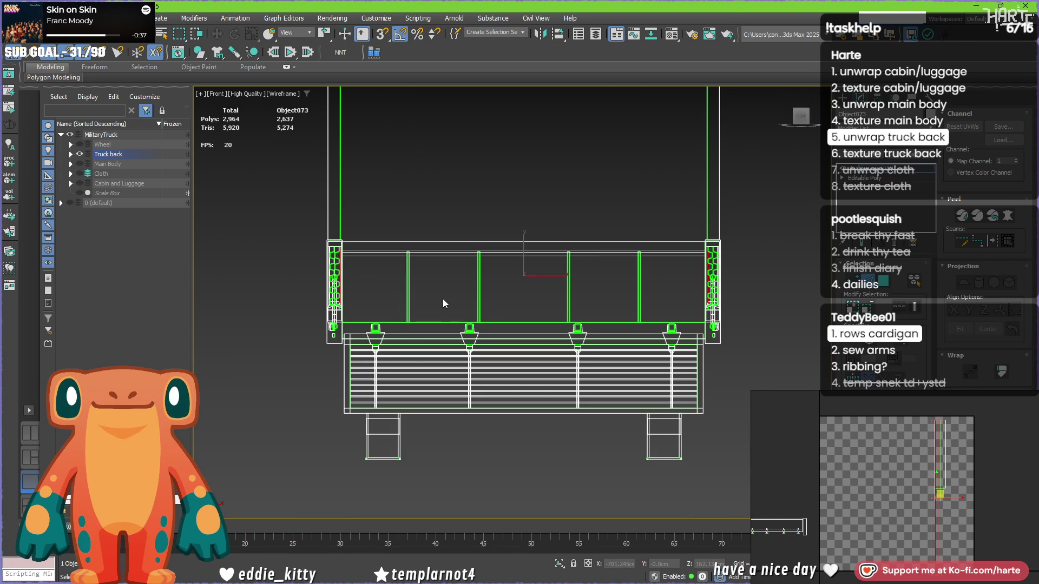
middle_click_drag(442, 296, 425, 241, "alt")
scroll(425, 241, "up", 10)
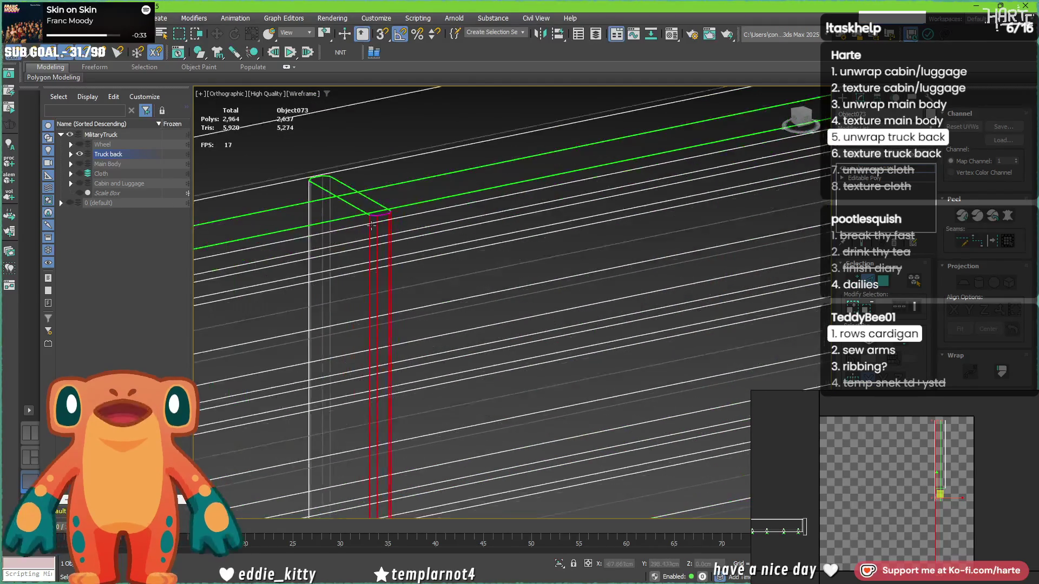
scroll(372, 225, "up", 2)
scroll(373, 223, "down", 3)
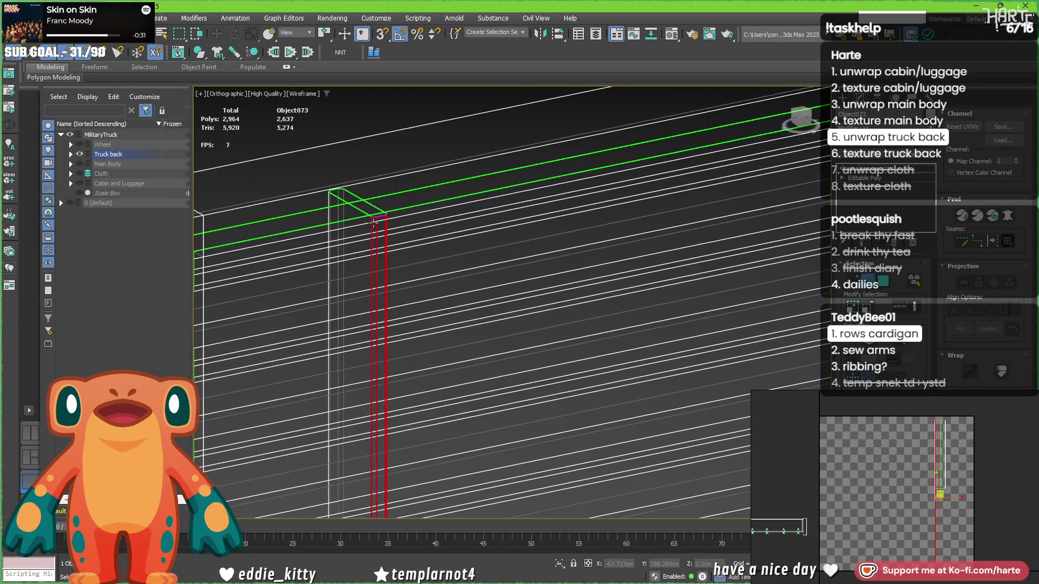
scroll(373, 222, "down", 5)
scroll(512, 274, "up", 5)
key("l")
scroll(384, 210, "up", 8)
key("F3")
key("F3")
scroll(392, 211, "down", 10)
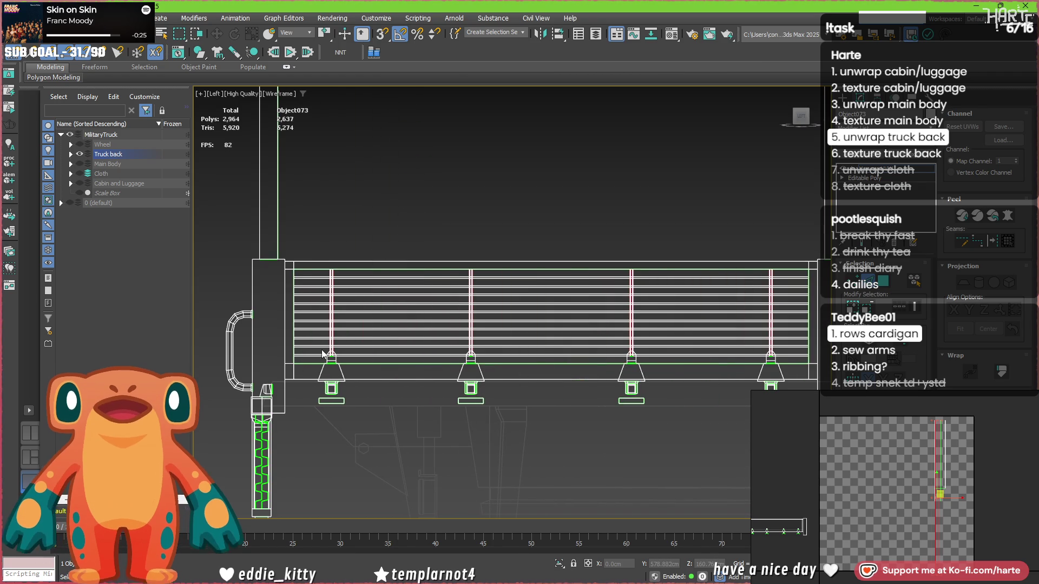
key("f")
scroll(373, 287, "up", 10)
scroll(331, 347, "down", 8)
middle_click_drag(332, 347, 312, 404, "alt")
scroll(312, 404, "up", 10)
scroll(374, 325, "up", 5)
scroll(377, 304, "down", 10)
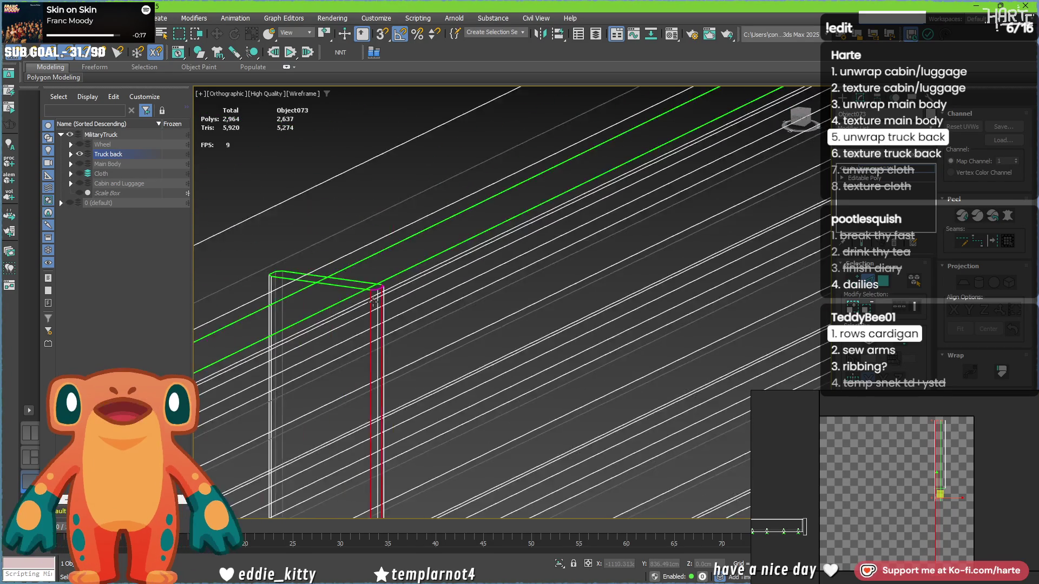
key("f")
scroll(622, 310, "up", 10)
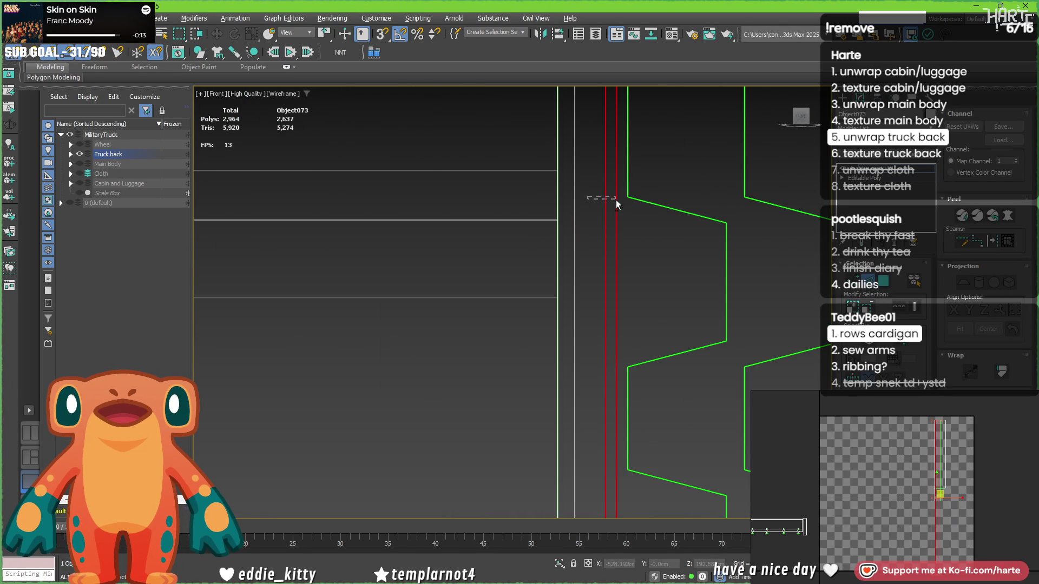
scroll(545, 229, "down", 5)
middle_click_drag(545, 230, 647, 289, "alt")
key("l")
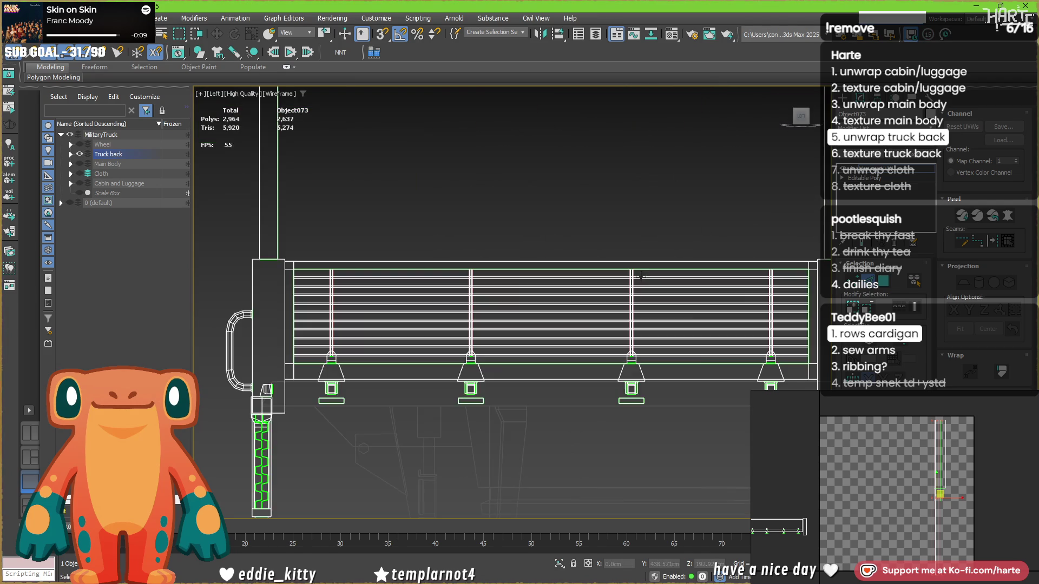
scroll(281, 328, "up", 5)
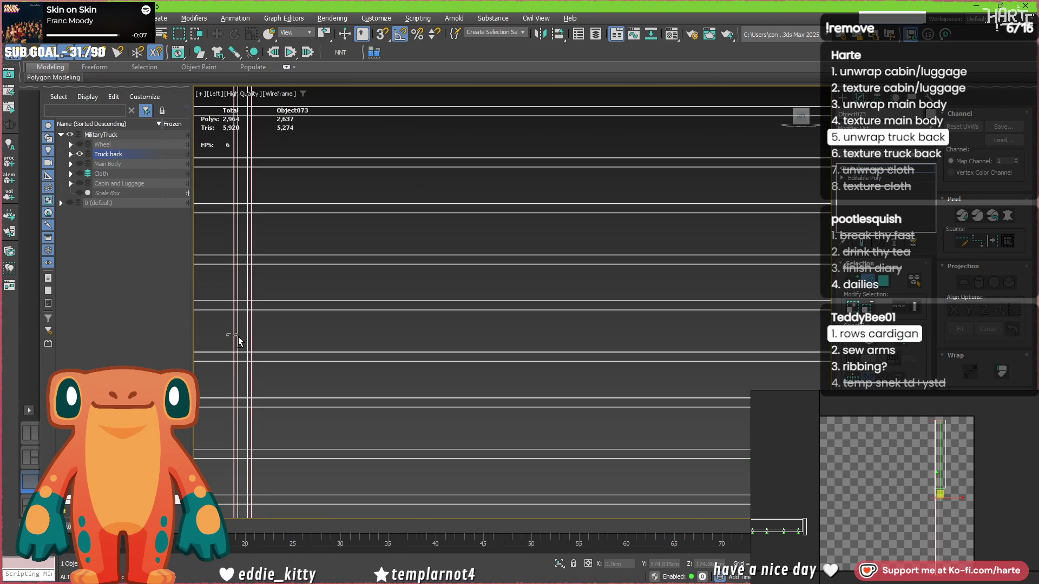
scroll(376, 337, "down", 5)
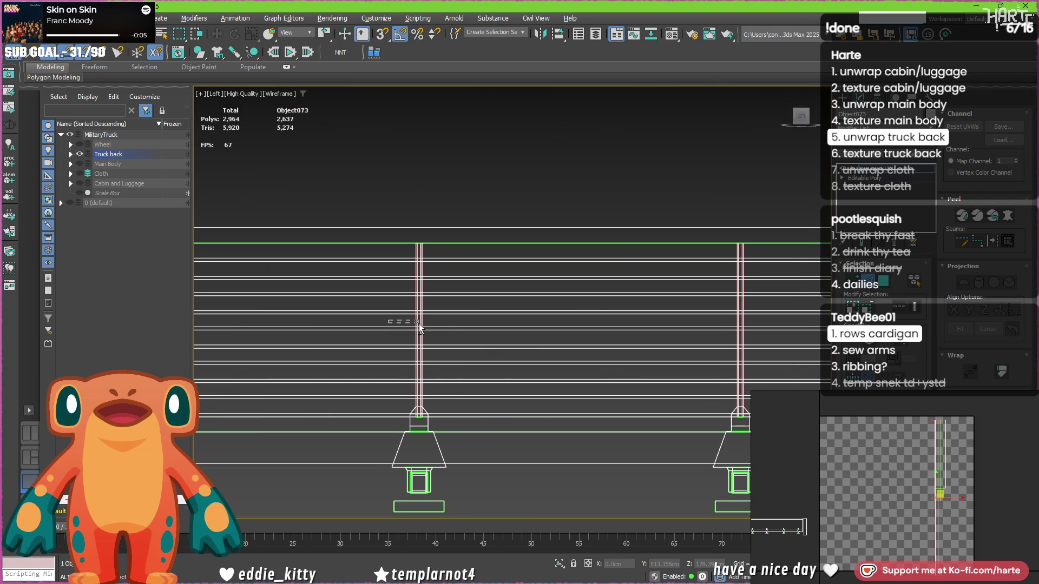
middle_click_drag(739, 313, 316, 344)
scroll(465, 318, "up", 5)
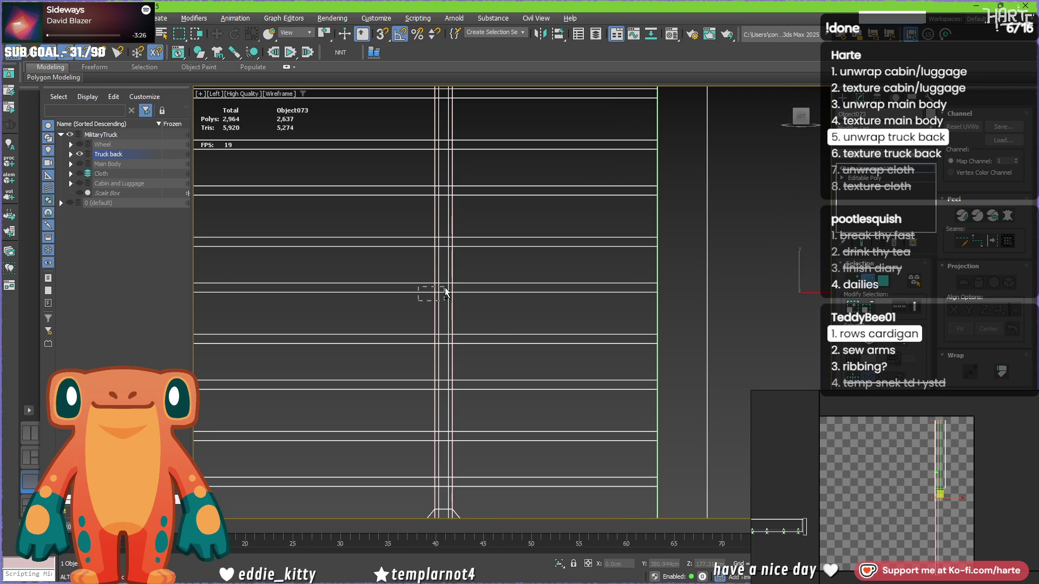
scroll(441, 301, "down", 5)
scroll(647, 325, "up", 5)
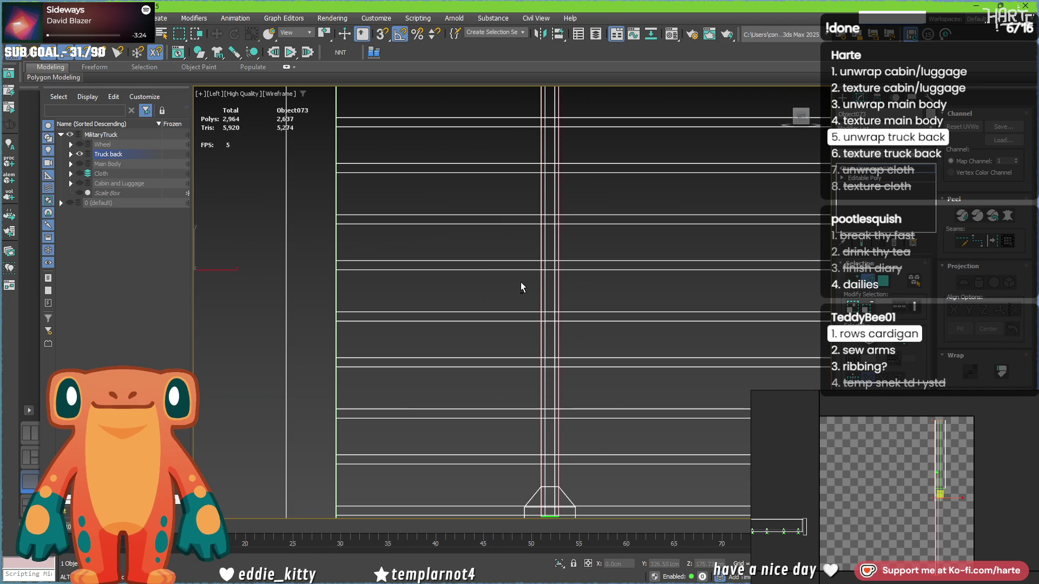
left_click_drag(542, 269, 544, 267)
mouse_move(755, 335)
middle_mouse_down()
mouse_move(328, 328)
mouse_move(630, 336)
mouse_move(120, 294)
middle_mouse_up()
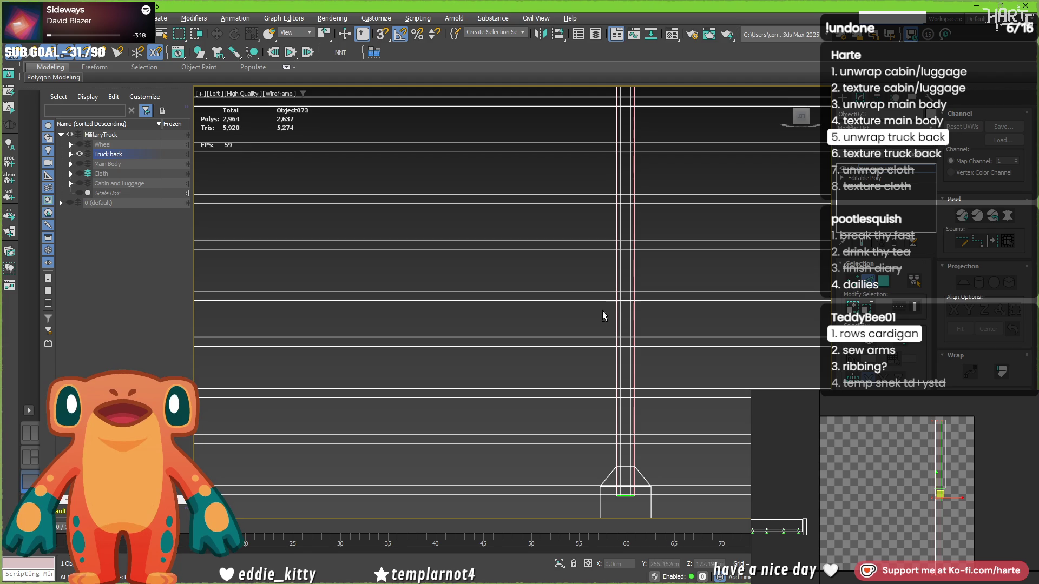
mouse_move(707, 336)
middle_mouse_down()
mouse_move(209, 333)
mouse_move(557, 326)
middle_mouse_up()
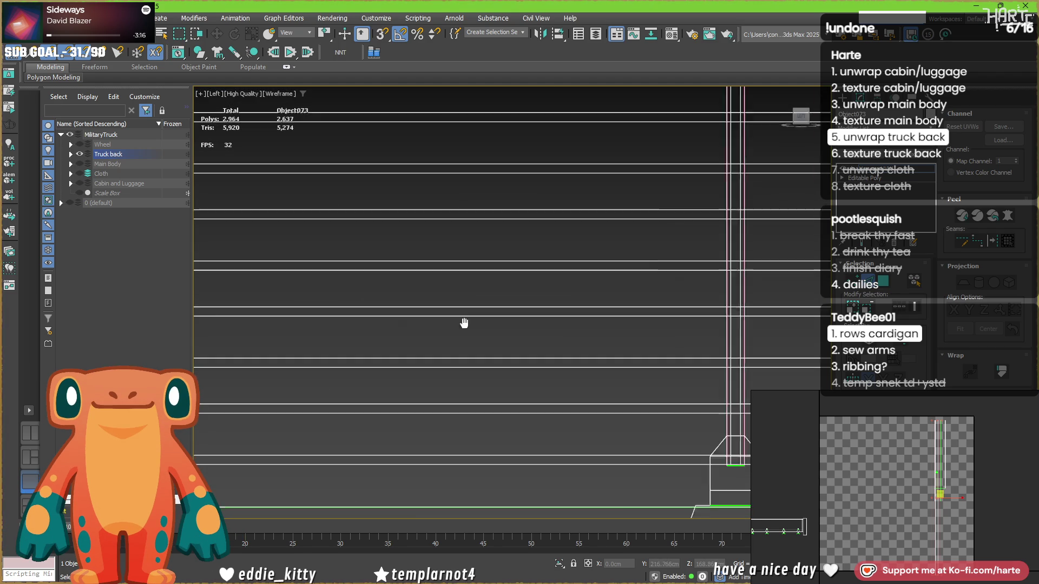
left_click_drag(399, 299, 478, 261)
mouse_move(477, 270)
middle_mouse_down()
mouse_move(283, 304)
mouse_move(424, 275)
middle_mouse_up()
scroll(343, 297, "down", 2)
scroll(342, 296, "up", 2)
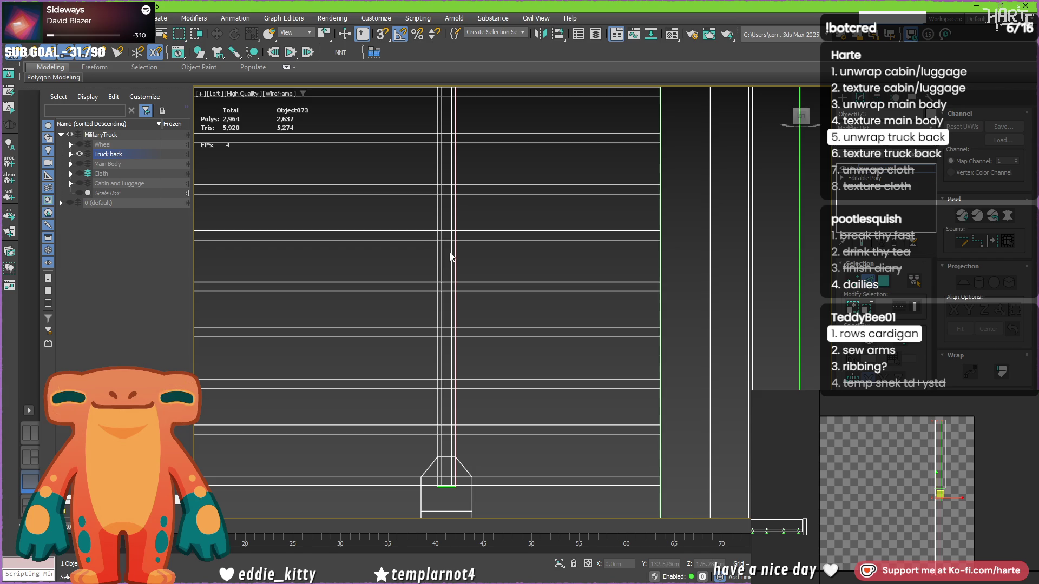
scroll(449, 259, "down", 5)
middle_click_drag(367, 266, 445, 286)
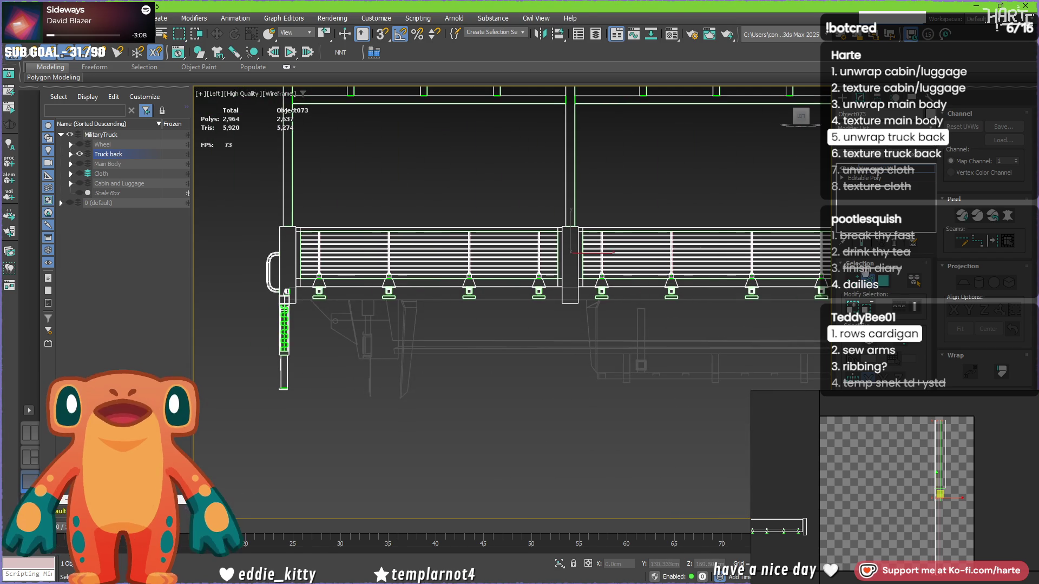
left_click(1034, 487)
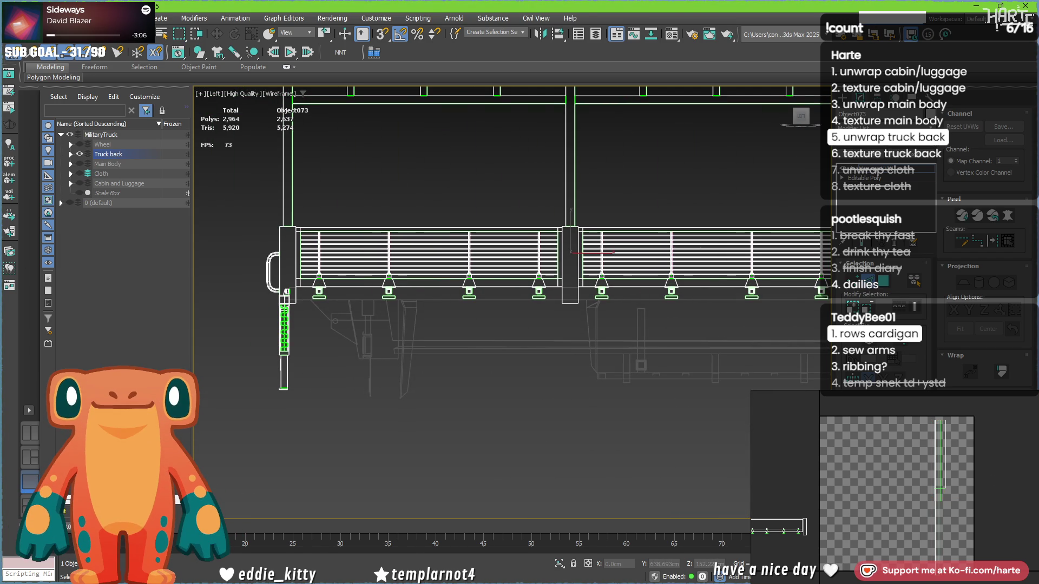
key("ctrl+a")
middle_click_drag(492, 285, 487, 287, "alt")
scroll(487, 287, "up", 6)
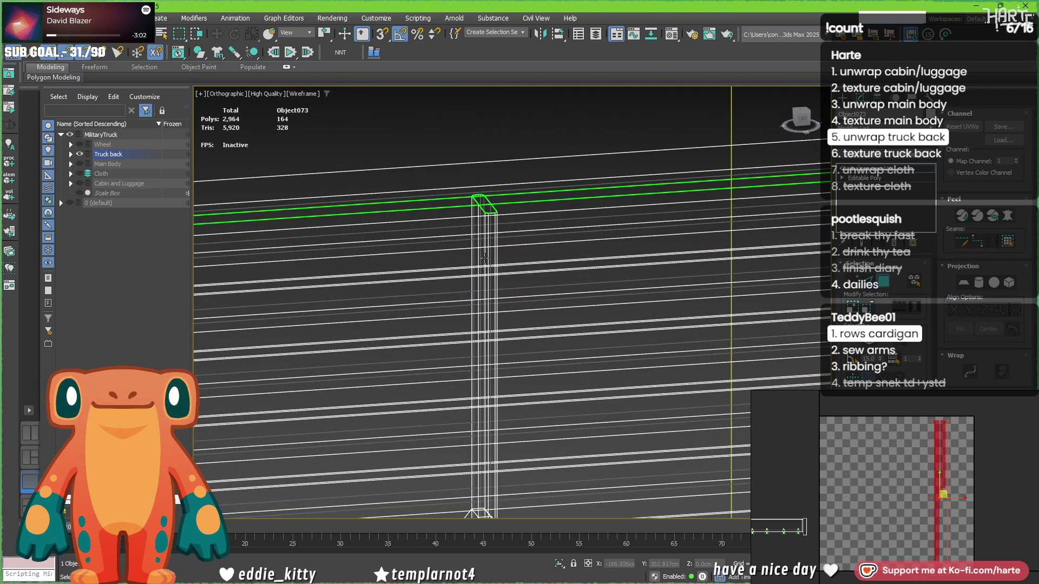
left_click(486, 257)
scroll(553, 265, "down", 5)
left_click(615, 293, "ctrl")
scroll(509, 252, "down", 1)
scroll(510, 252, "up", 2)
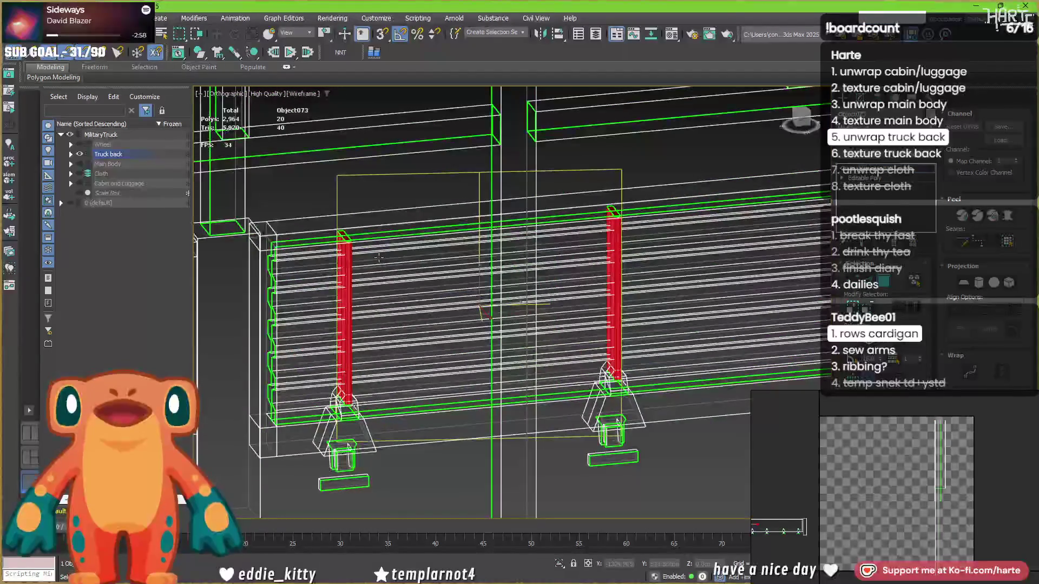
key("F3")
scroll(339, 269, "up", 5)
left_click(316, 270)
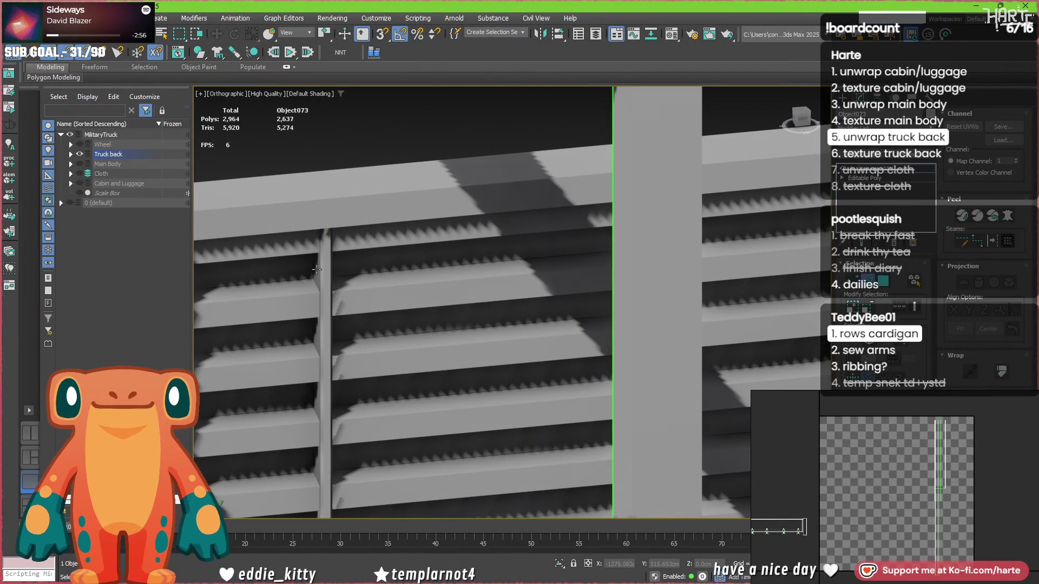
Set the viewport display to Standard quality and clear the post face selection.
mouse_move(341, 271)
middle_mouse_down("alt")
mouse_move(505, 301)
mouse_move(448, 161)
middle_mouse_up("alt")
left_click(268, 95)
left_click(278, 133)
mouse_move(340, 157)
middle_mouse_down()
mouse_move(241, 292)
mouse_move(514, 295)
mouse_move(443, 316)
mouse_move(613, 277)
middle_mouse_up()
left_click_drag(887, 495, 957, 492)
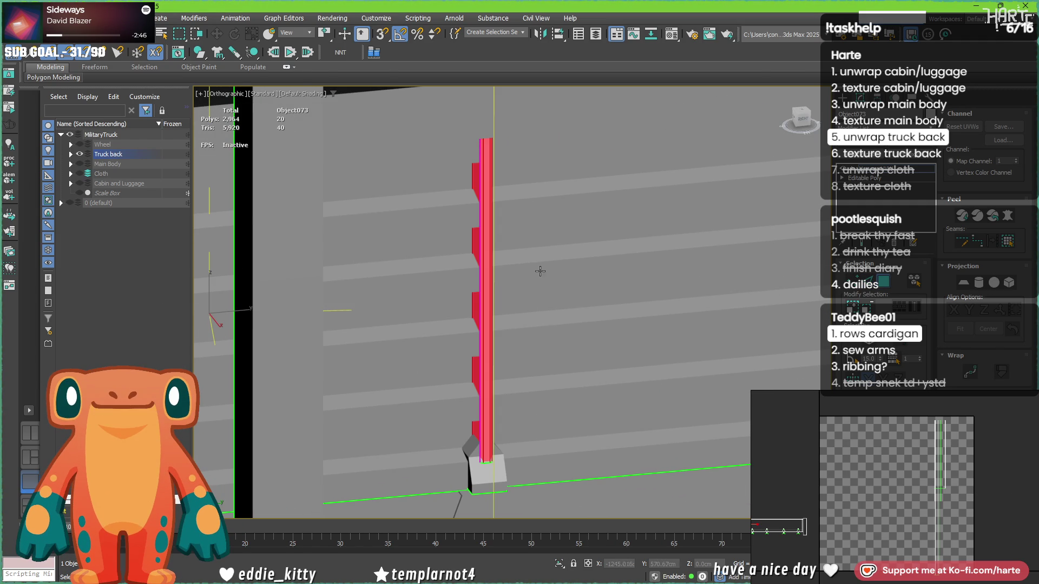
scroll(491, 275, "down", 5)
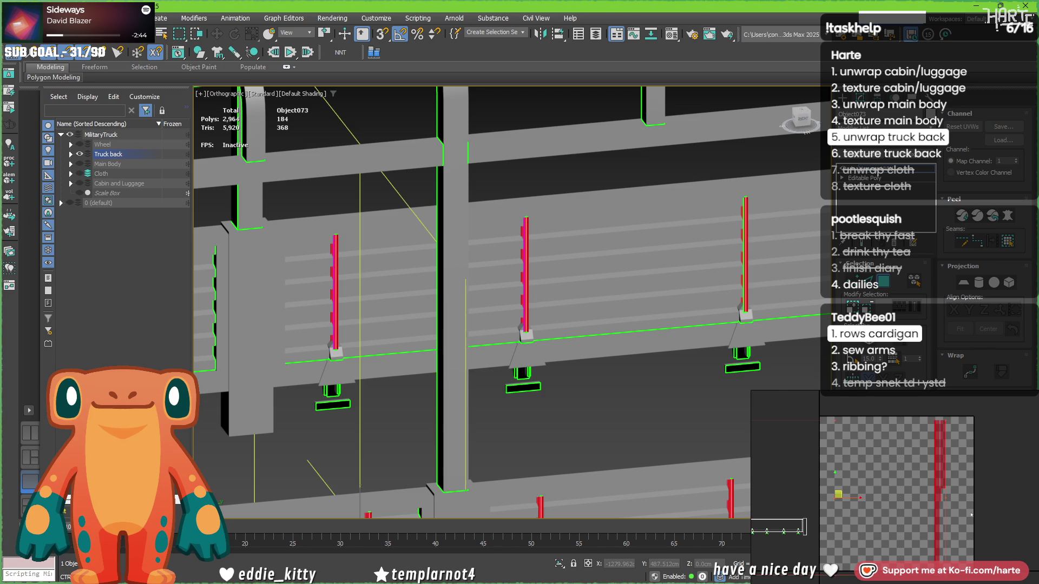
scroll(484, 325, "down", 10)
mouse_move(465, 324)
middle_mouse_down("alt")
mouse_move(484, 334)
mouse_move(422, 378)
middle_mouse_up("alt")
scroll(411, 376, "up", 5)
scroll(410, 376, "up", 8)
left_click(317, 386)
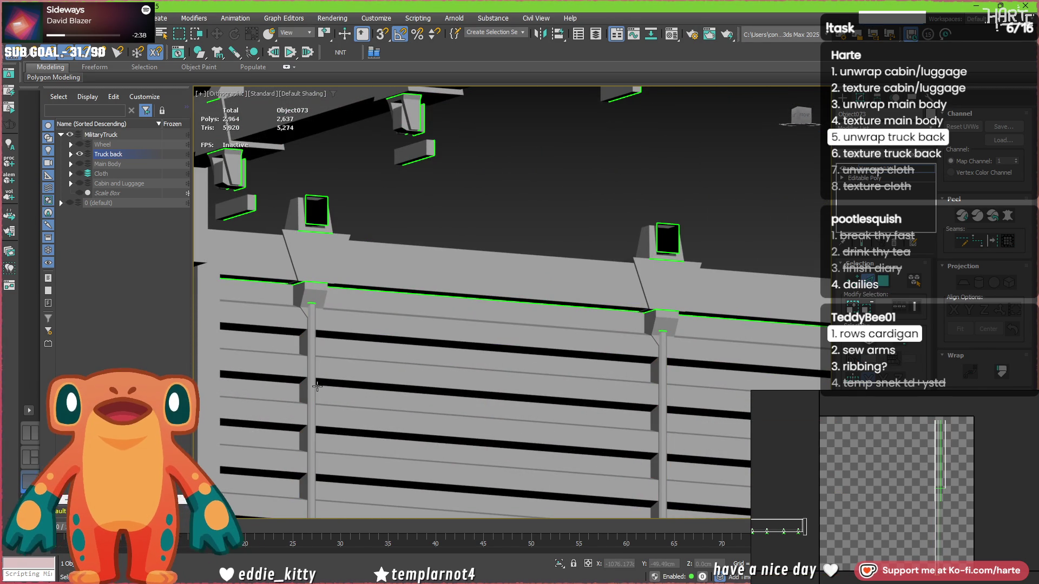
In Perspective view, add the posts' vertical edges to the seam selection.
scroll(317, 385, "down", 3)
middle_click_drag(317, 386, 420, 290, "alt")
mouse_move(505, 295)
middle_mouse_down()
mouse_move(165, 284)
mouse_move(606, 281)
mouse_move(193, 282)
mouse_move(371, 219)
mouse_move(417, 248)
middle_mouse_up()
scroll(372, 219, "up", 2)
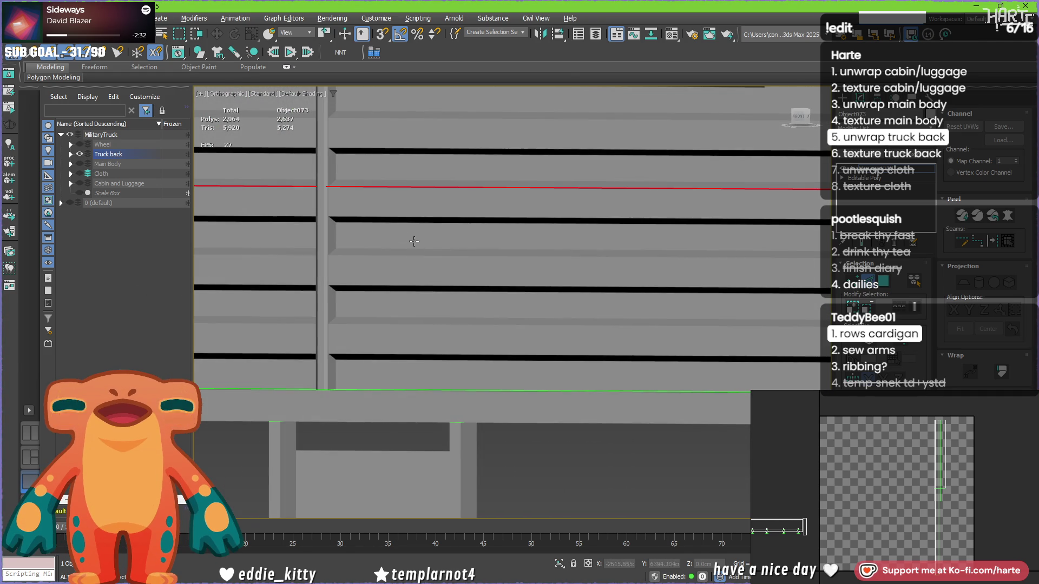
middle_click_drag(690, 238, 360, 186, "alt")
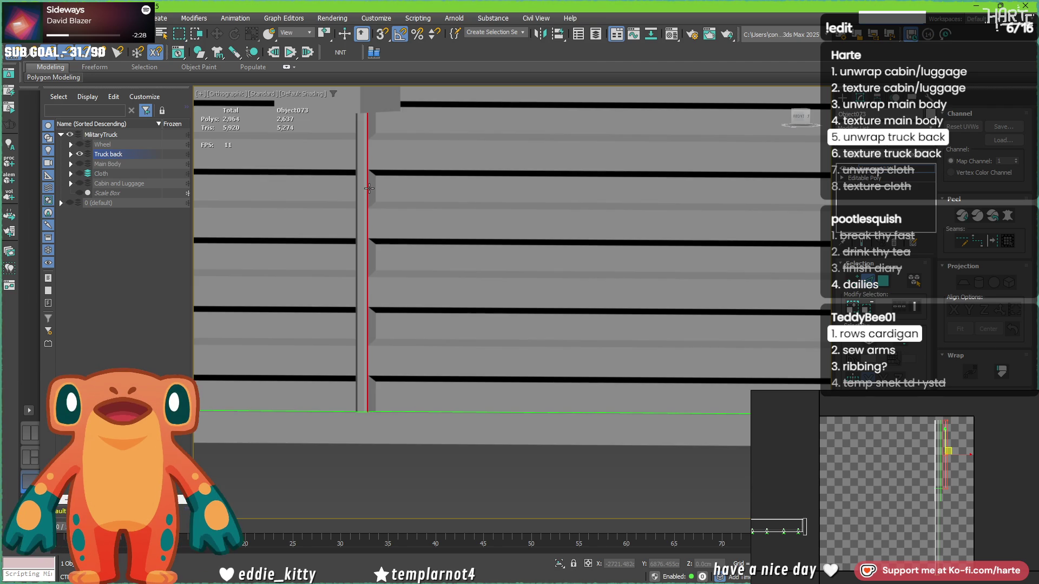
key("p")
scroll(369, 187, "down", 5)
middle_click_drag(369, 187, 280, 235, "alt")
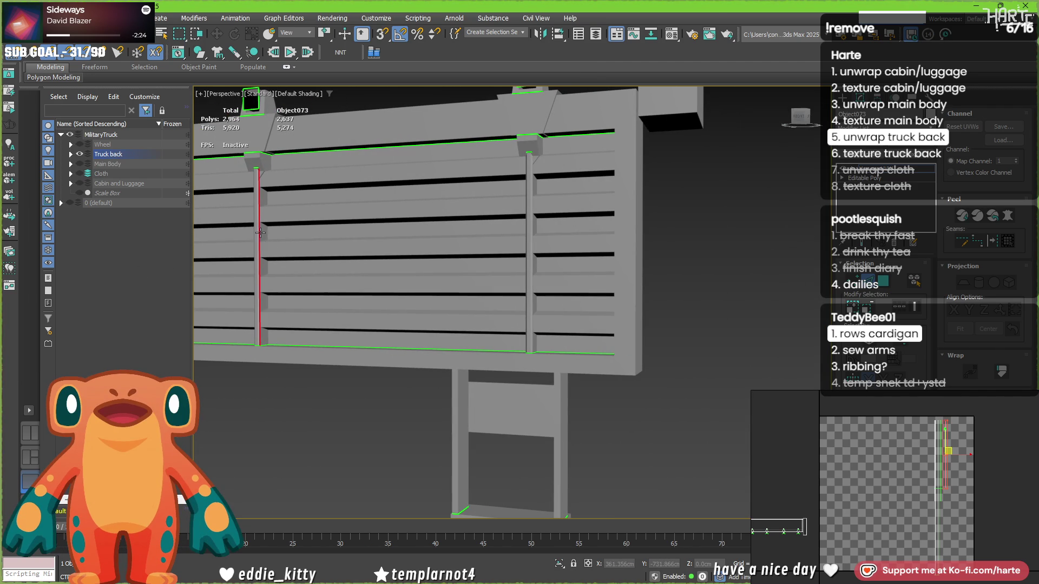
left_click(530, 226, "ctrl")
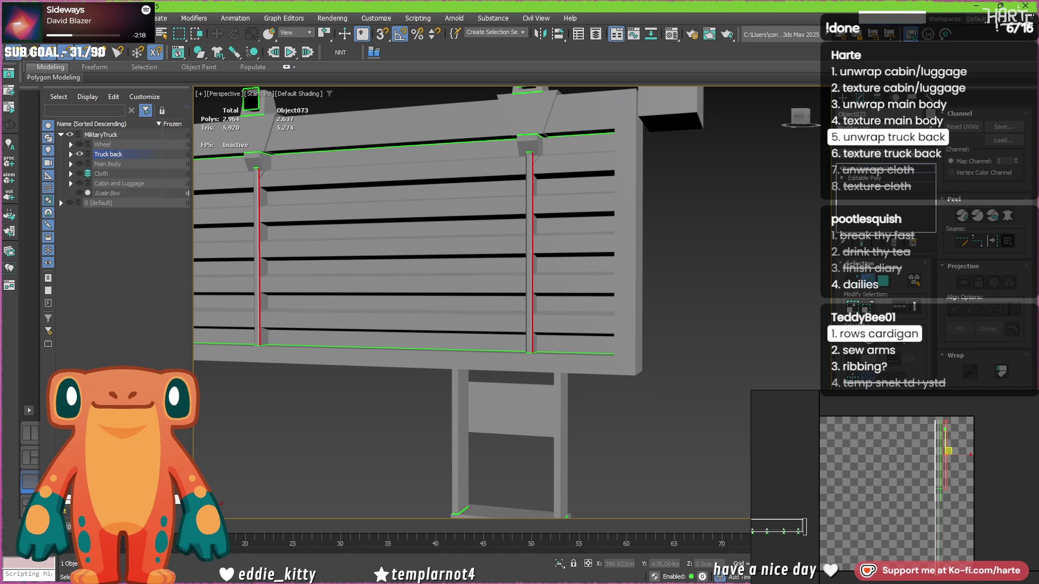
scroll(411, 227, "down", 5)
mouse_move(411, 227)
middle_mouse_down("alt")
mouse_move(210, 264)
mouse_move(267, 245)
mouse_move(218, 98)
middle_mouse_up("alt")
scroll(211, 265, "up", 4)
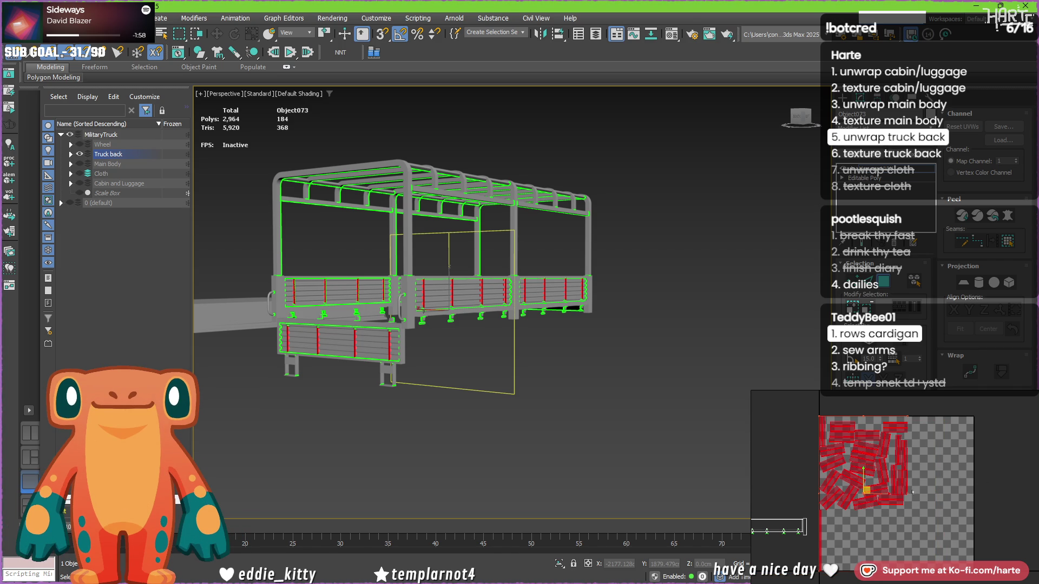
Pan the UV layout and drag the red UV cluster down and right.
middle_click_drag(927, 495, 953, 491)
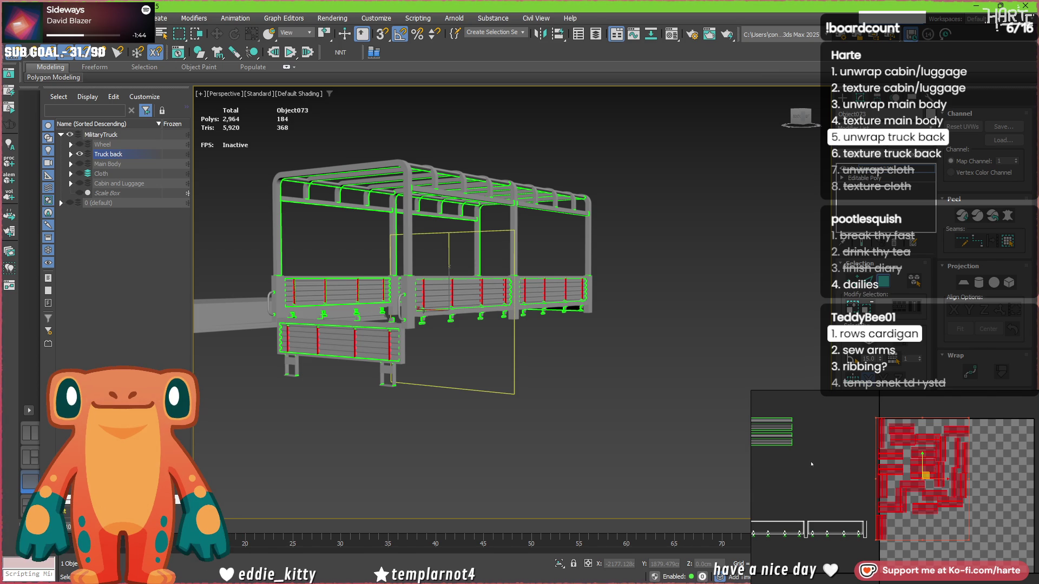
mouse_move(925, 475)
left_mouse_down()
mouse_move(930, 524)
mouse_move(968, 501)
left_mouse_up()
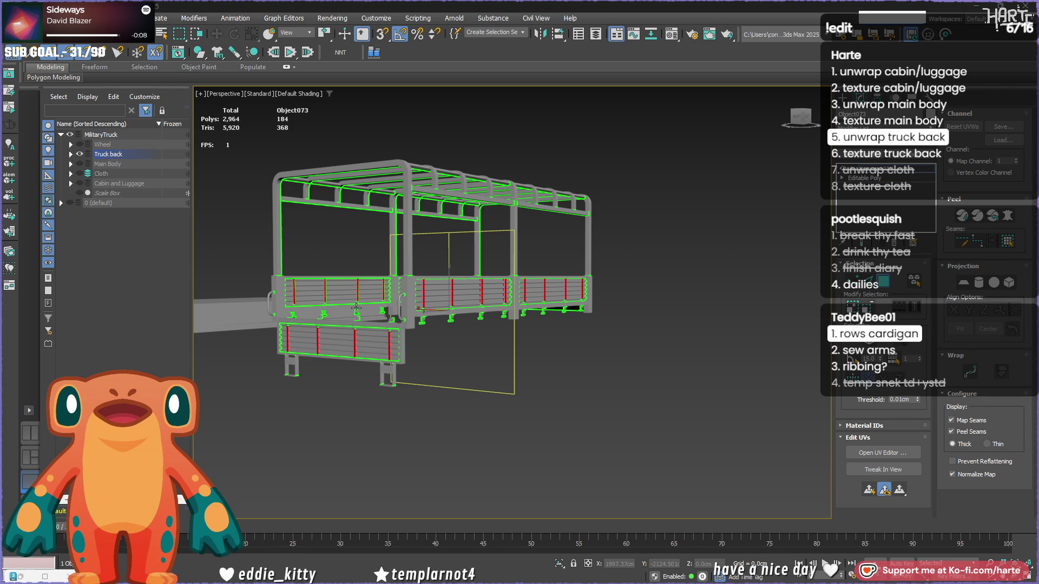
Pan the perspective view across the truck back's red seam marks.
middle_click_drag(421, 315, 447, 327)
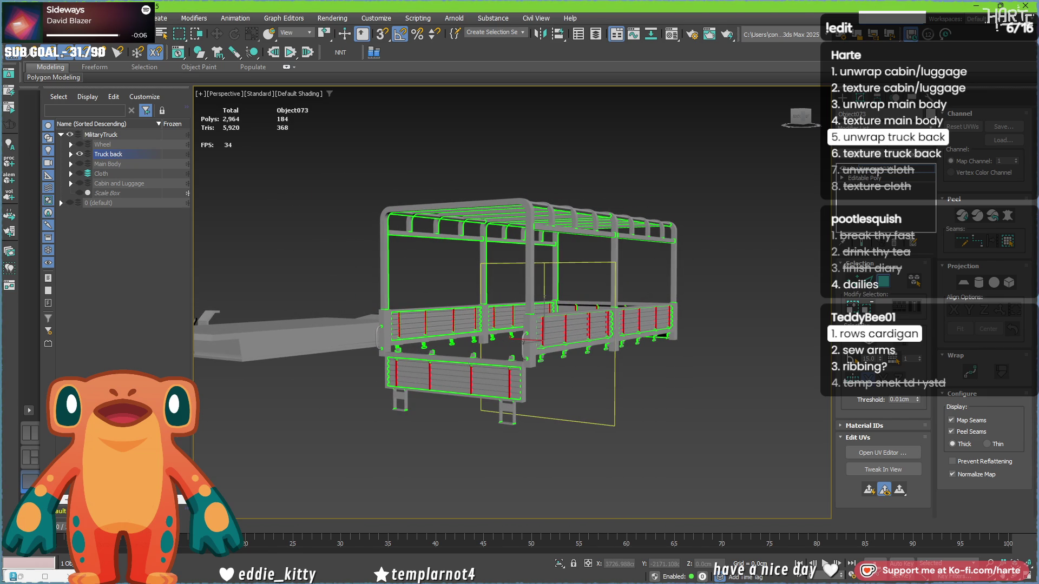
Reopen the UV layout and add the tailgate, side panel and post islands to the selection.
left_click(883, 453)
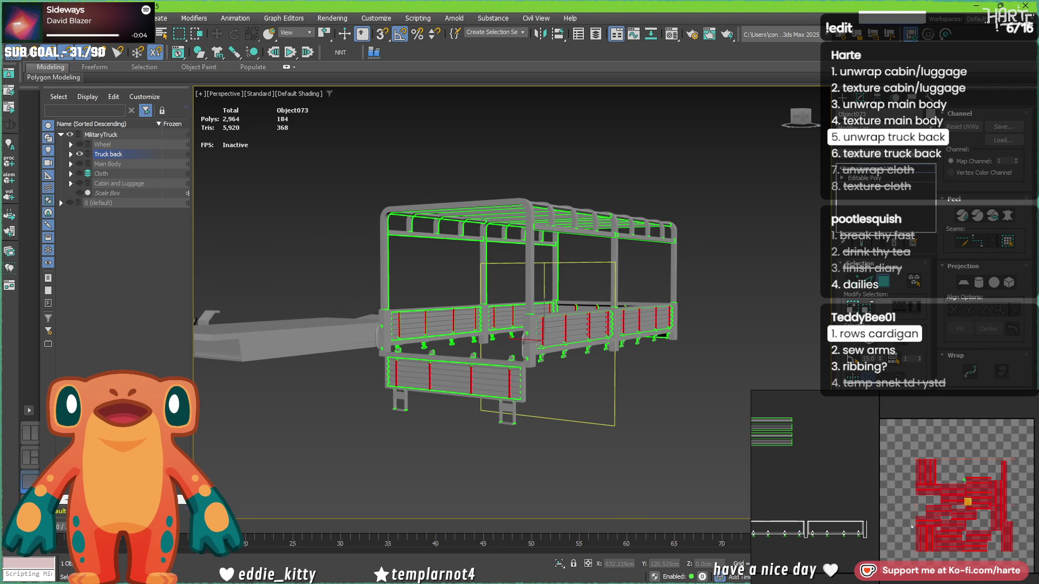
scroll(886, 513, "up", 2)
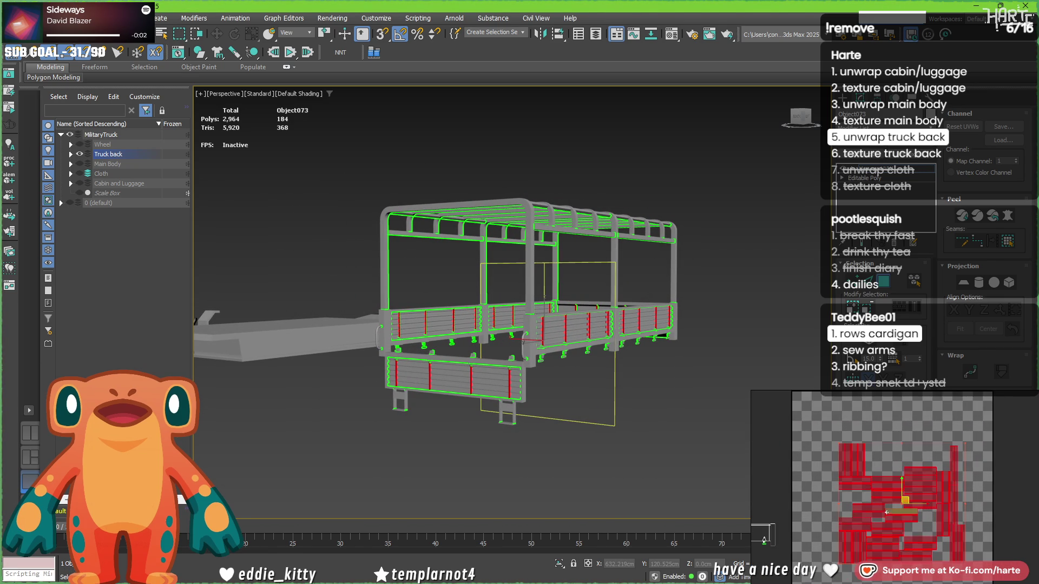
left_click(853, 459)
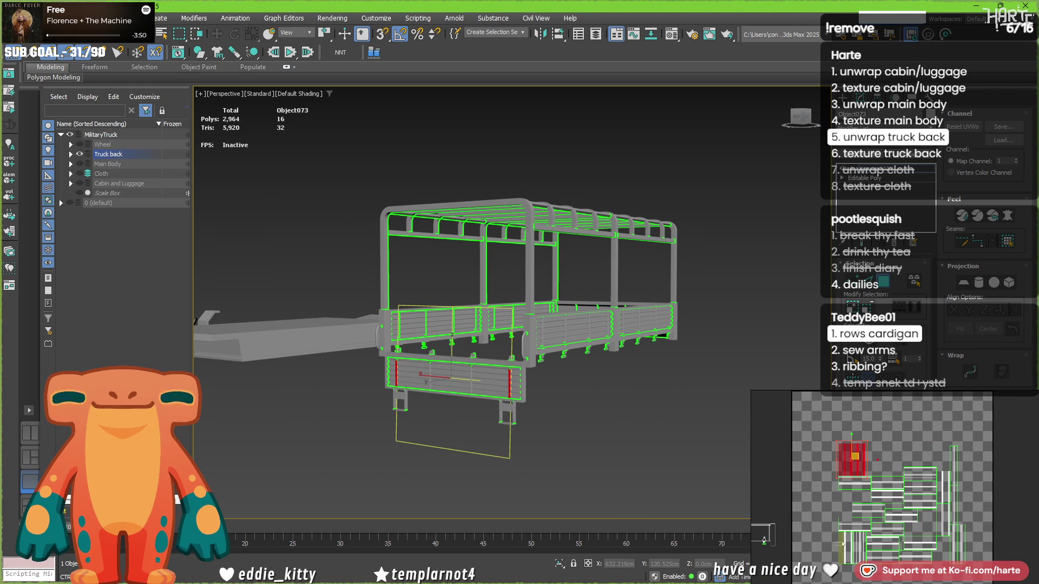
left_click(864, 537, "ctrl")
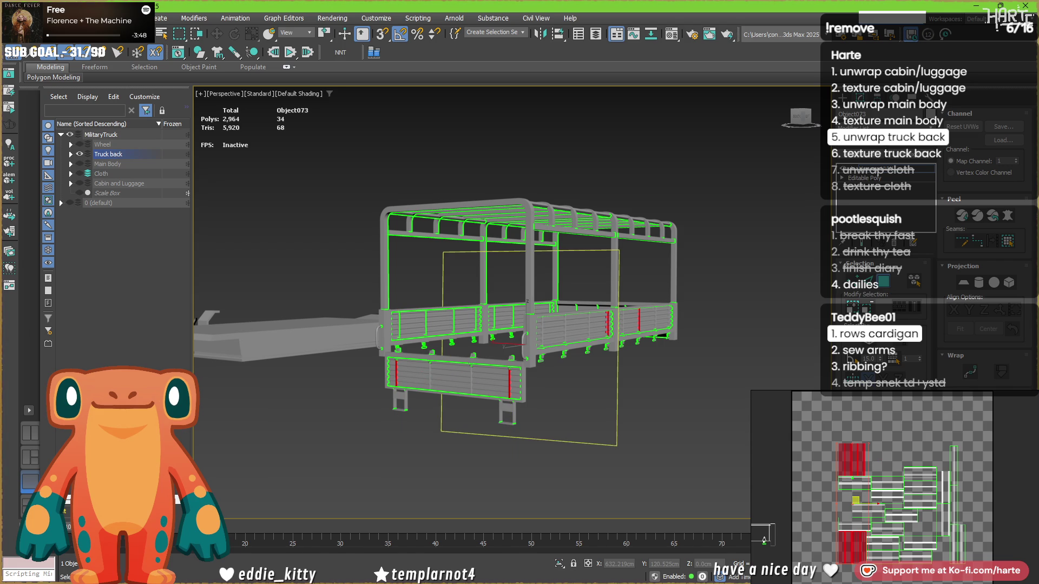
key("ctrl+z")
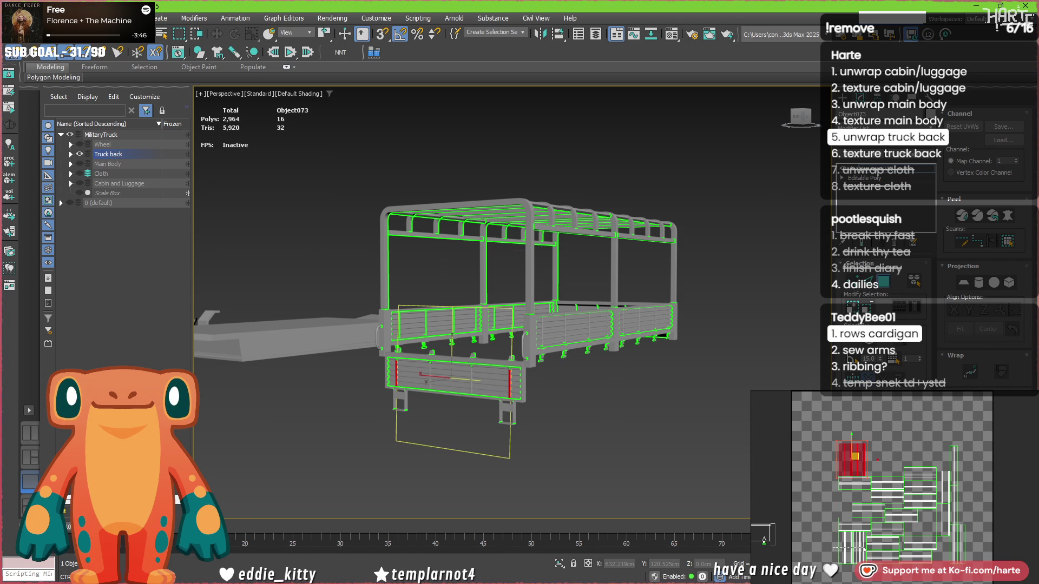
key("ctrl+y")
left_click(955, 546, "ctrl")
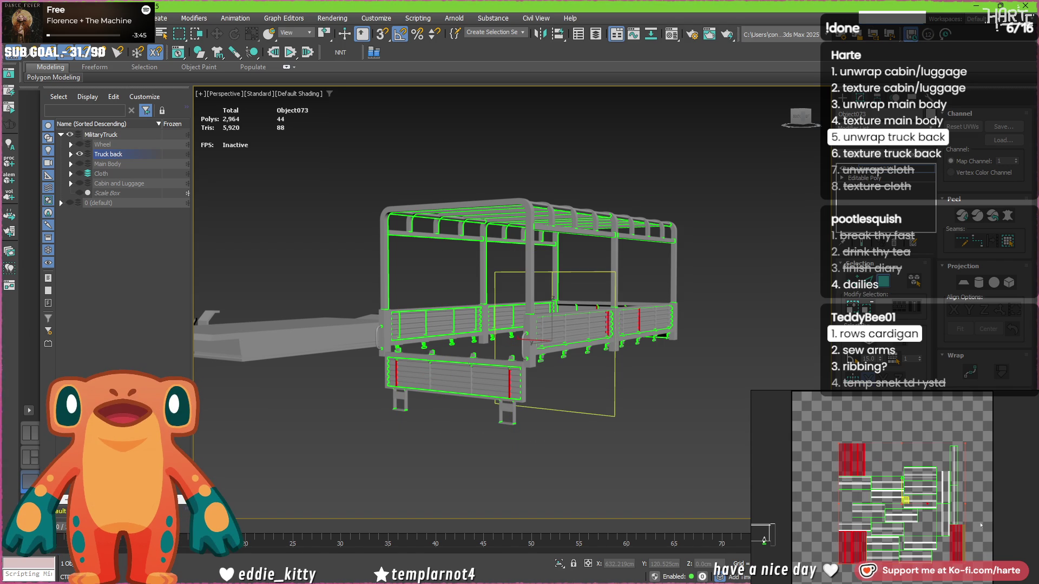
left_click(941, 464, "ctrl")
mouse_move(964, 557)
left_mouse_down()
mouse_move(966, 527)
mouse_move(982, 535)
mouse_move(813, 465)
left_mouse_up()
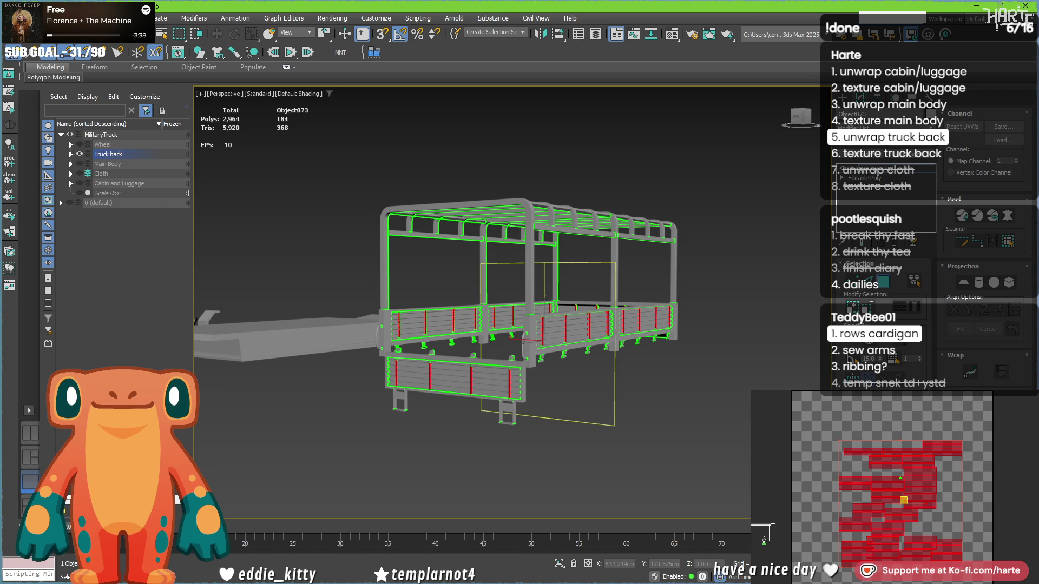
Zoom in to check the selected post islands and pick the panel frame pieces.
scroll(946, 523, "down", 5)
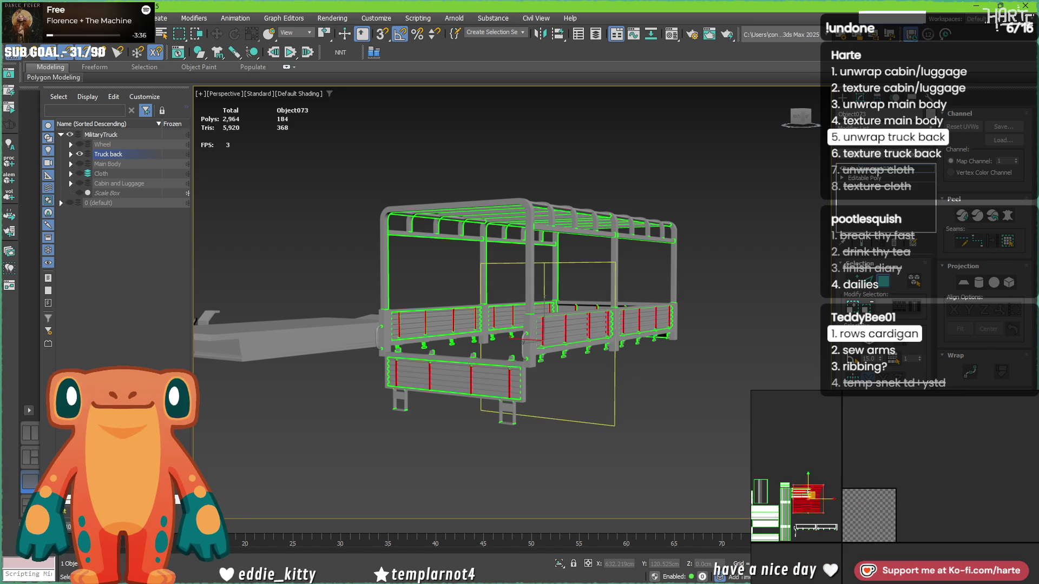
scroll(844, 486, "up", 2)
middle_click_drag(811, 476, 844, 477)
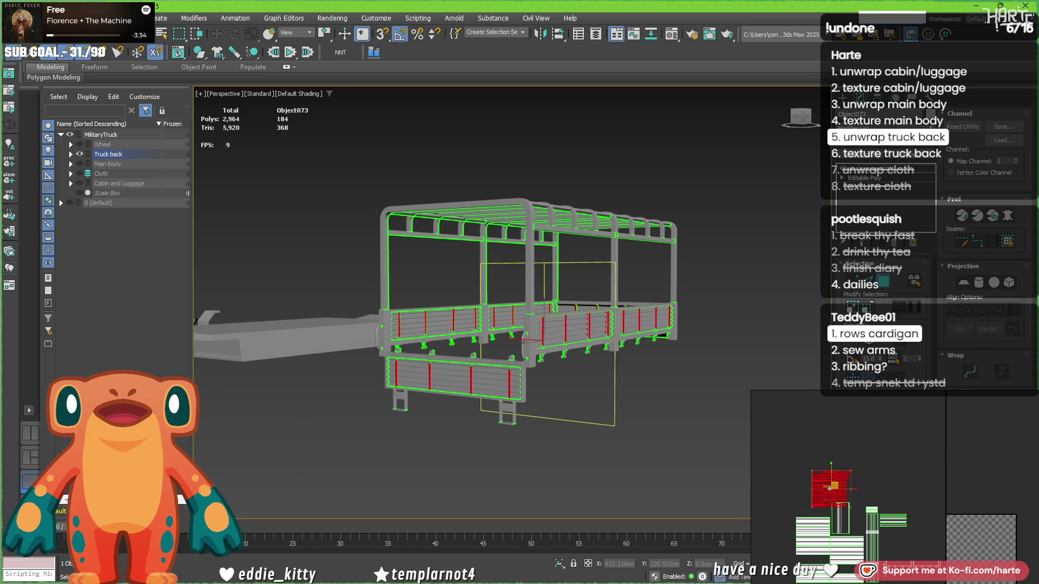
scroll(433, 351, "up", 5)
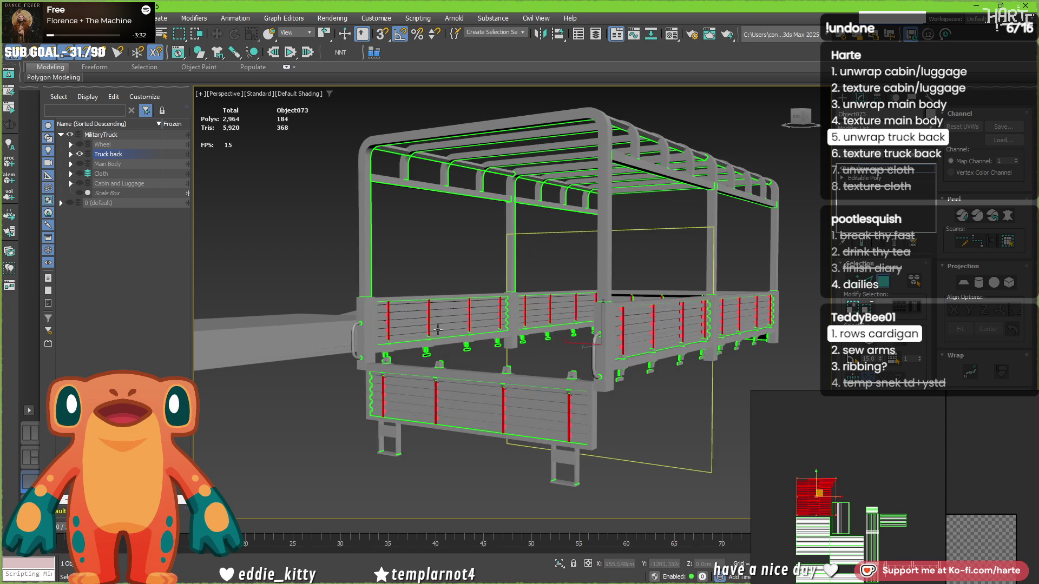
middle_click_drag(449, 346, 411, 379)
middle_click_drag(883, 554, 851, 510)
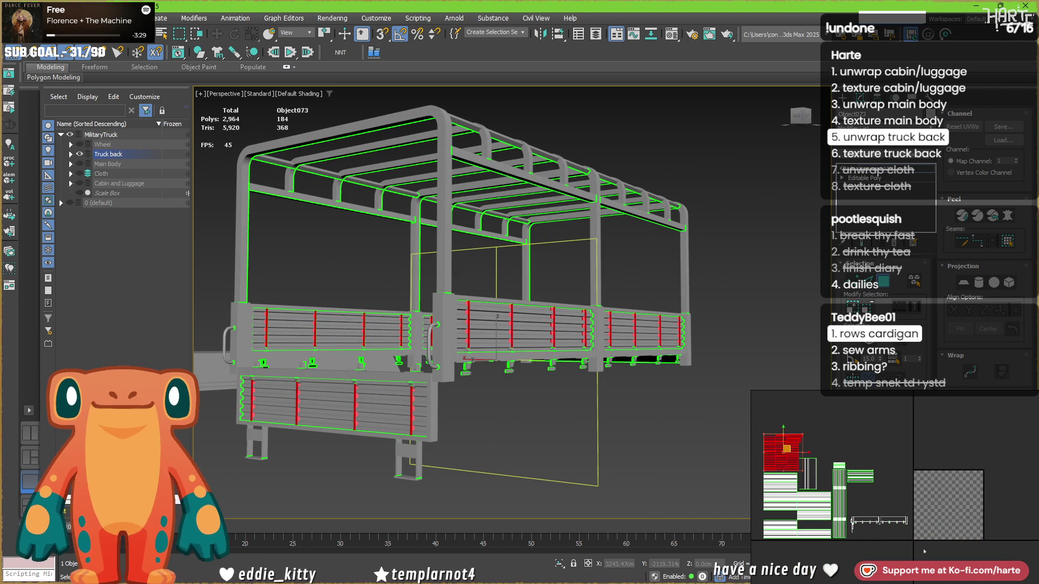
left_click(850, 509)
mouse_move(434, 372)
middle_mouse_down("alt")
mouse_move(362, 384)
mouse_move(486, 398)
mouse_move(704, 382)
mouse_move(311, 391)
mouse_move(332, 419)
middle_mouse_up("alt")
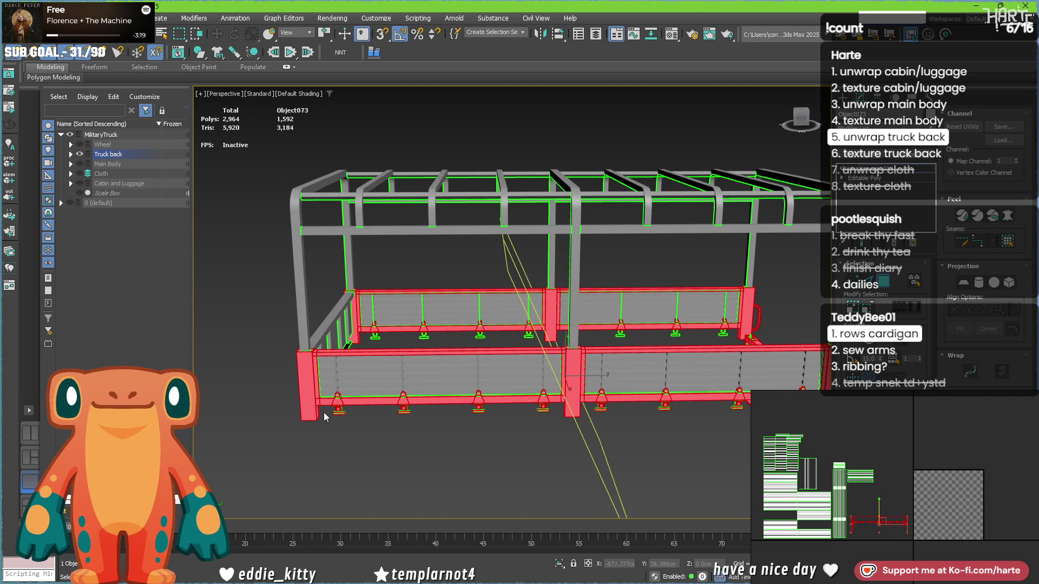
Remove part of the lower rail and the lamp bar with its lamps from the selection.
left_click_drag(557, 390, 784, 379, "alt")
middle_click_drag(687, 449, 712, 444, "alt")
key("l")
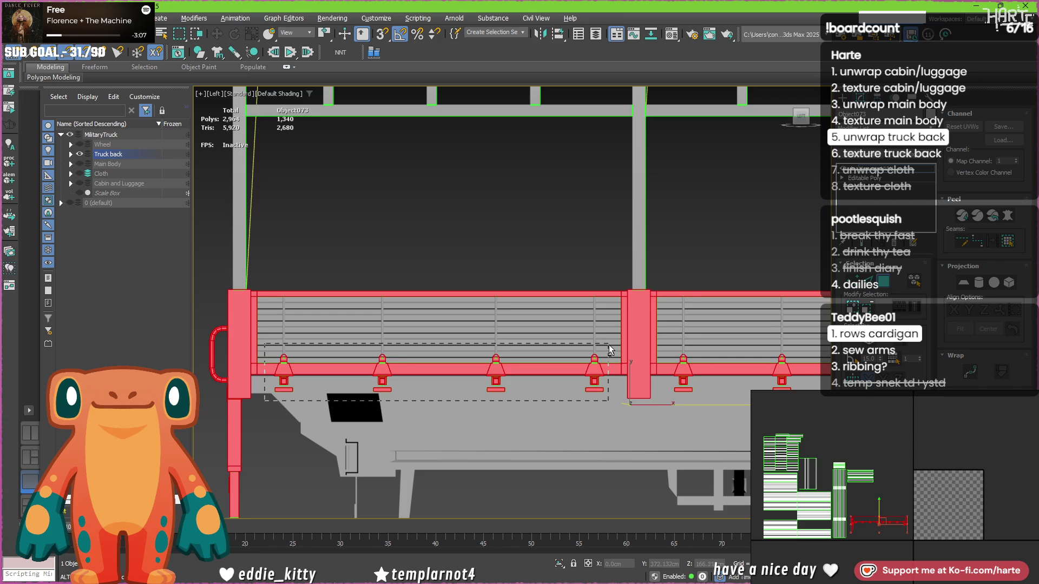
middle_click_drag(637, 349, 345, 395)
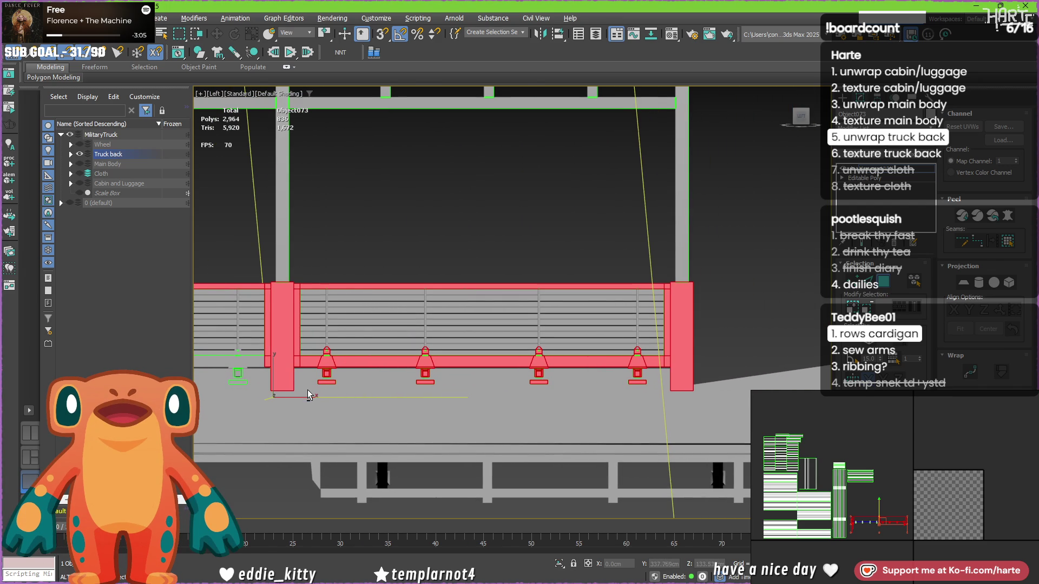
left_click(640, 342, "alt")
middle_click_drag(641, 342, 654, 398, "alt")
scroll(489, 333, "up", 5)
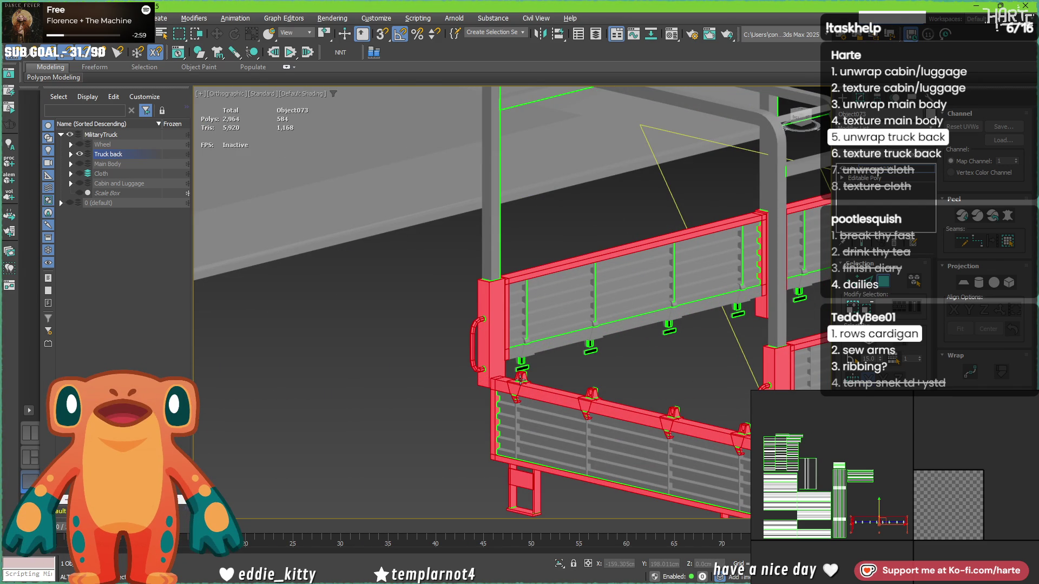
key("Delete")
Deselect both handles and the brackets along the rear panel.
left_click(471, 355, "alt")
left_click(762, 386, "alt")
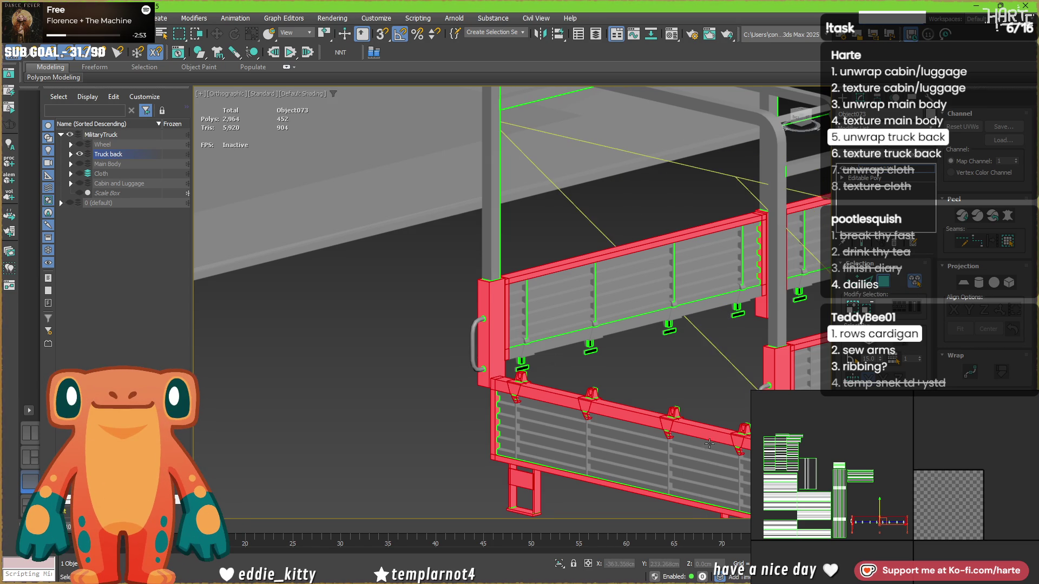
middle_click_drag(521, 383, 387, 291)
left_click(386, 292, "alt")
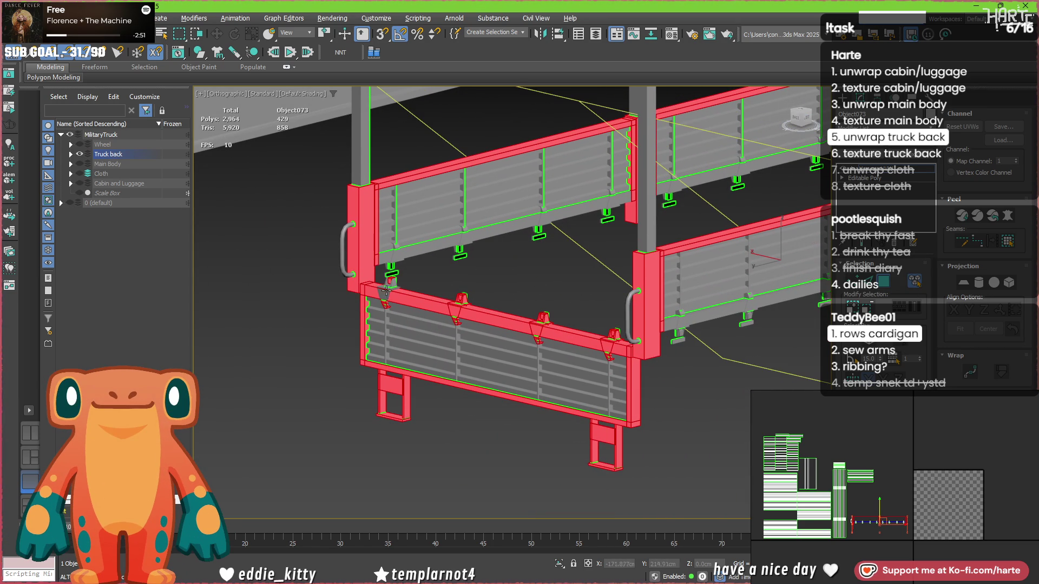
left_click(457, 303, "alt")
left_click(464, 301, "alt")
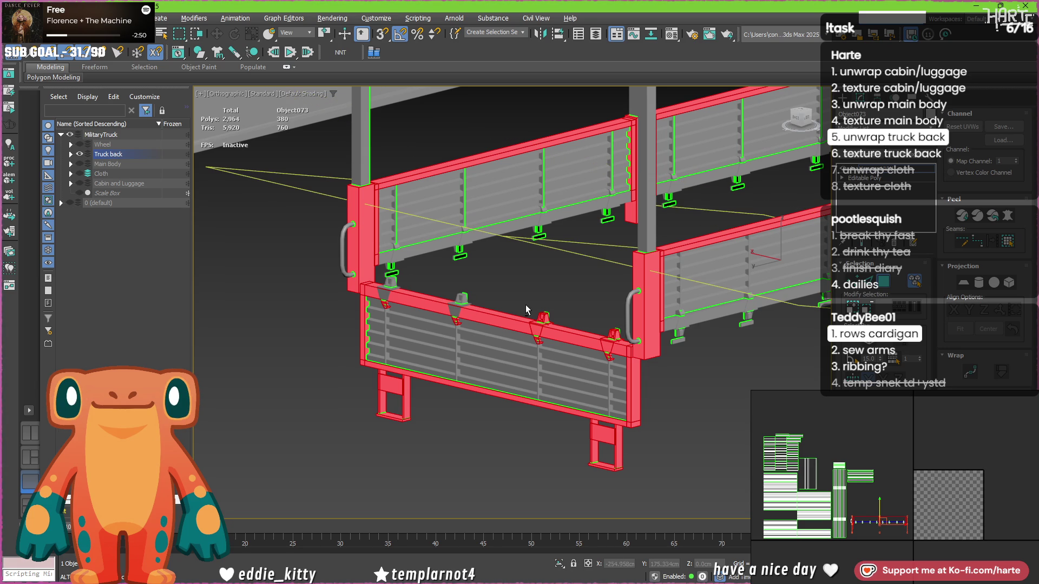
left_click_drag(541, 304, 583, 334, "alt")
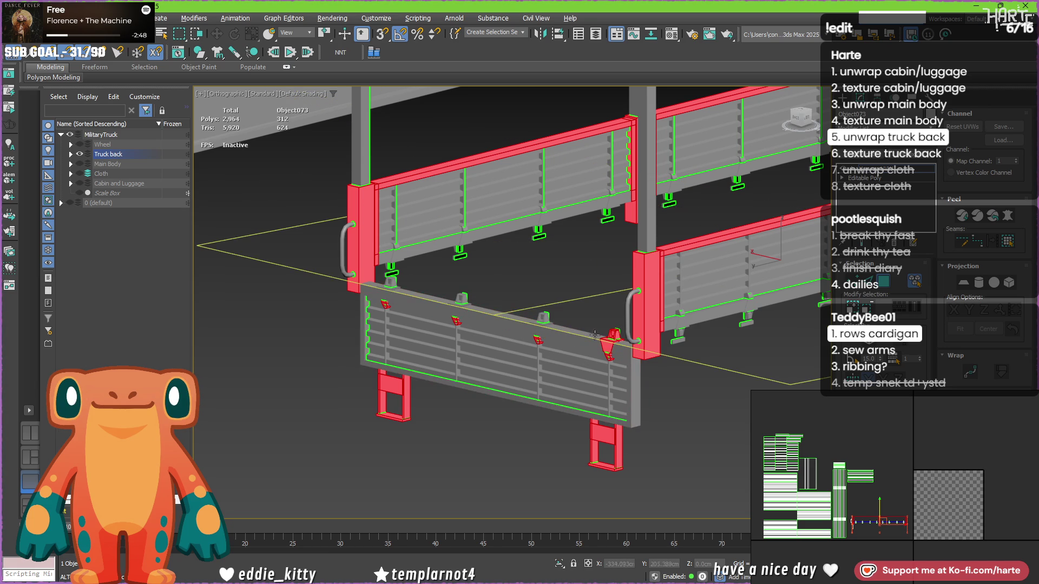
left_click(617, 334, "alt")
left_click(607, 355, "alt")
Deselect two more brackets and both support legs under the rear panel.
mouse_move(556, 366)
left_mouse_down("alt")
mouse_move(503, 348)
mouse_move(442, 301)
mouse_move(382, 297)
left_mouse_up("alt")
left_click_drag(385, 442, 469, 328, "alt")
left_click_drag(555, 483, 649, 427, "alt")
mouse_move(690, 438)
middle_mouse_down("alt")
mouse_move(568, 413)
mouse_move(571, 388)
mouse_move(583, 401)
middle_mouse_up("alt")
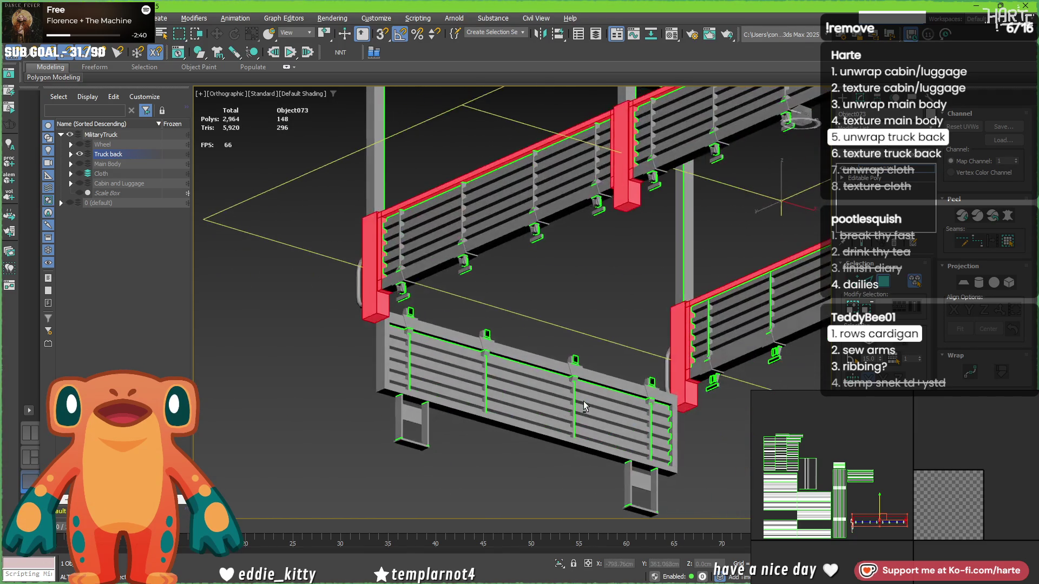
Add the rear rail frame, left post and upper rear panel rail to the selection.
left_click(459, 332, "ctrl")
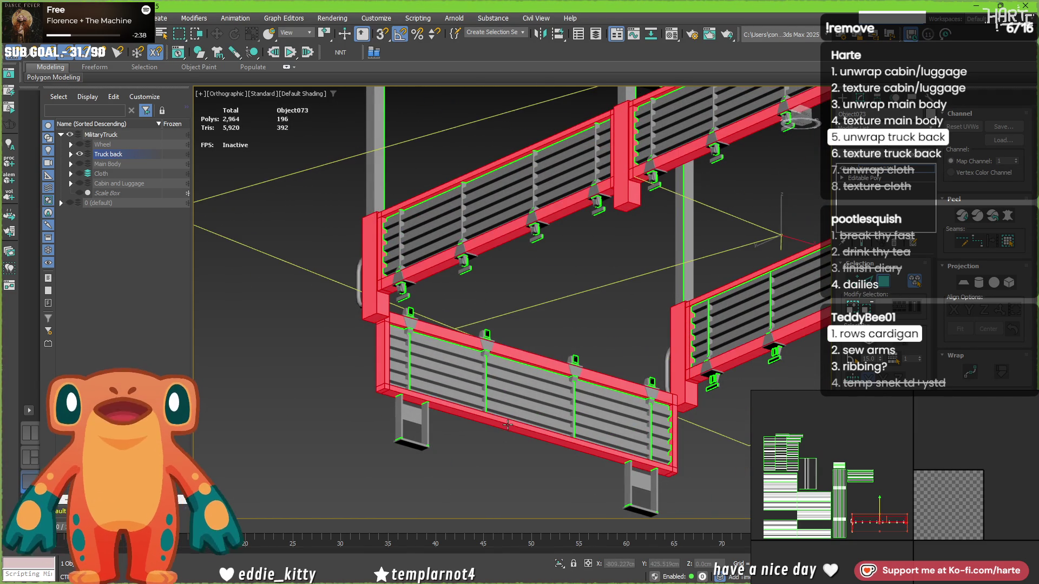
left_click(482, 274, "alt")
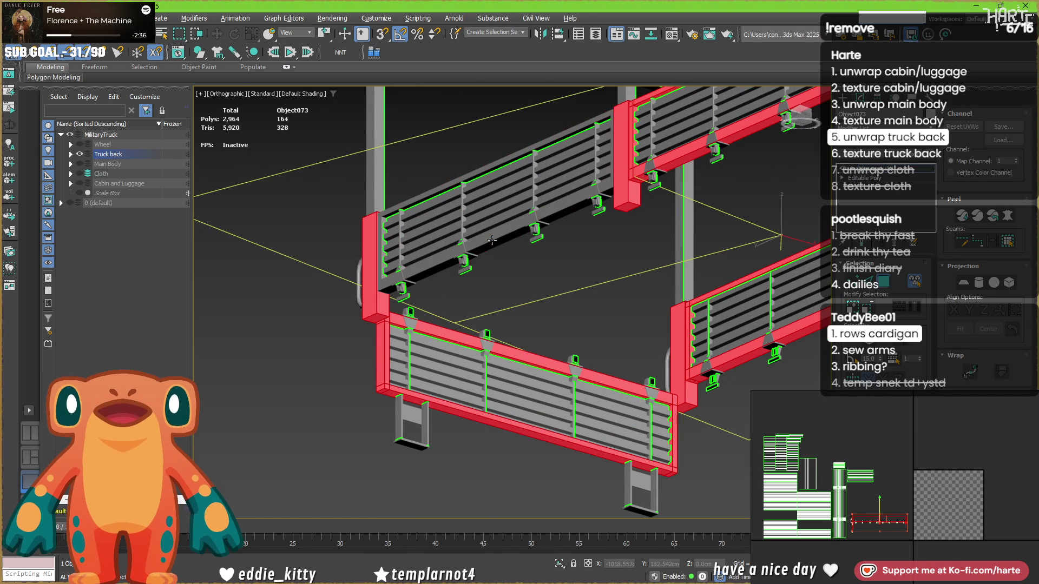
left_click(464, 254, "ctrl")
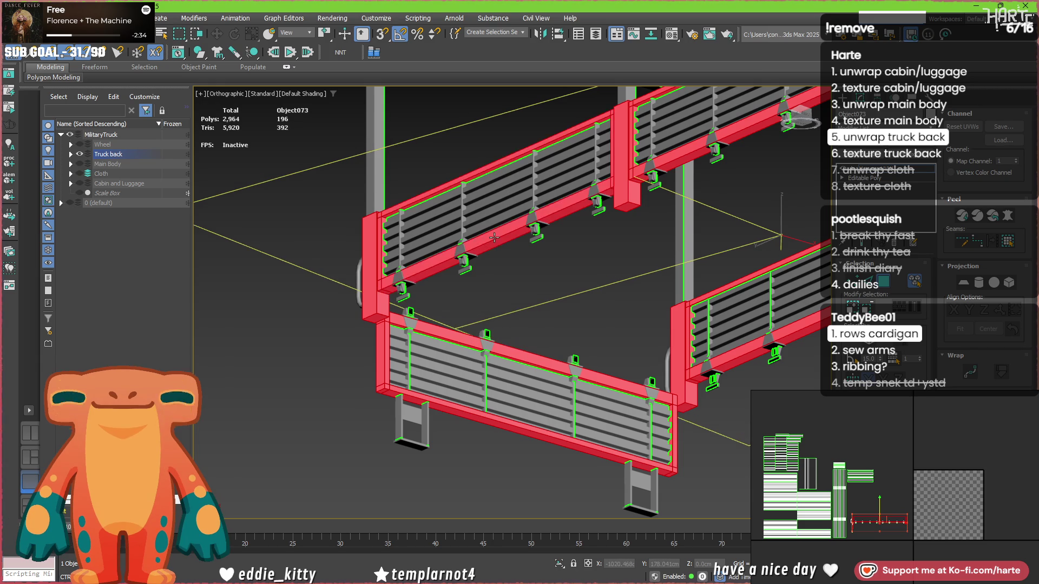
scroll(464, 254, "down", 5)
middle_click_drag(541, 287, 525, 201, "alt")
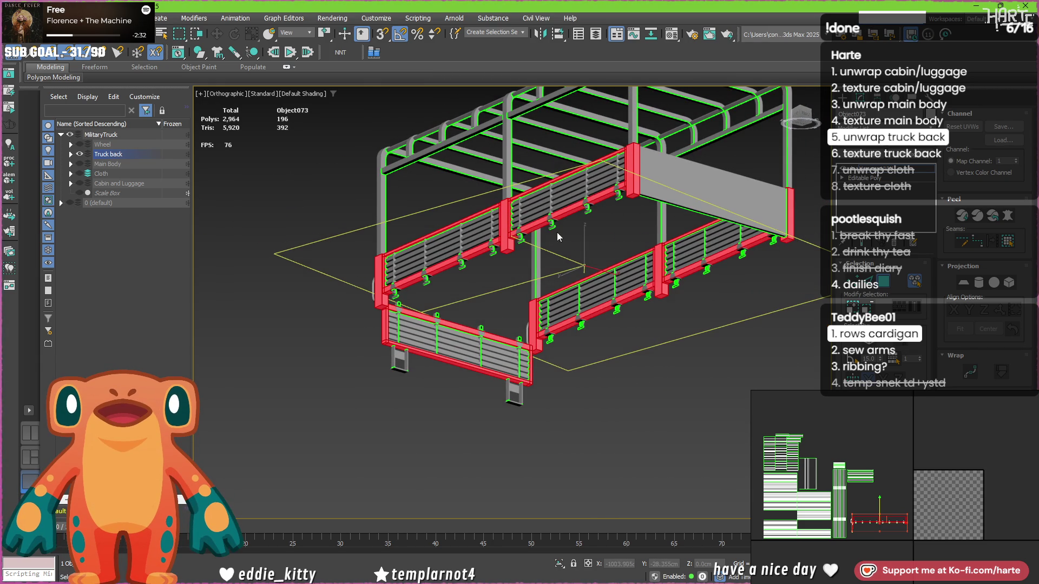
mouse_move(470, 302)
middle_mouse_down("alt")
mouse_move(491, 360)
mouse_move(517, 345)
middle_mouse_up("alt")
scroll(396, 296, "up", 5)
Reselect the back panel, left post, upper back rail, lower-right panel, upper-right rail and middle post.
left_click(473, 276)
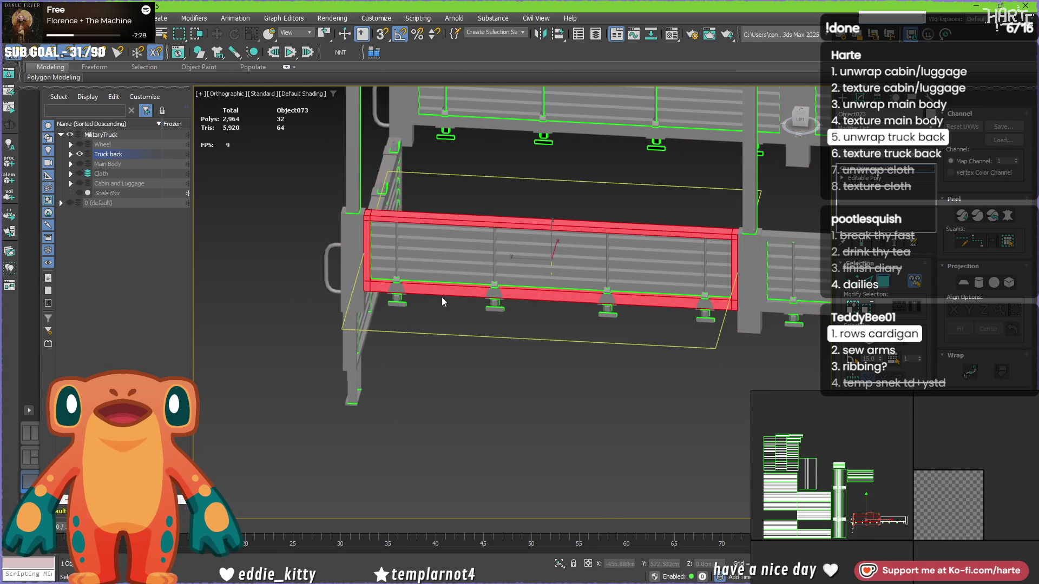
left_click(457, 117, "ctrl")
scroll(487, 217, "down", 2)
middle_click_drag(536, 281, 381, 284)
left_click(417, 280, "ctrl")
left_click(492, 201, "ctrl")
left_click(445, 178, "ctrl")
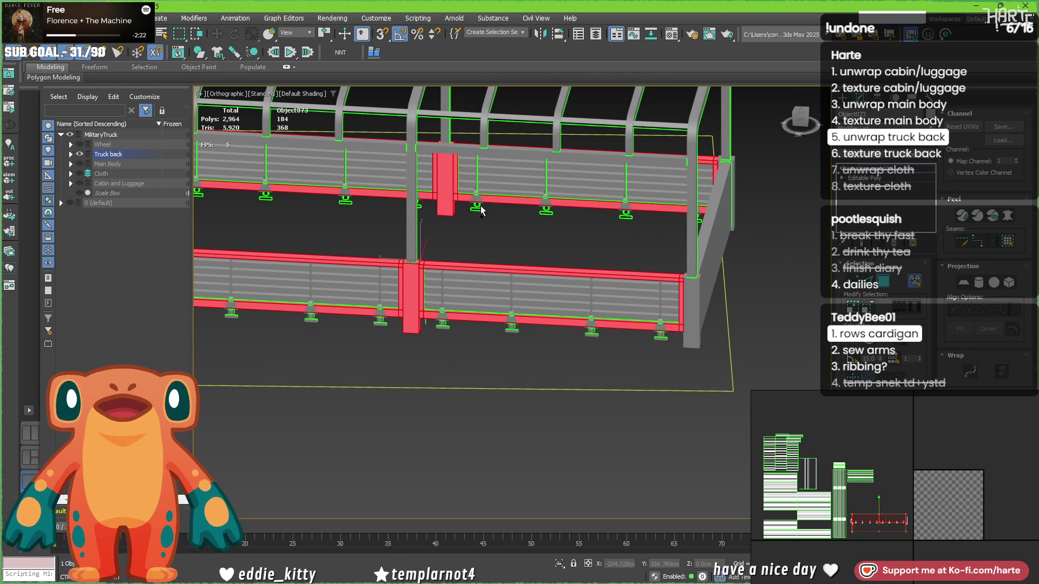
left_click(706, 265, "ctrl")
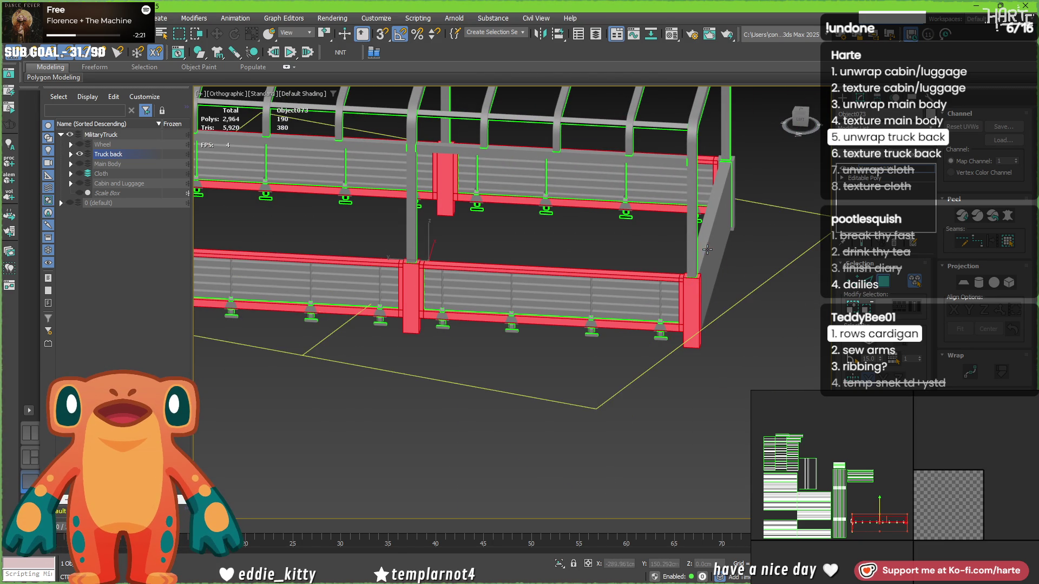
left_click(713, 214, "alt")
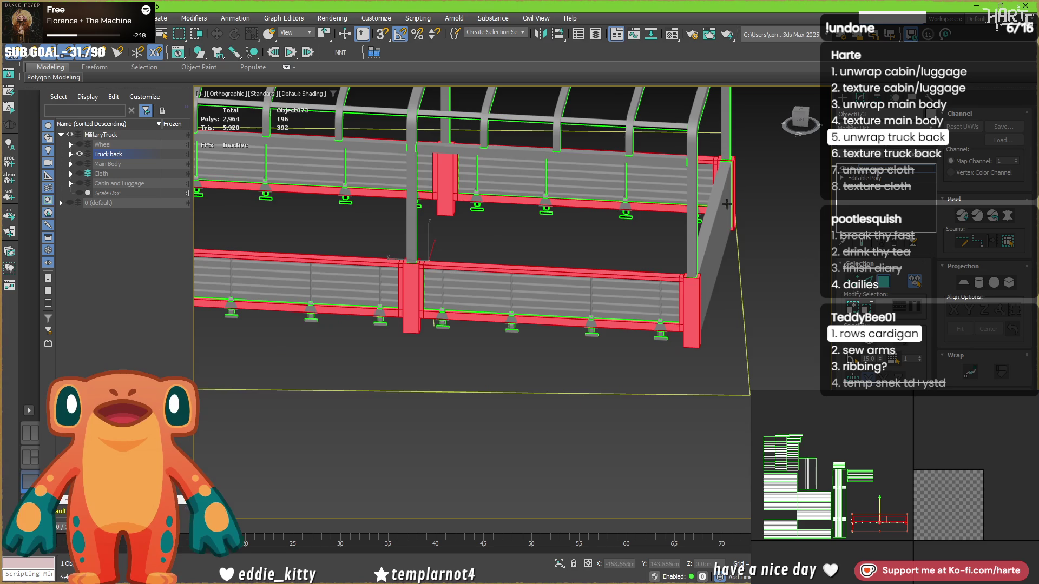
Add the bottom post and remaining frame pieces, then check the truck reference photos.
scroll(733, 182, "down", 3)
mouse_move(733, 182)
middle_mouse_down("alt")
mouse_move(475, 336)
mouse_move(498, 340)
mouse_move(440, 284)
mouse_move(303, 281)
middle_mouse_up("alt")
scroll(281, 281, "up", 3)
scroll(269, 282, "down", 1)
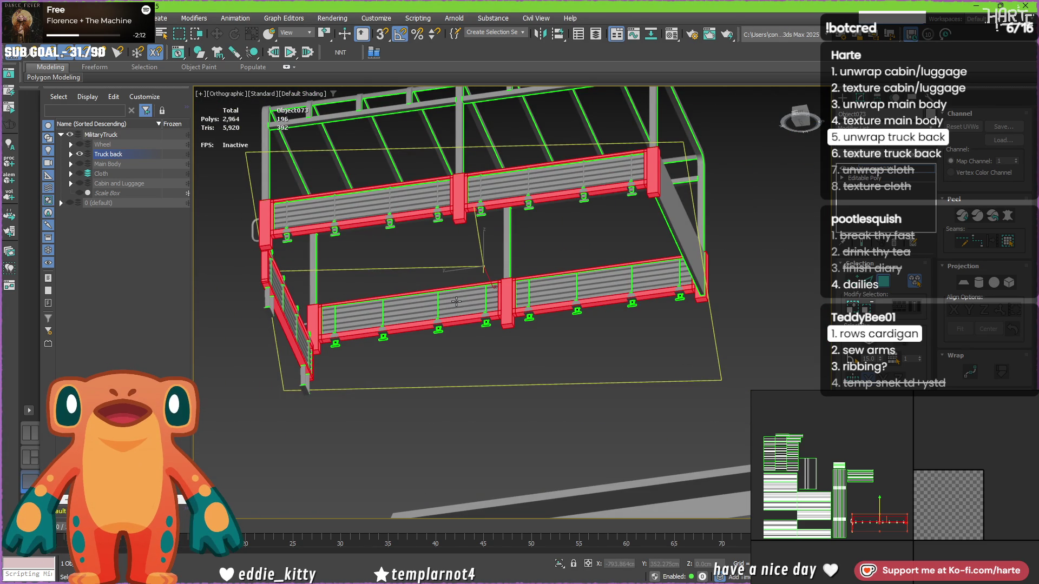
mouse_move(404, 295)
middle_mouse_down("alt")
mouse_move(556, 318)
mouse_move(398, 331)
middle_mouse_up("alt")
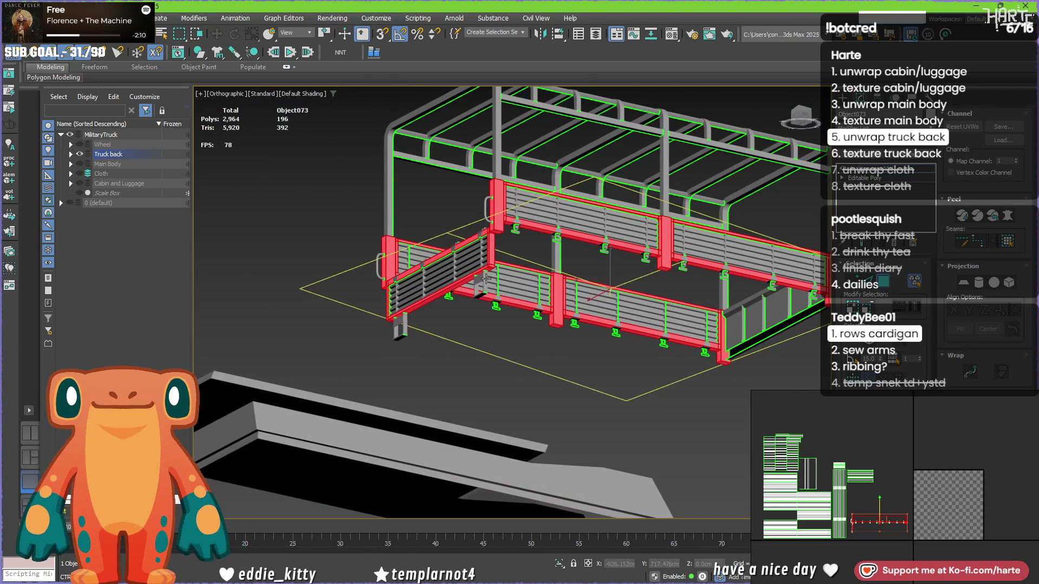
left_click(410, 325)
left_click(476, 289)
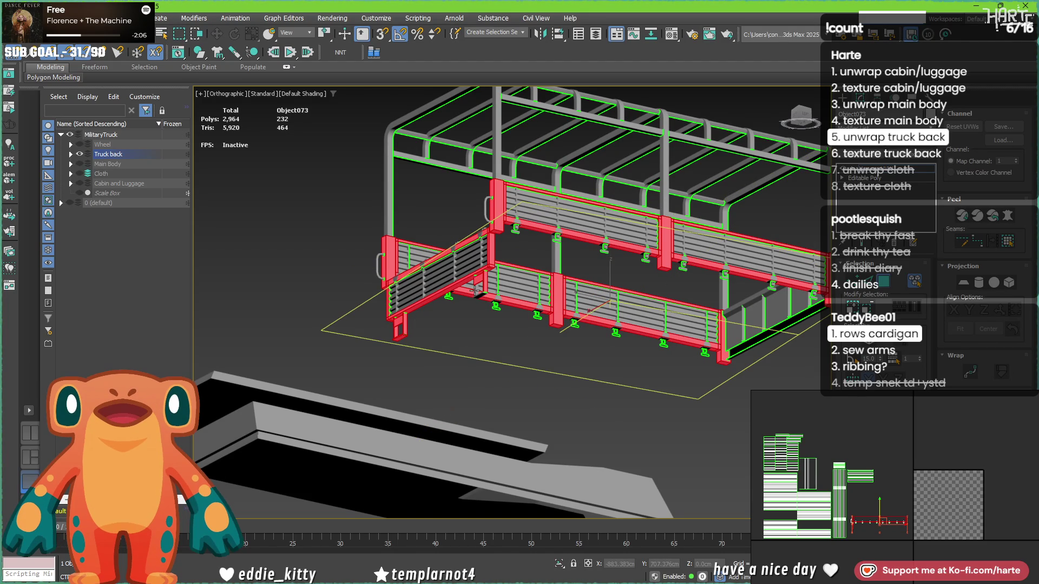
left_click(482, 293)
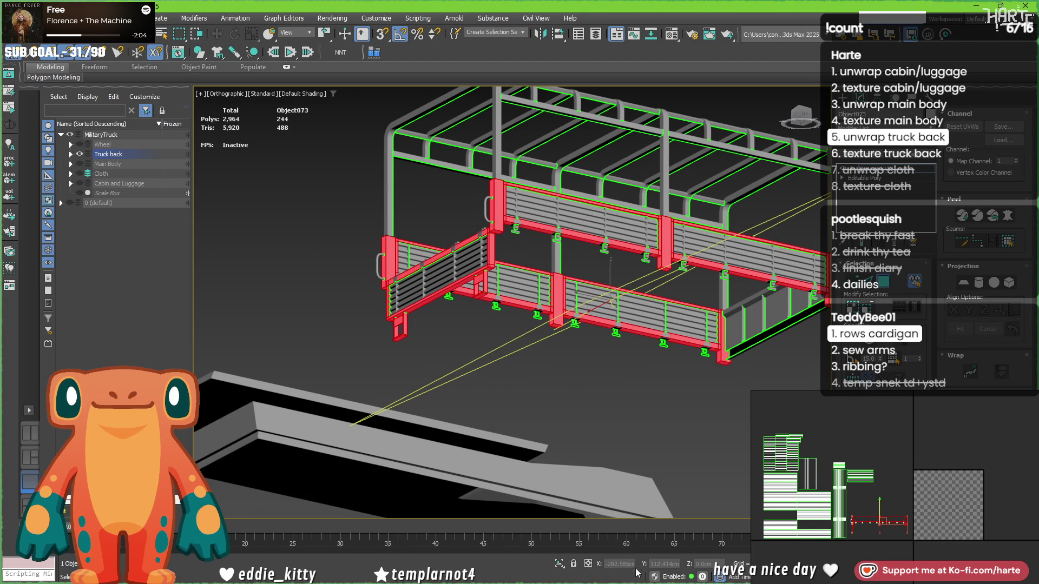
middle_click_drag(303, 346, 318, 348, "alt")
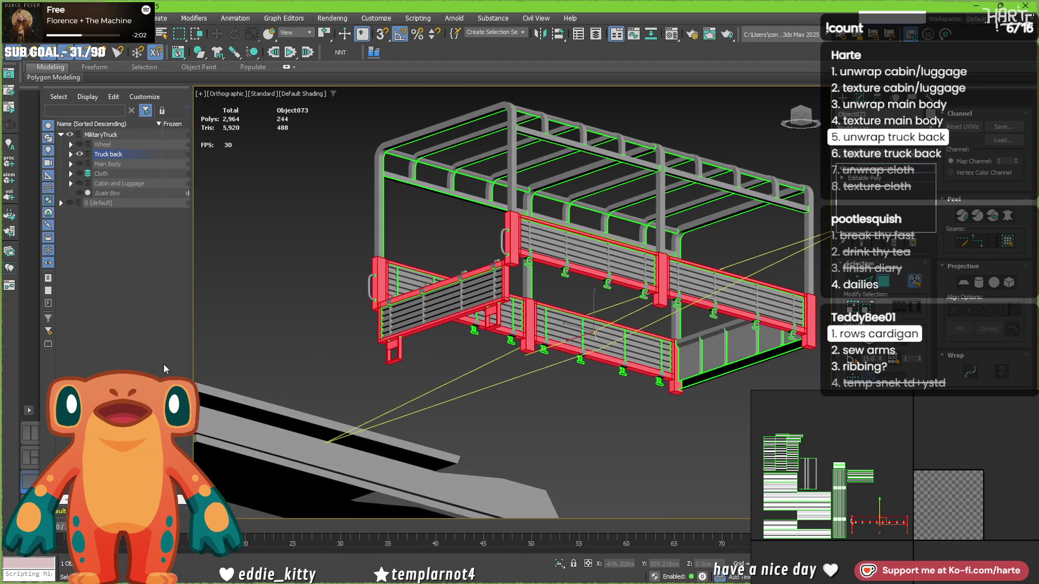
key("alt+Tab")
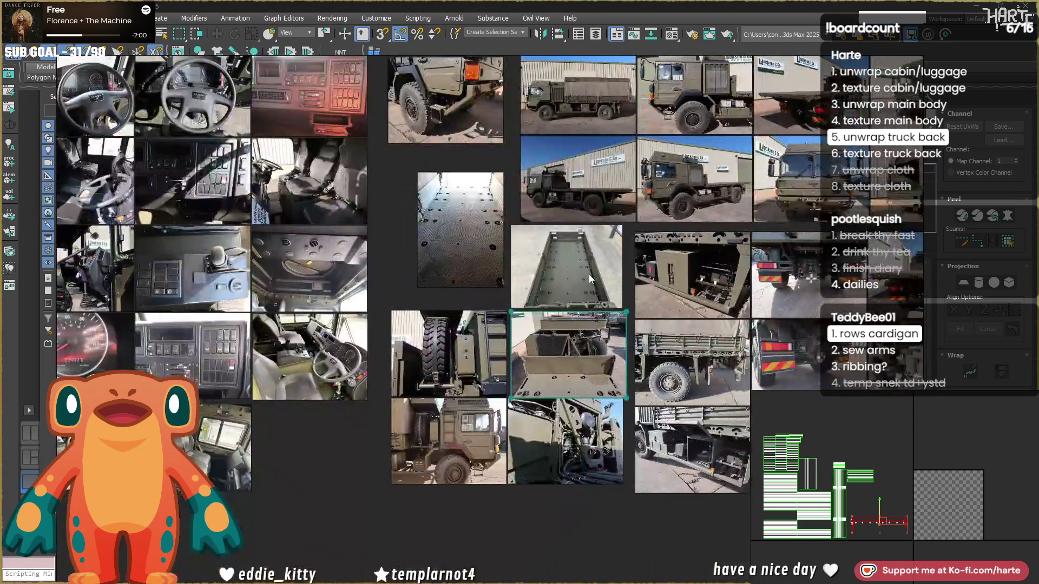
Browse the exterior truck photos, then return to the 3ds Max truck back scene.
scroll(590, 277, "up", 5)
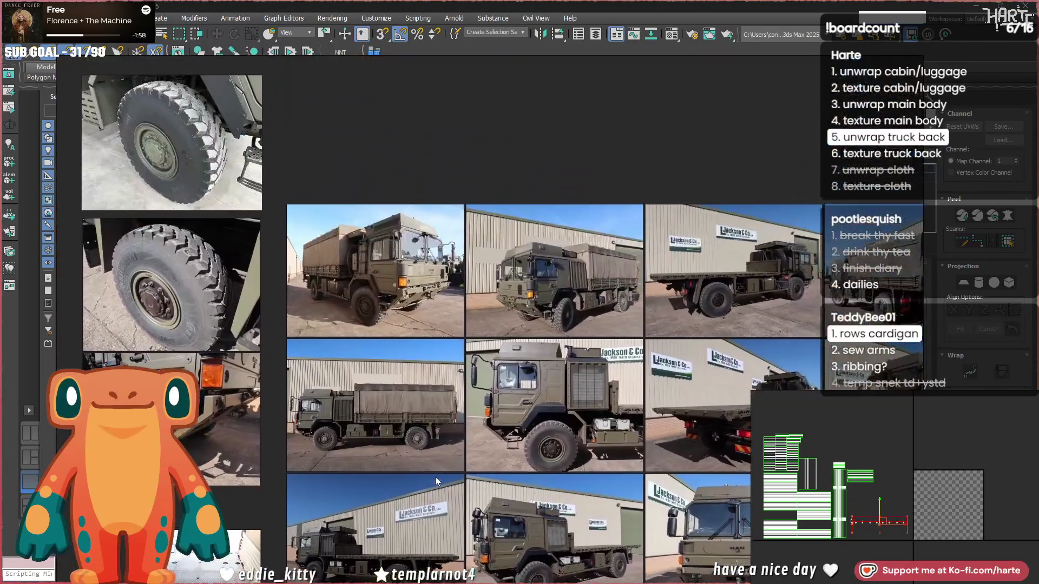
scroll(399, 326, "up", 3)
scroll(491, 335, "right", 2)
scroll(492, 362, "up", 1)
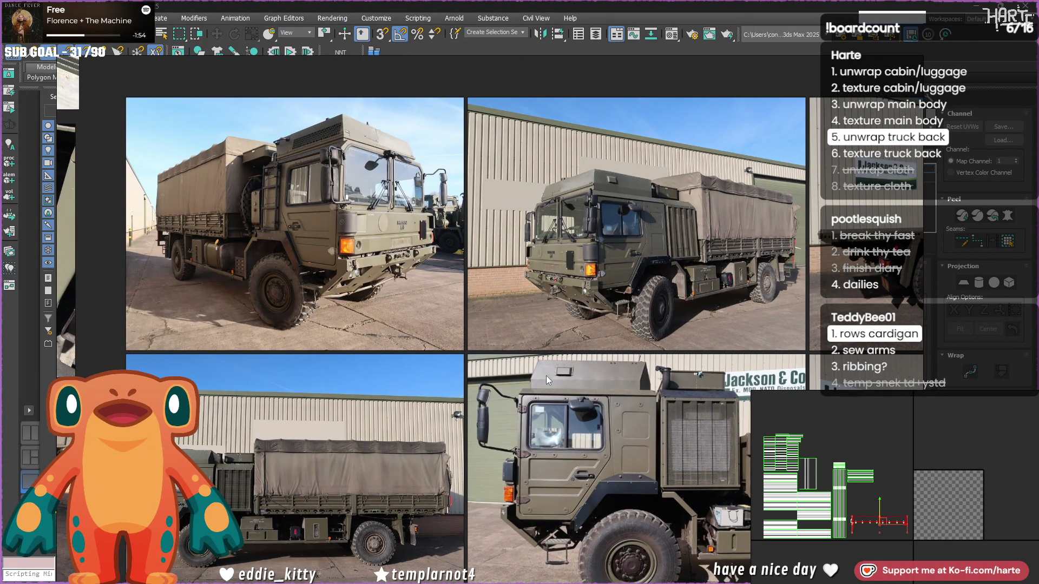
key("alt+Tab")
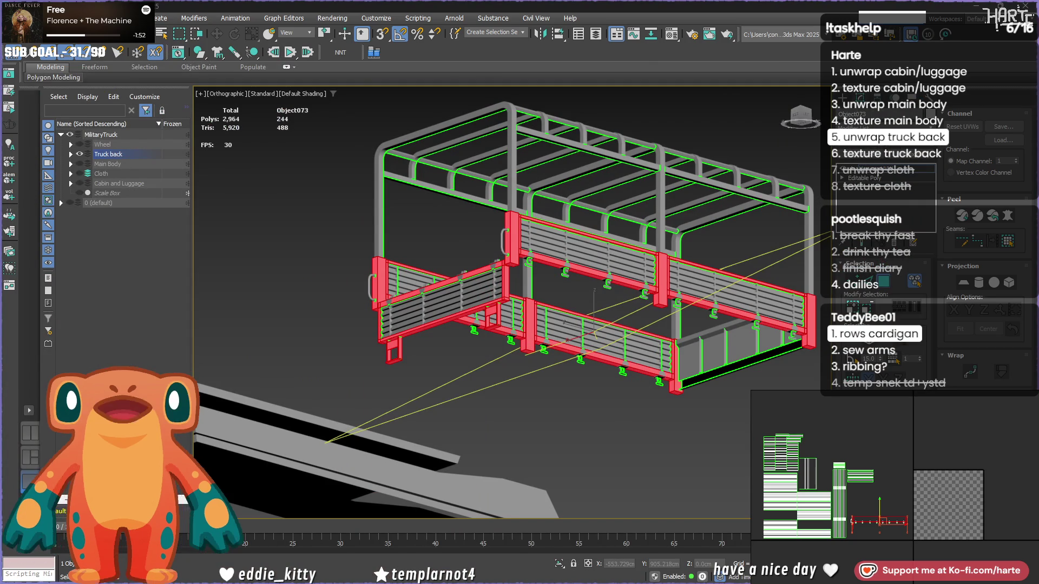
Move the red UV element of the rails and panels into the checker tile.
scroll(556, 319, "up", 6)
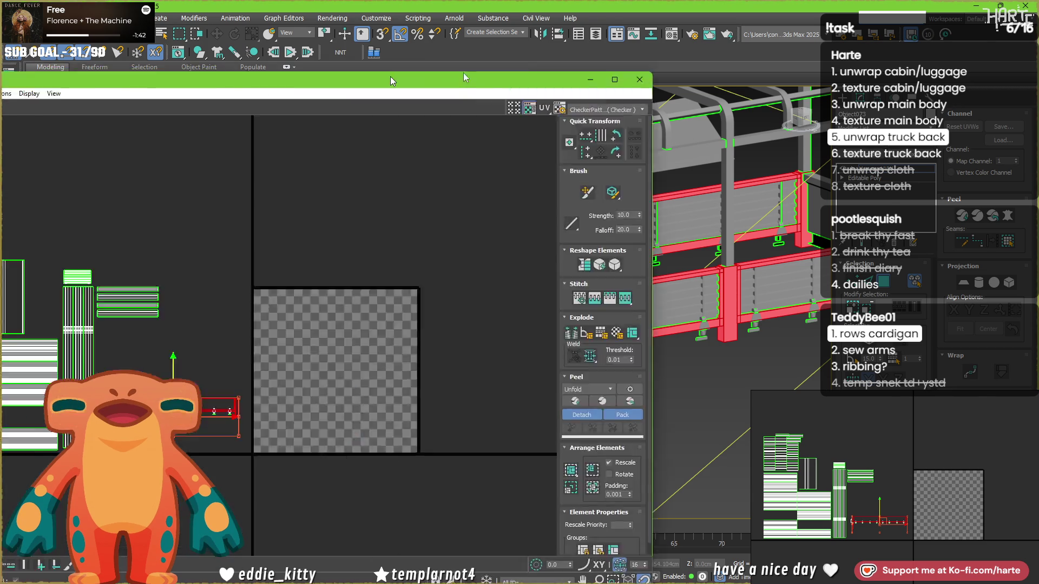
mouse_move(463, 72)
left_mouse_down()
mouse_move(523, 64)
mouse_move(0, 76)
left_mouse_up()
key("z")
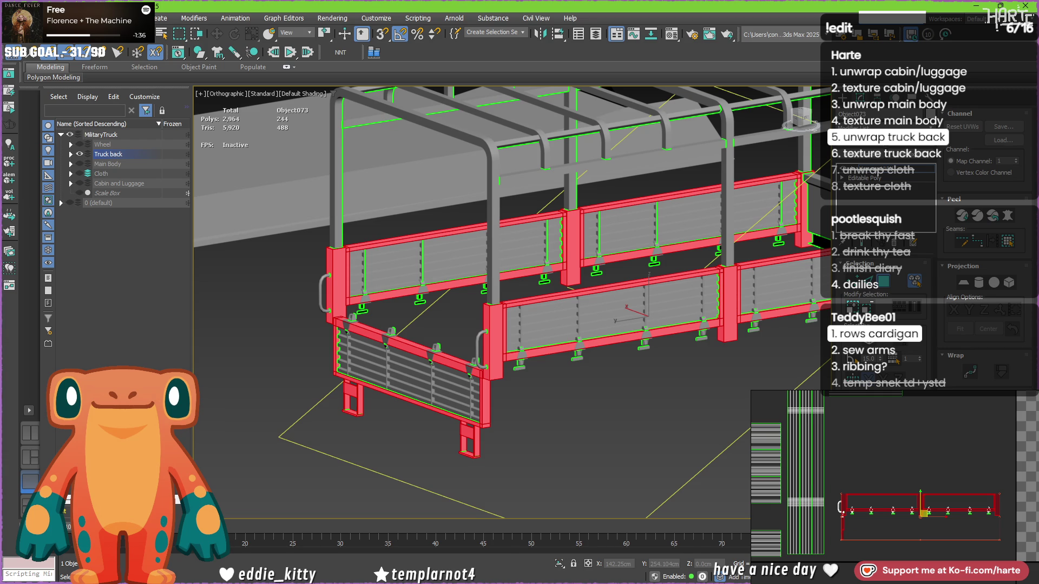
scroll(911, 504, "down", 5)
left_click_drag(911, 473, 979, 463)
scroll(516, 337, "up", 5)
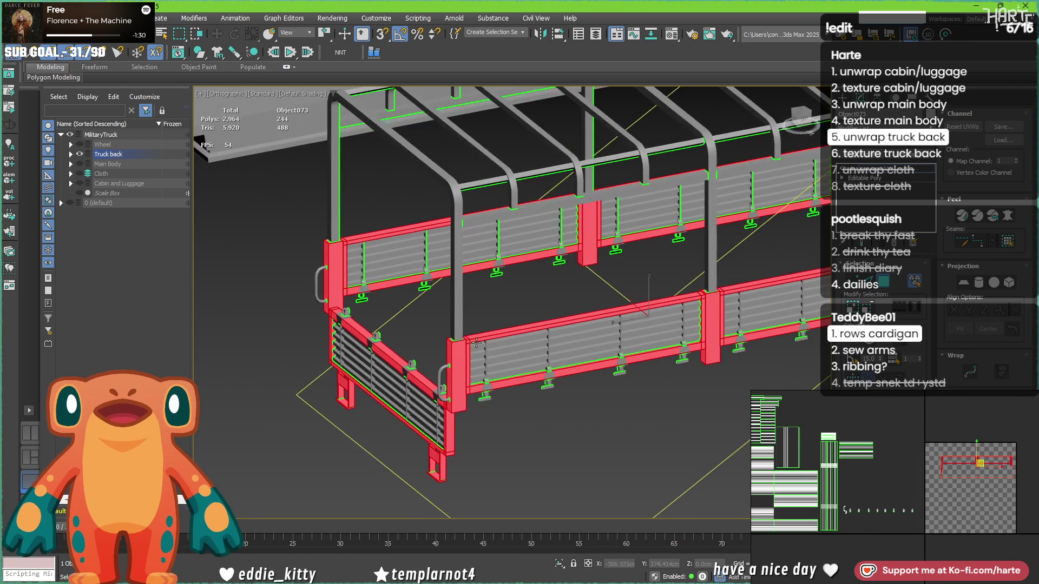
Box-project the rails and panels with the gizmo aligned to the truck back.
left_click(1009, 283)
left_click(998, 310)
scroll(575, 302, "down", 5)
scroll(811, 292, "up", 2)
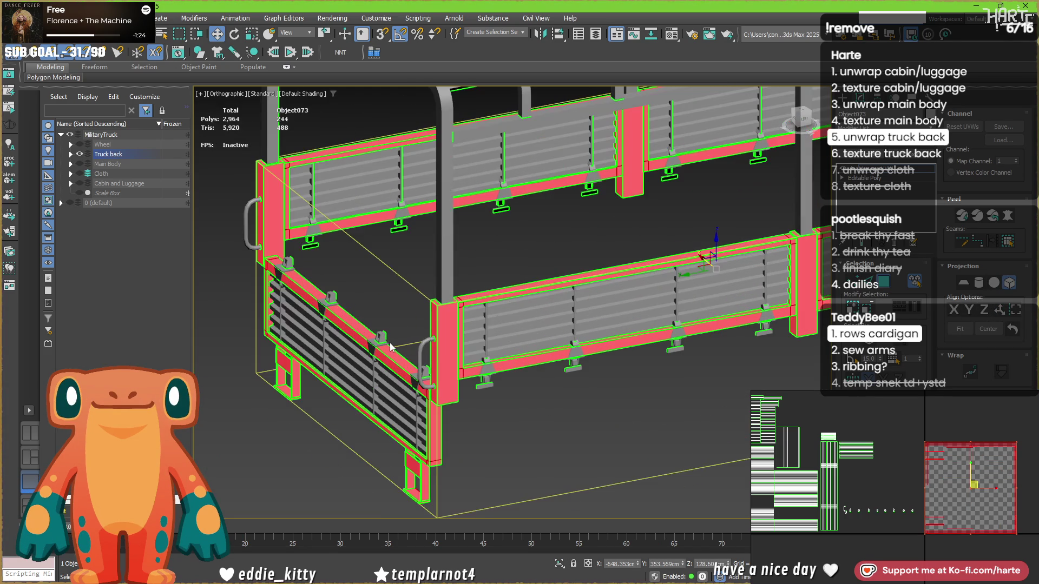
left_click(912, 270)
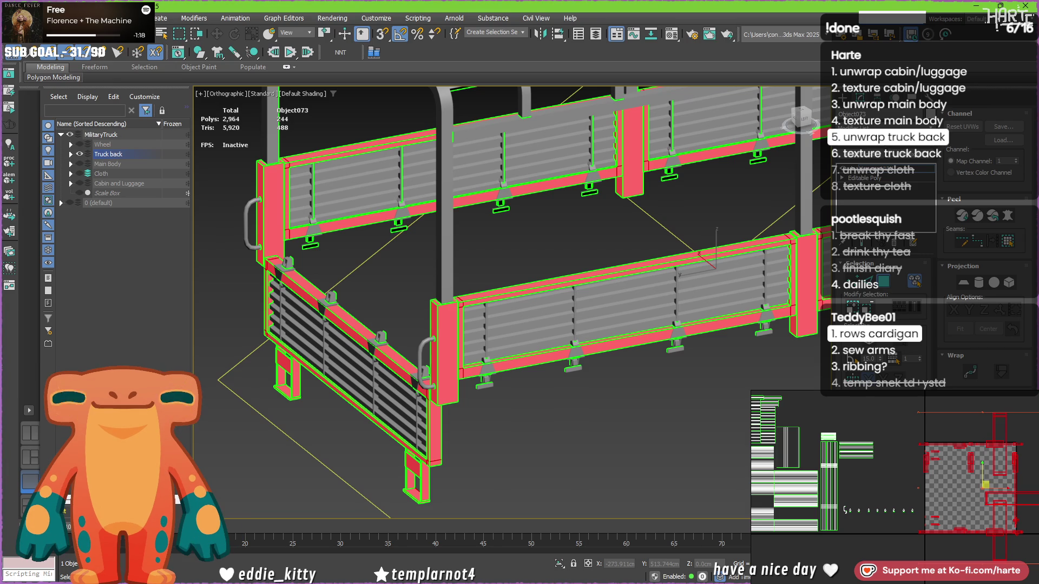
scroll(990, 532, "up", 5)
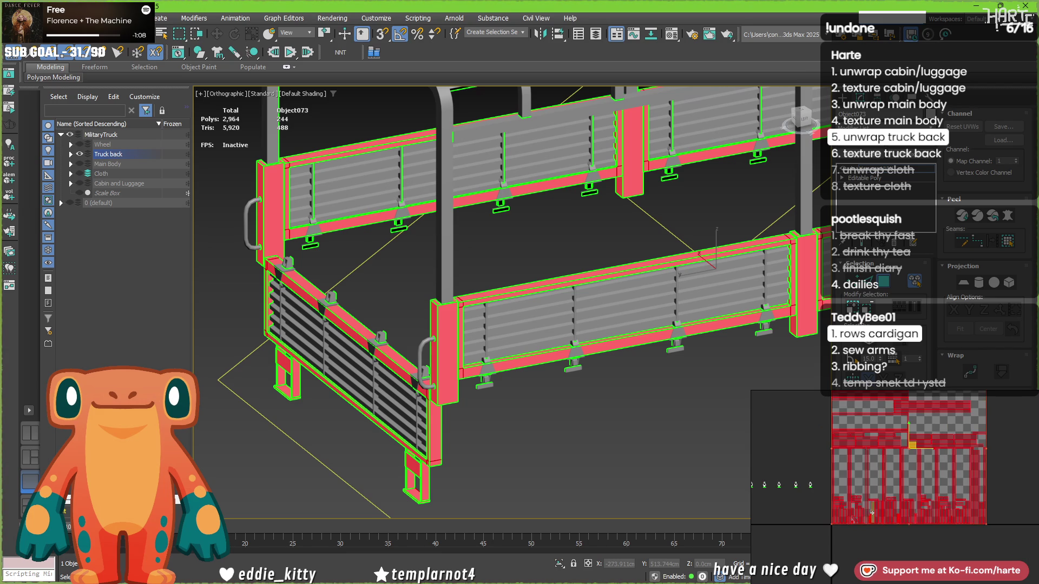
scroll(852, 529, "up", 5)
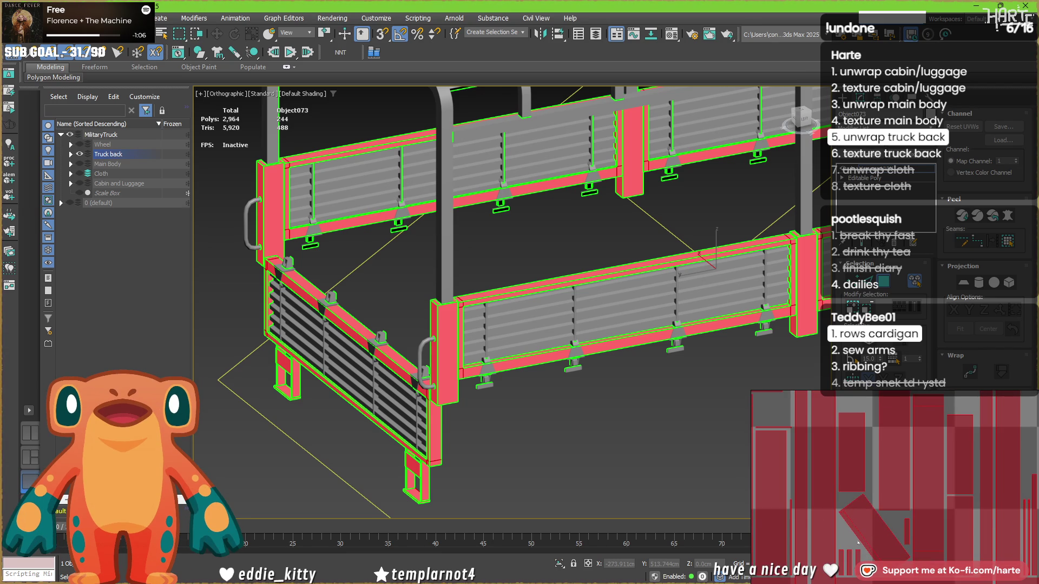
Pick the diagonal UV shell's leg-base slab and convert it to an editable poly.
left_click(857, 542)
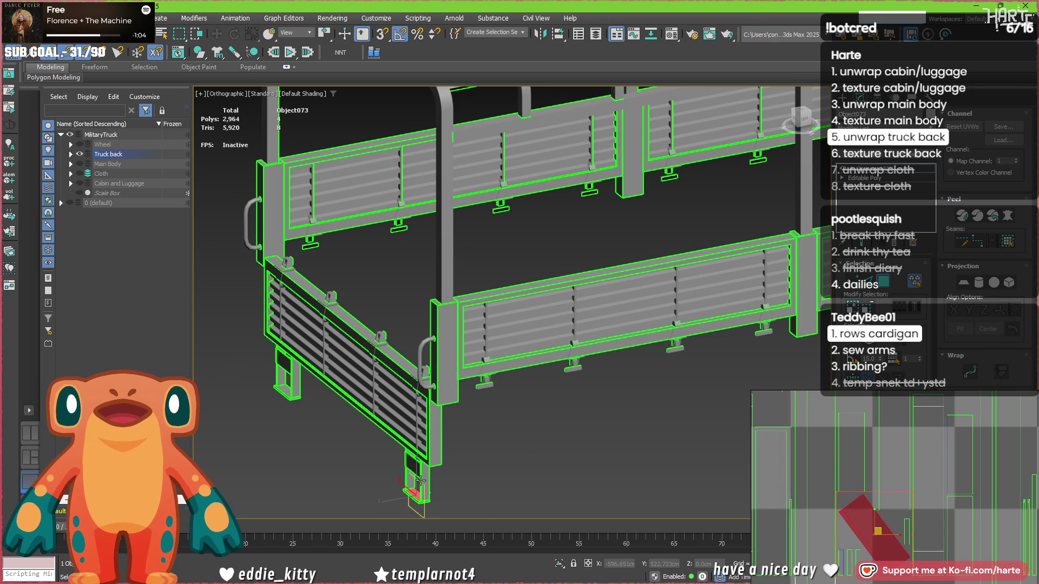
key("z")
mouse_move(434, 437)
middle_mouse_down("alt")
mouse_move(585, 415)
mouse_move(600, 433)
middle_mouse_up("alt")
scroll(600, 433, "up", 3)
scroll(612, 430, "down", 5)
middle_click_drag(617, 360, 622, 410)
scroll(623, 409, "down", 8)
scroll(498, 395, "up", 5)
right_click(485, 327)
mouse_move(535, 464)
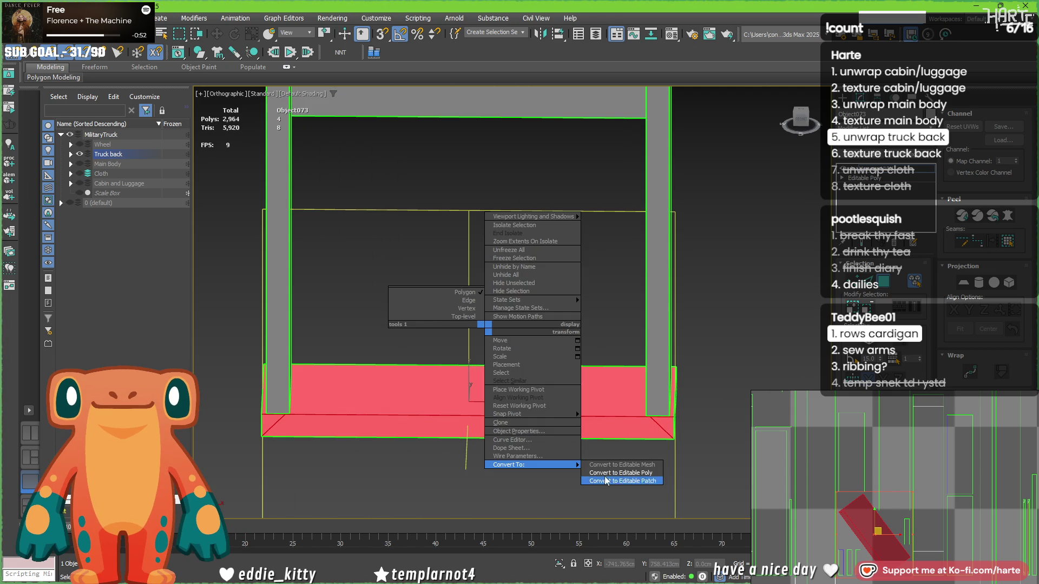
left_click(620, 474)
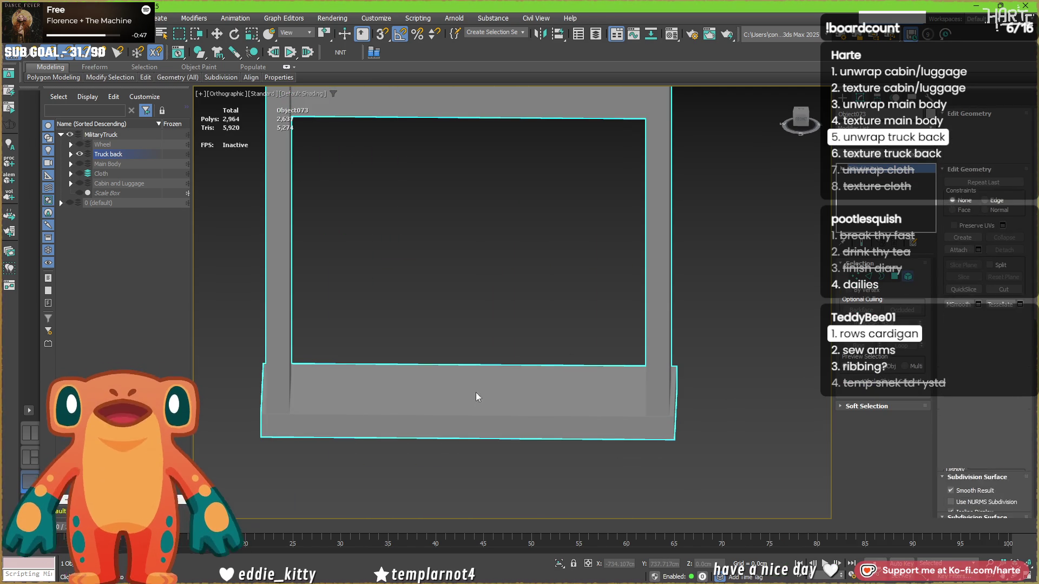
Select the bottom slab element and delete the stray faces at its front corner.
key("5")
left_click(507, 383)
middle_click_drag(470, 395, 334, 401, "alt")
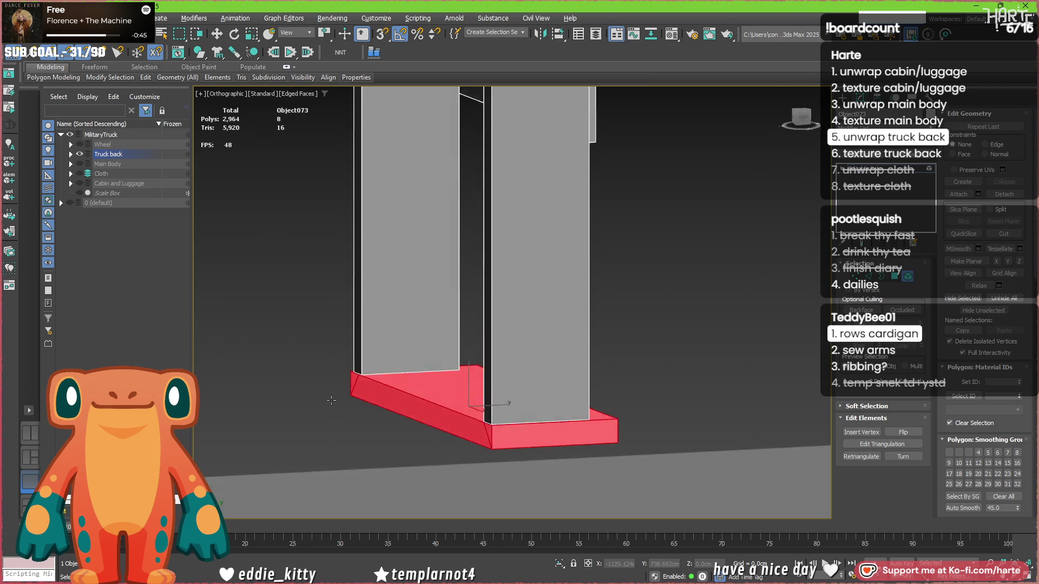
scroll(479, 435, "up", 5)
key("2")
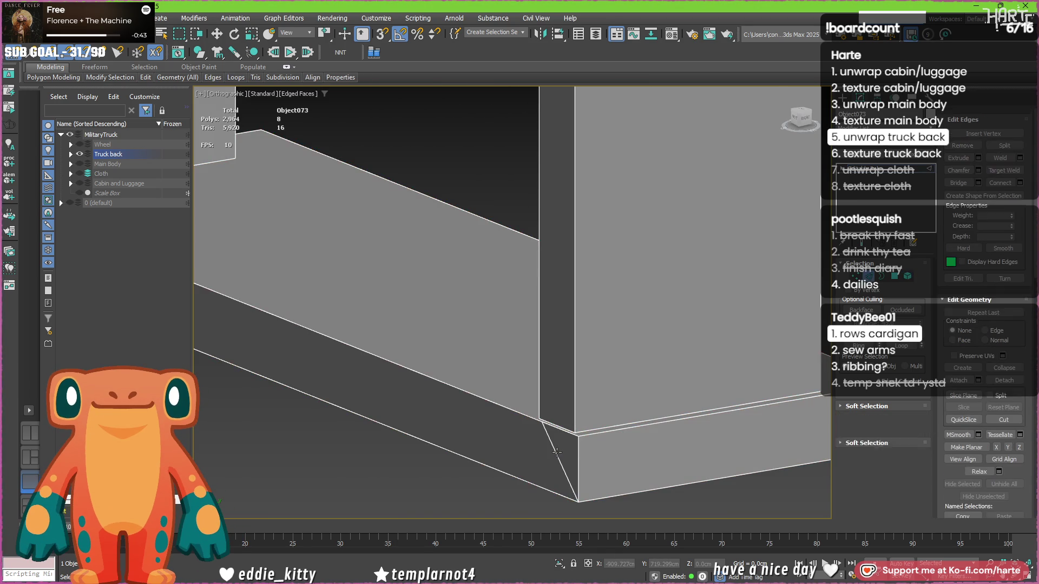
scroll(439, 425, "down", 3)
key("Delete")
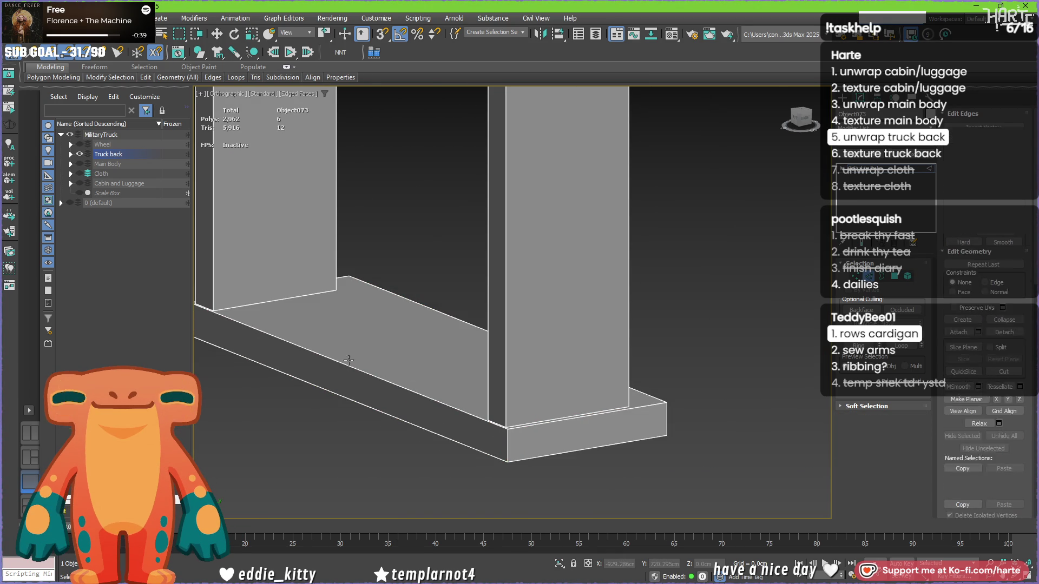
Check the slab's corner vertices and element in wireframe view.
key("1")
left_click(506, 428)
scroll(507, 429, "down", 5)
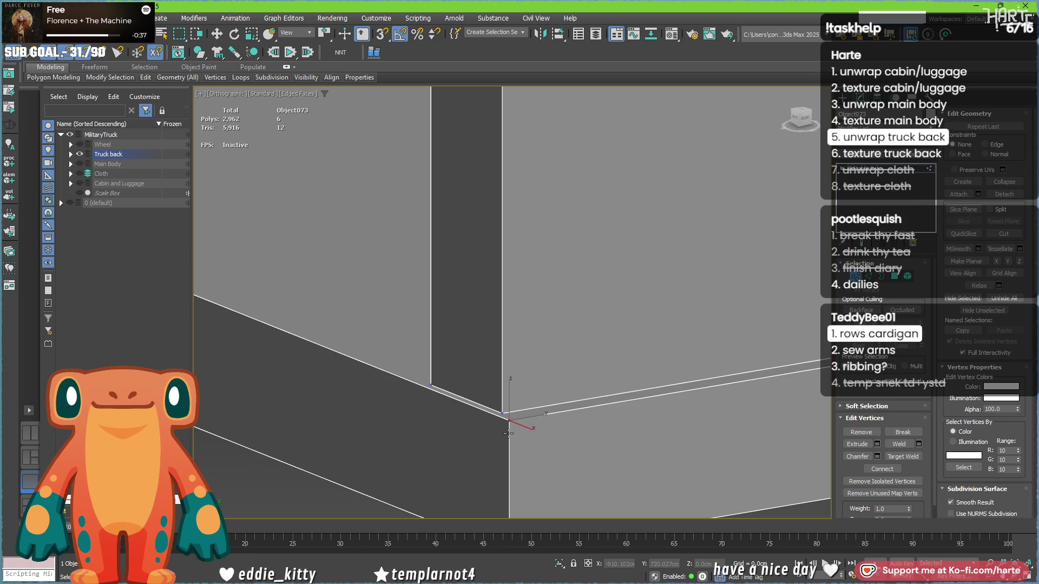
scroll(509, 429, "up", 10)
scroll(511, 429, "down", 4)
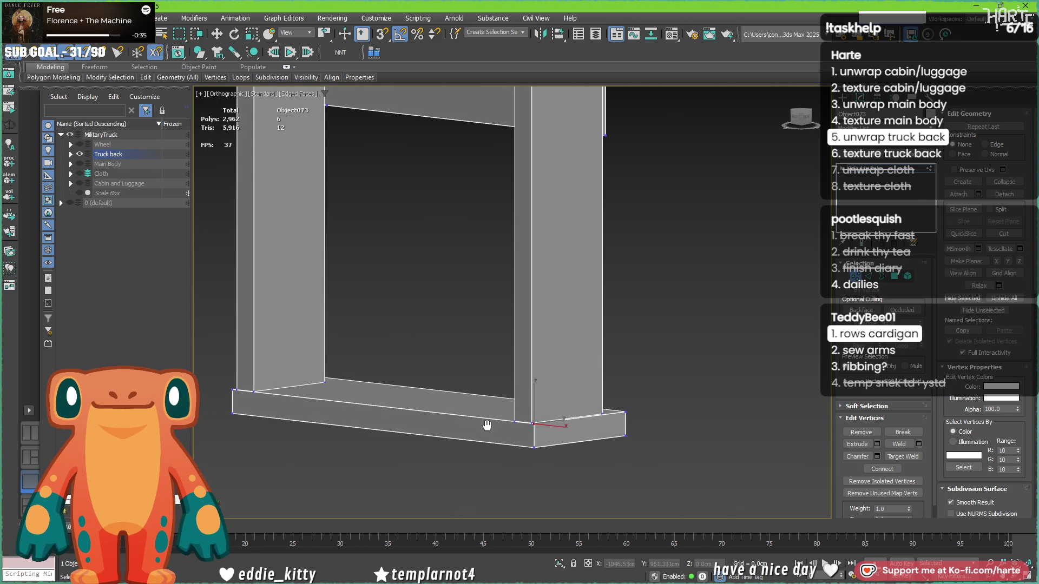
left_click(907, 276)
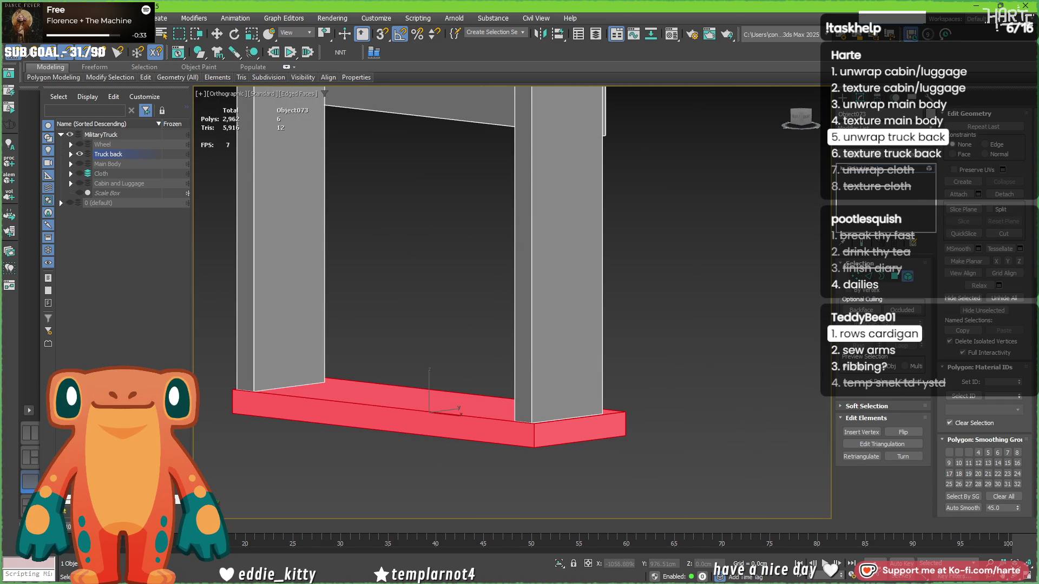
key("F3")
middle_click_drag(465, 333, 469, 349, "alt")
left_click(855, 277)
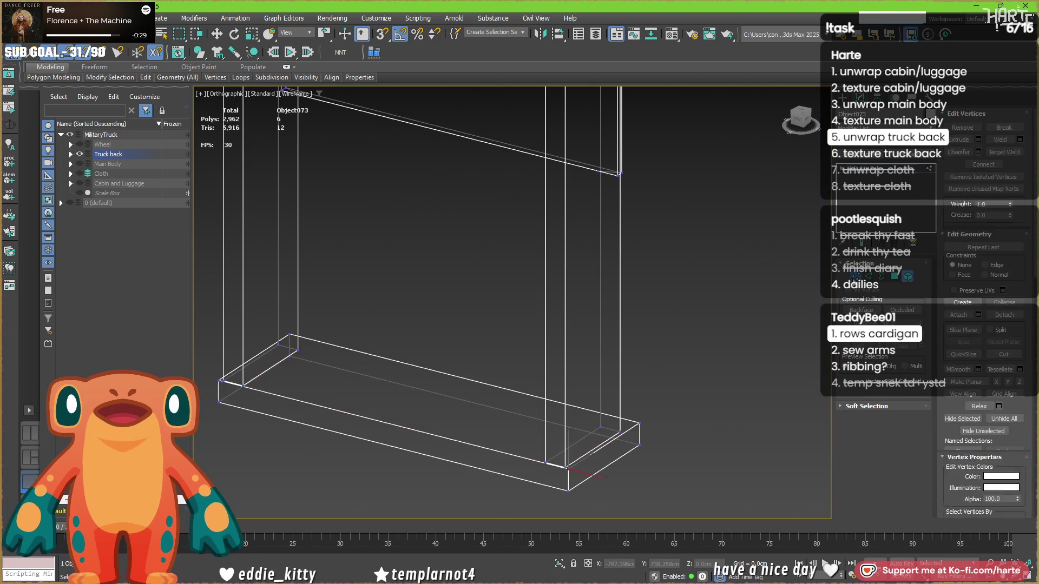
left_click(907, 277)
left_click(856, 276, "ctrl")
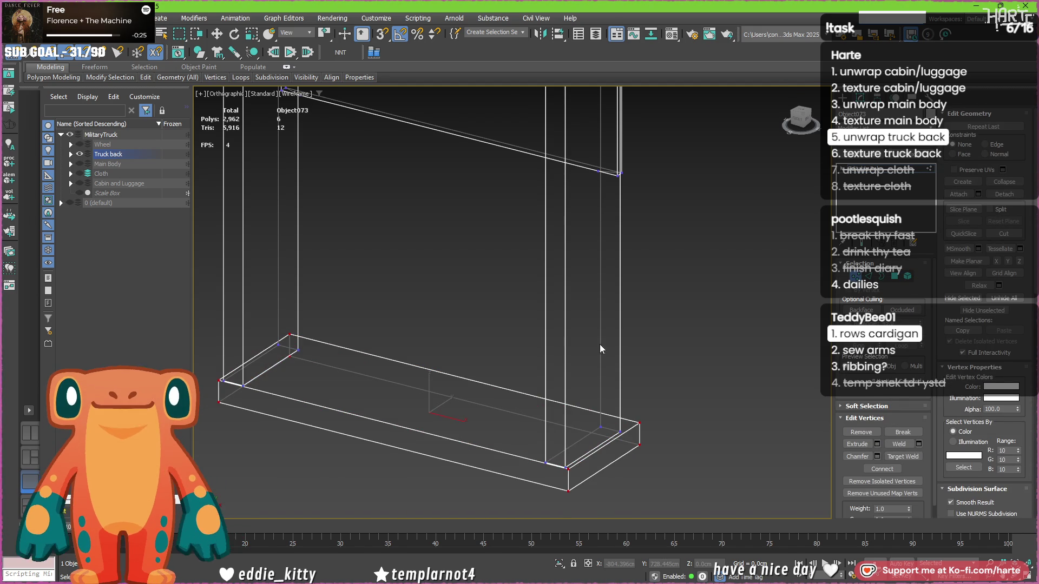
Inspect the slab's end edge, then exit sub-object mode and frame the whole truck back.
key("alt+q")
mouse_move(613, 372)
middle_mouse_down("alt")
mouse_move(685, 348)
mouse_move(742, 345)
middle_mouse_up("alt")
scroll(722, 333, "up", 8)
mouse_move(713, 303)
middle_mouse_down("alt")
mouse_move(697, 334)
mouse_move(660, 328)
mouse_move(651, 313)
middle_mouse_up("alt")
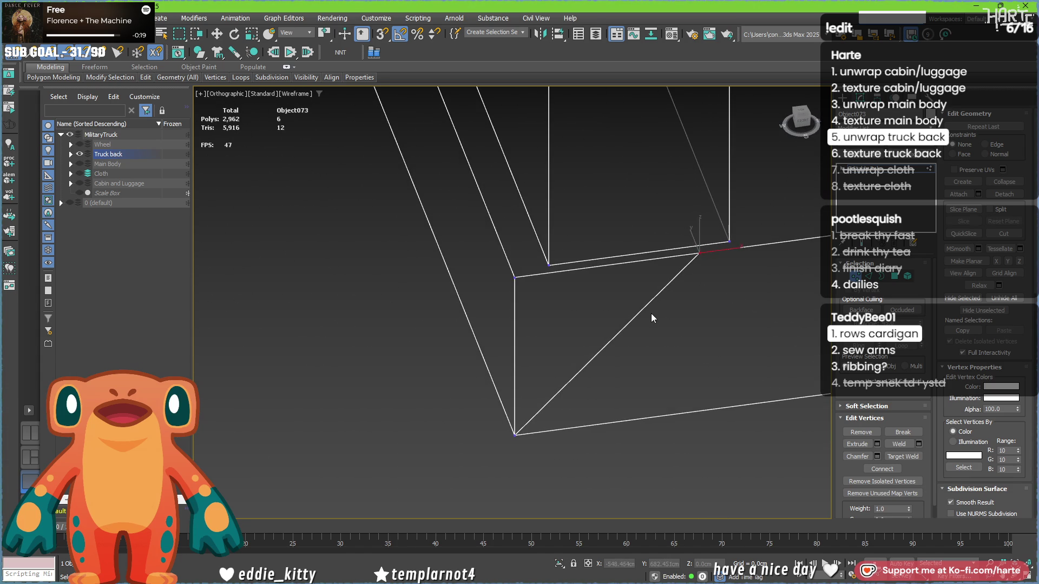
key("2")
mouse_move(553, 289)
middle_mouse_down("alt")
mouse_move(440, 290)
mouse_move(754, 254)
mouse_move(765, 227)
middle_mouse_up("alt")
left_click(760, 230)
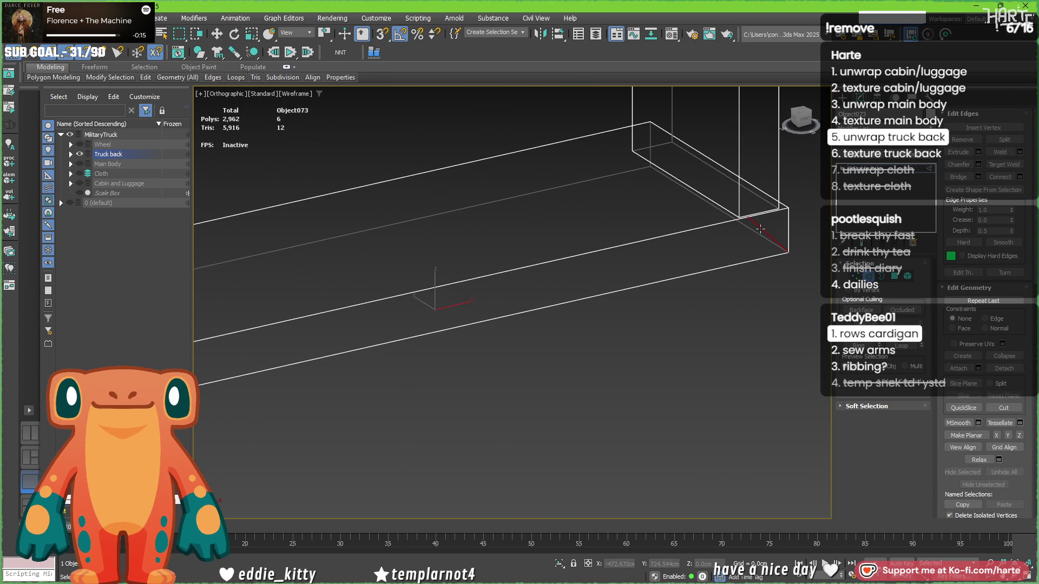
key("2")
key("z")
middle_click_drag(515, 254, 854, 149, "alt")
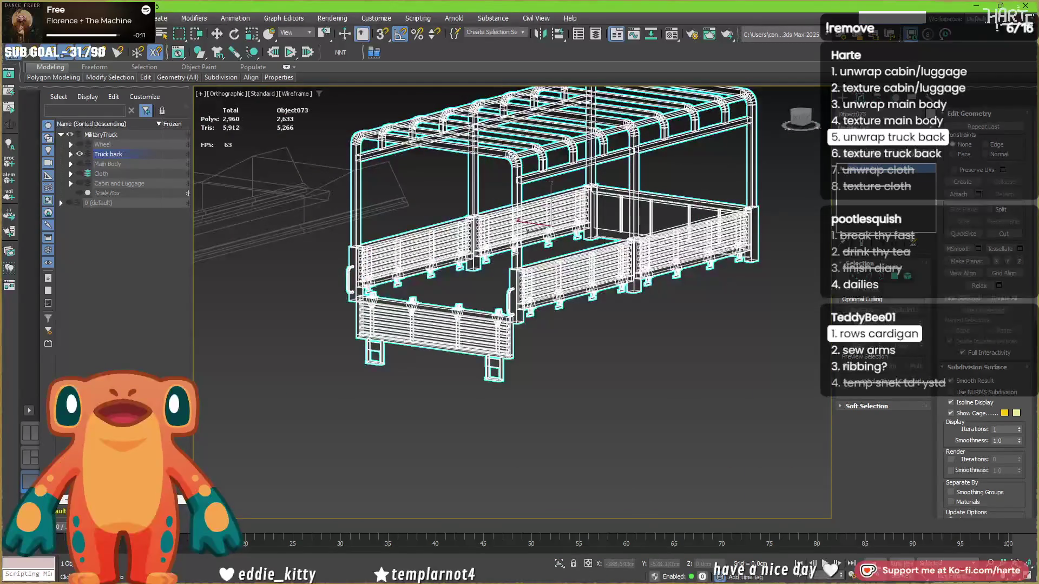
Apply an Unwrap UVW modifier to the truck back and open the UV editor.
key("u")
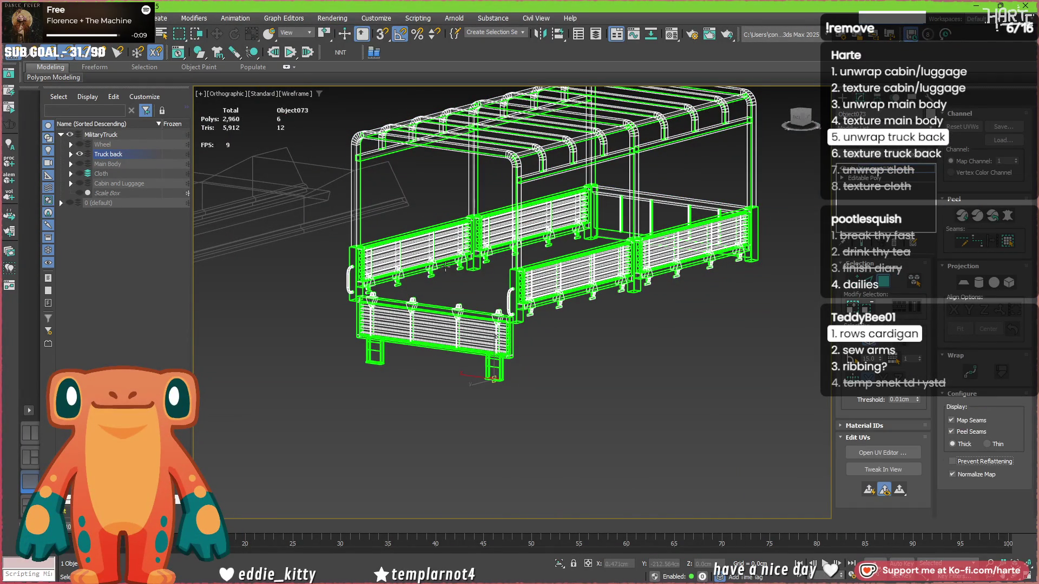
left_click(883, 452)
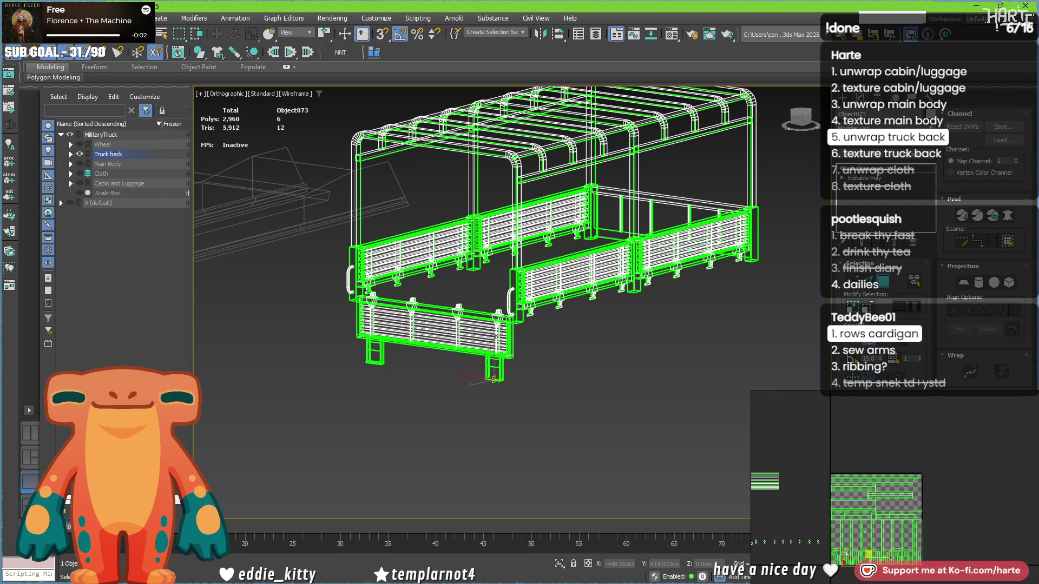
middle_click_drag(433, 368, 440, 373, "alt")
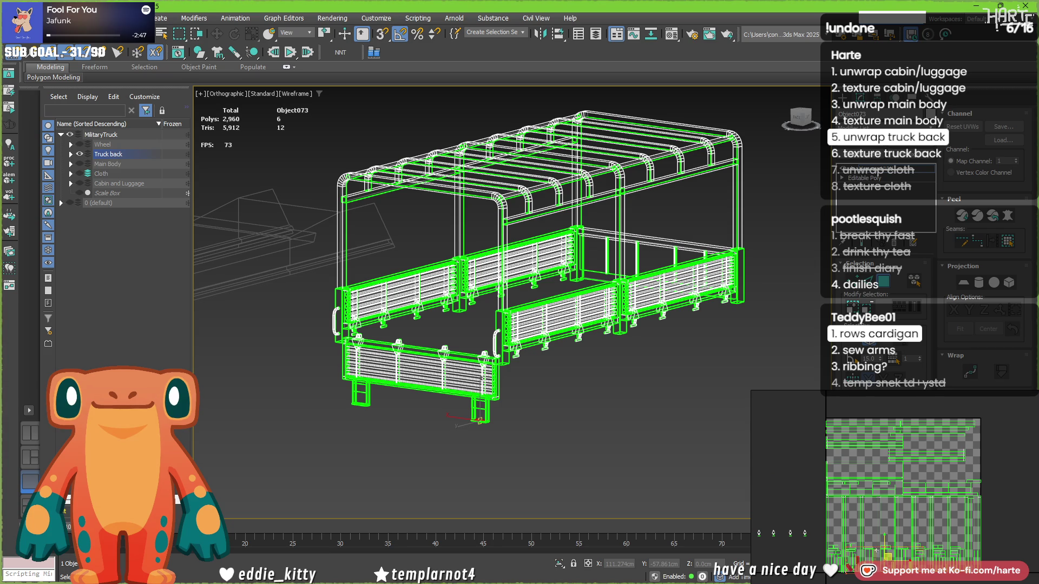
Select all 240 faces' UVs and box-project them into the checker tile.
left_click_drag(820, 582, 890, 514)
left_click_drag(979, 416, 994, 412)
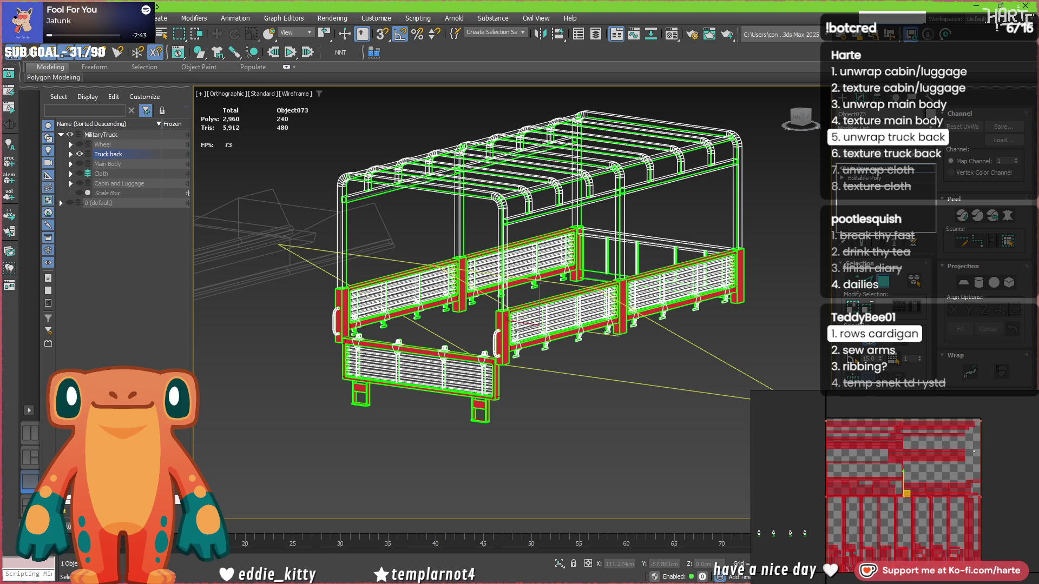
scroll(458, 354, "up", 5)
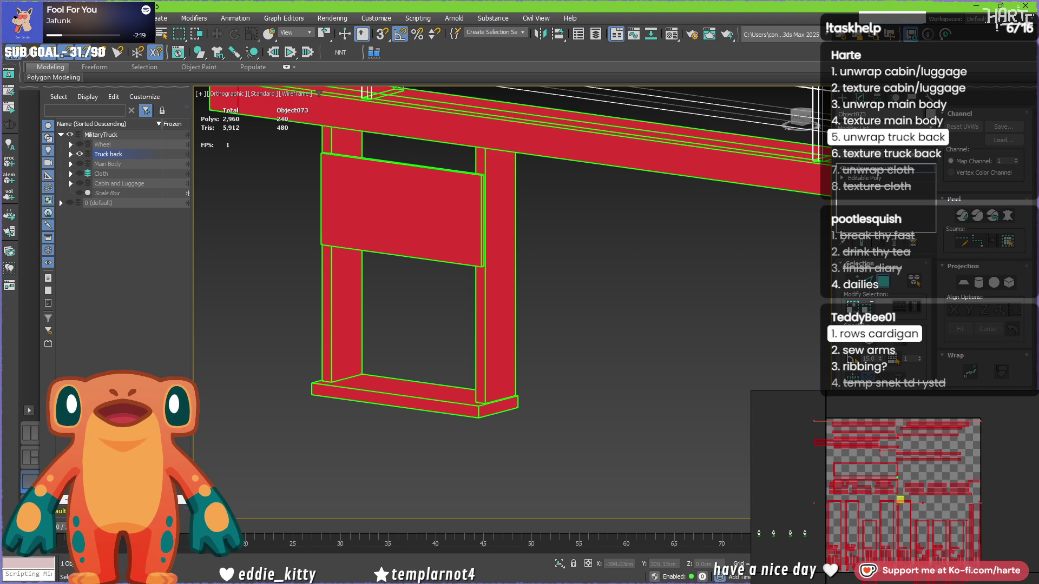
left_click(1009, 284)
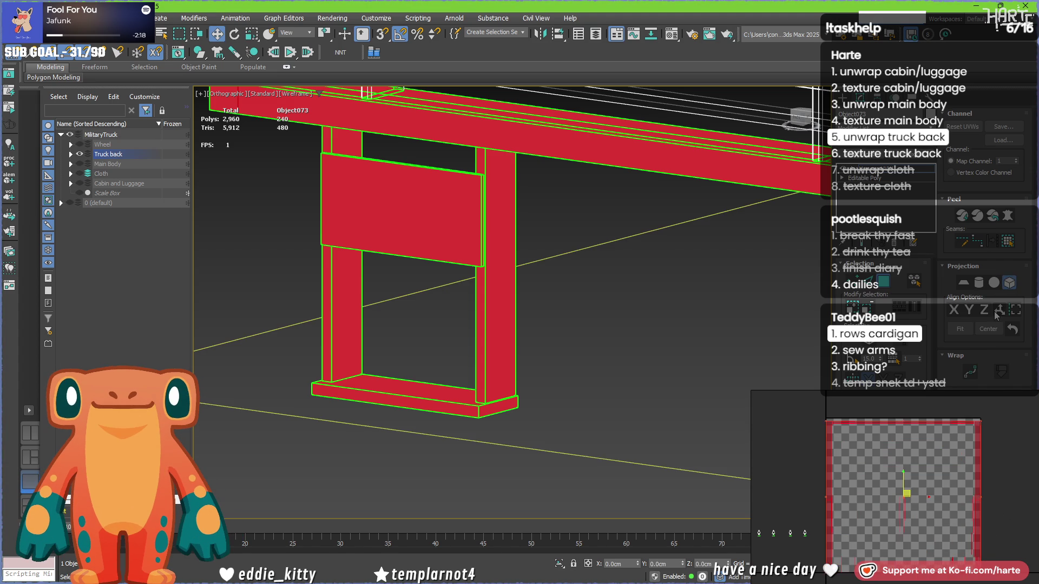
left_click(1009, 284)
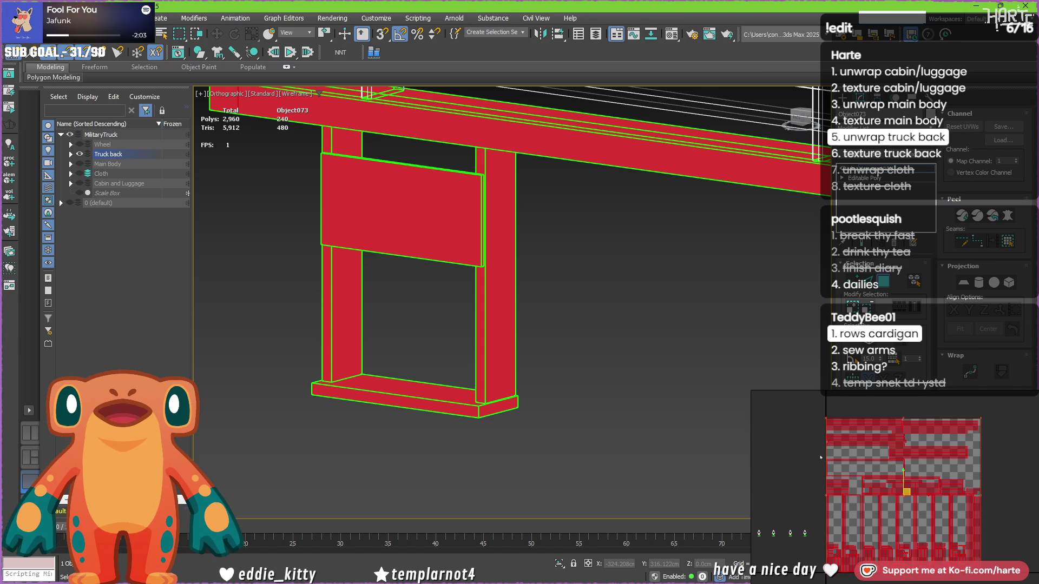
scroll(873, 489, "up", 5)
scroll(874, 488, "down", 3)
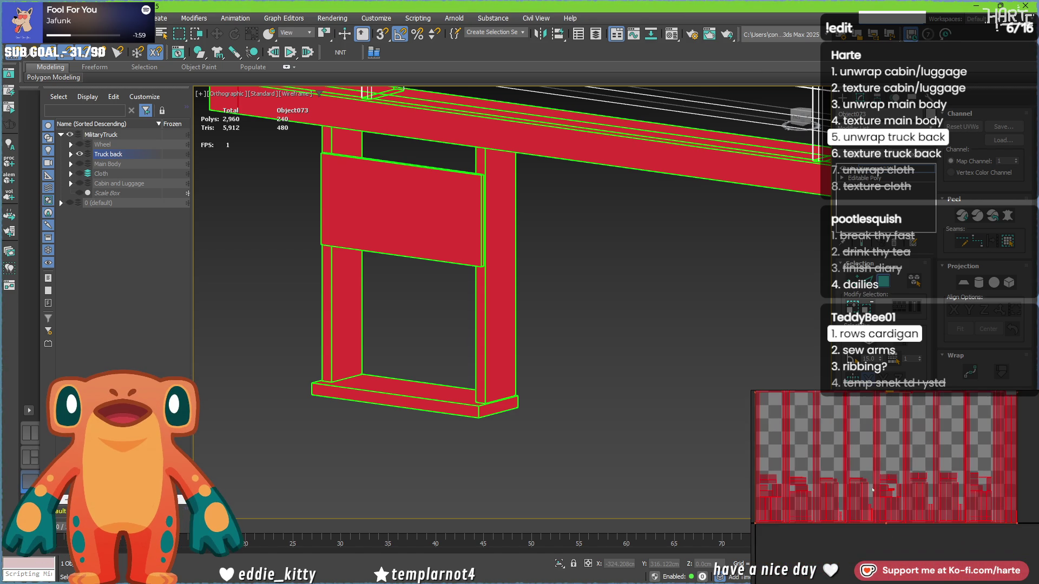